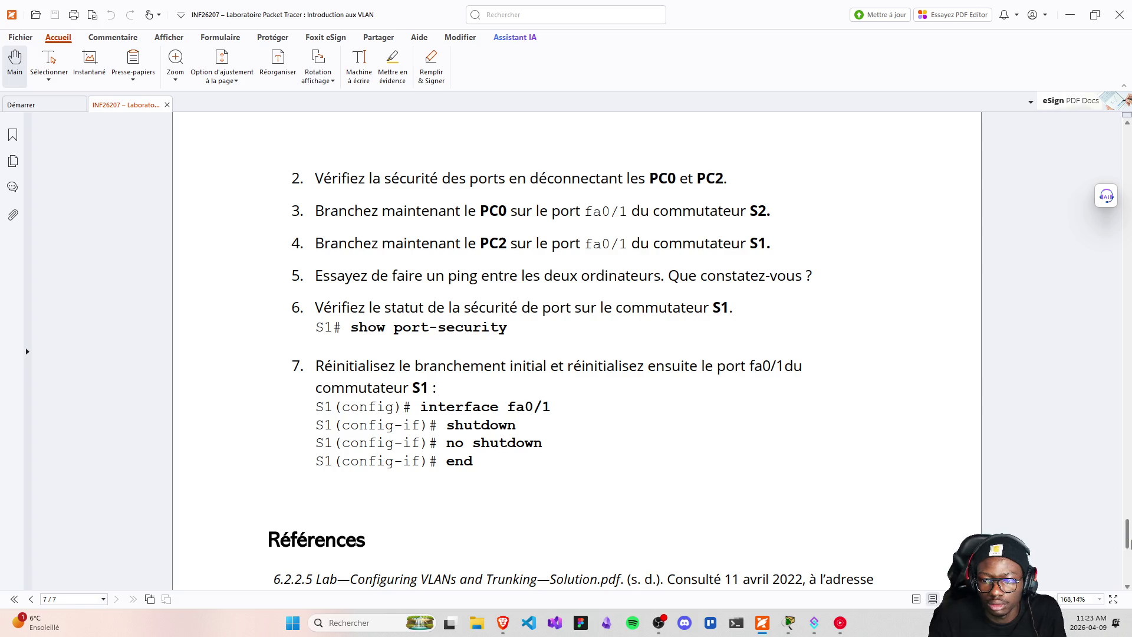
- Scroll the INF26207 lab PDF past the topology figure to page 3's 'Étape 1. Assignation des adresses IPv6'
left_click_drag(1126, 533, 1126, 233)
scroll(488, 384, "up", 3)
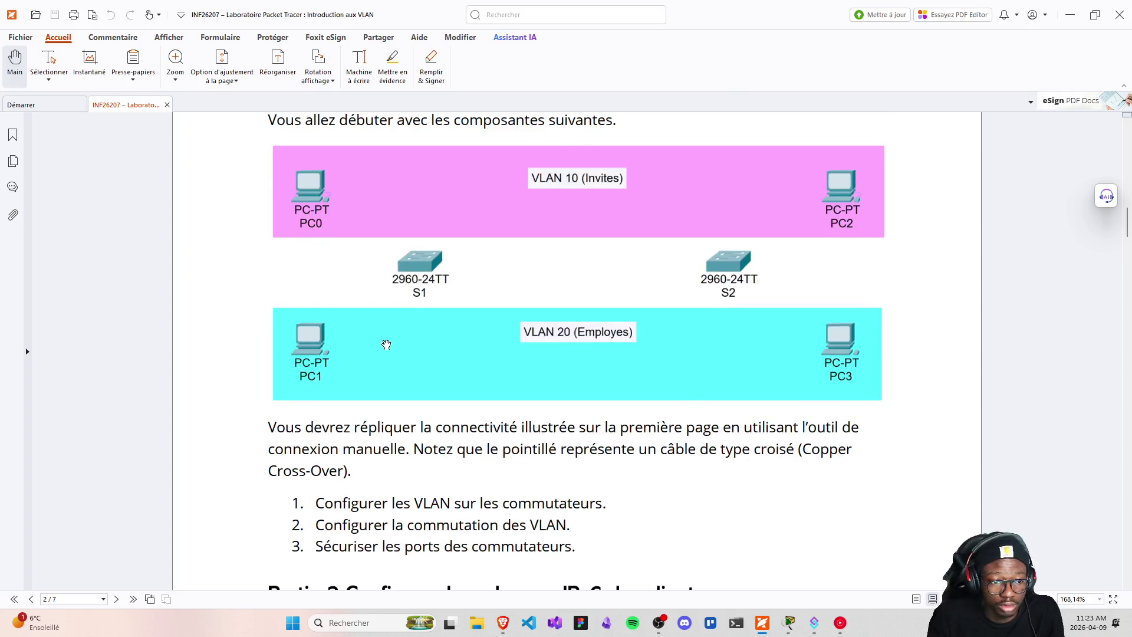
scroll(374, 338, "down", 3)
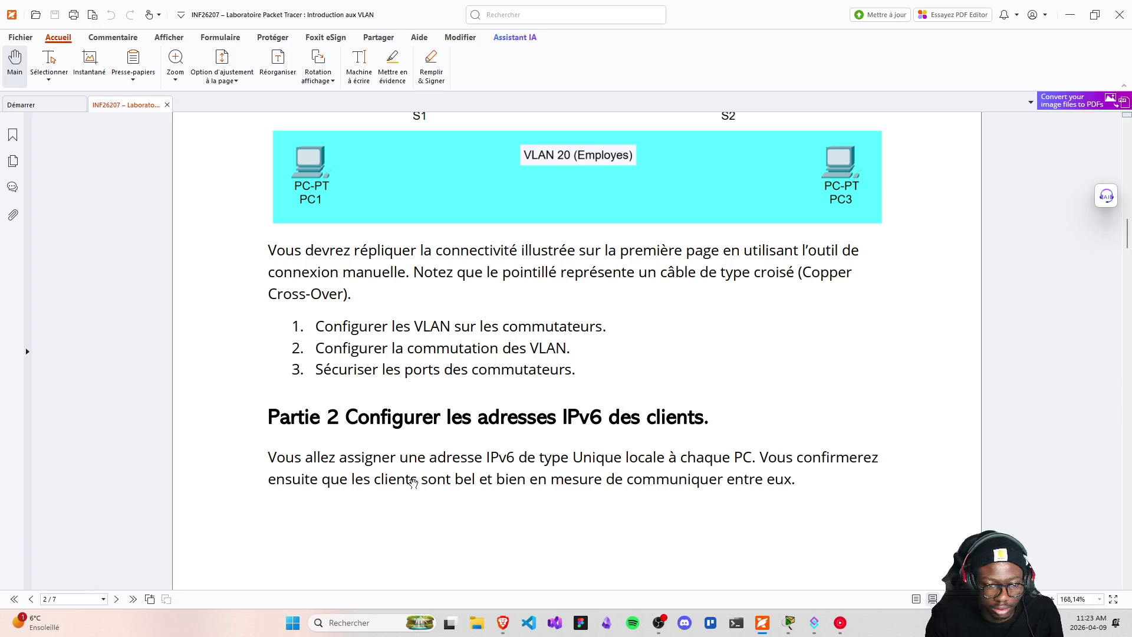
scroll(672, 507, "down", 3)
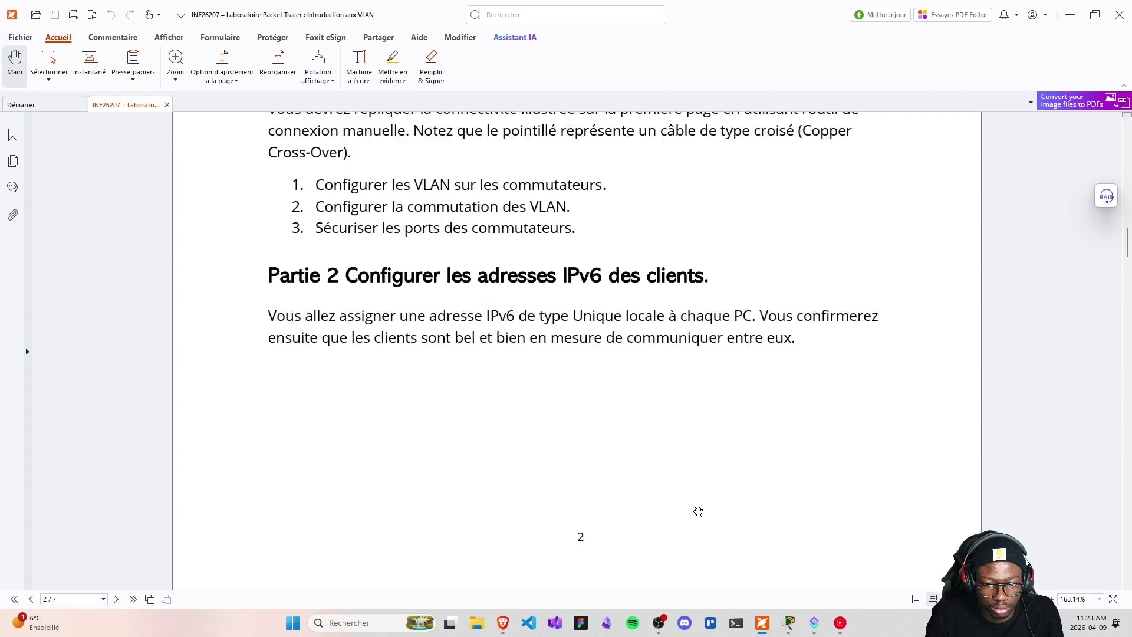
scroll(626, 513, "down", 3)
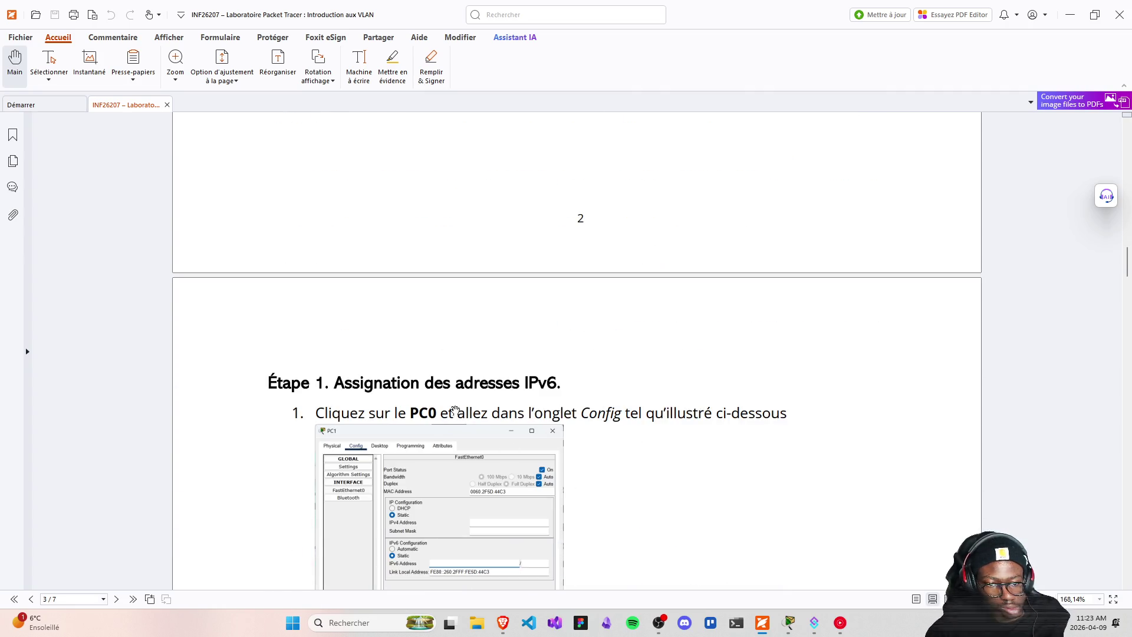
scroll(406, 398, "down", 1)
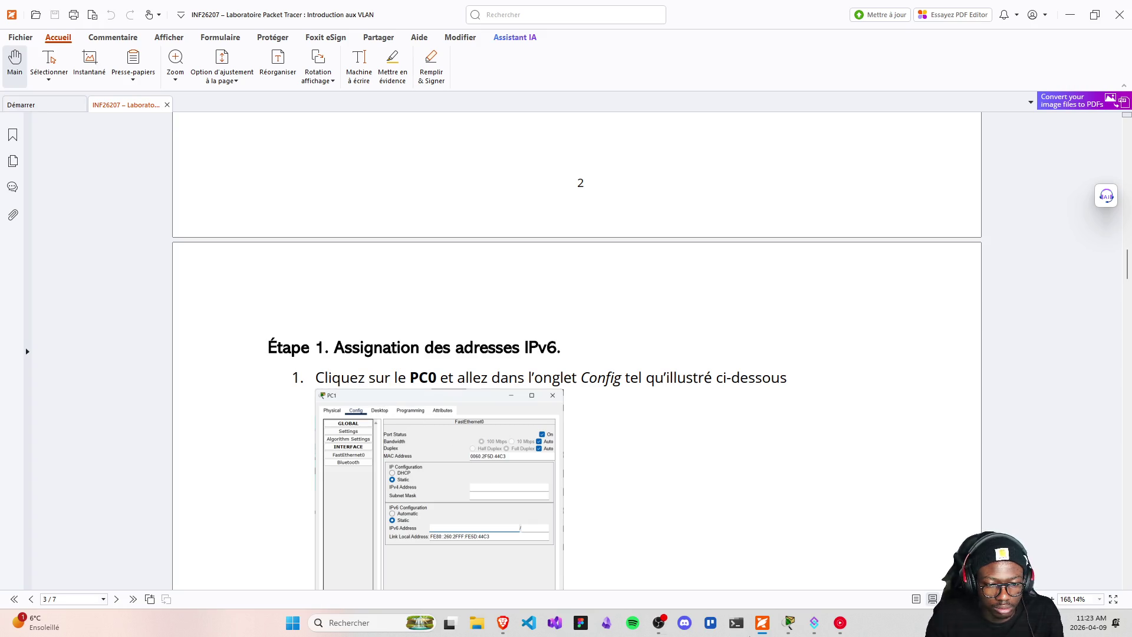
left_click(788, 626)
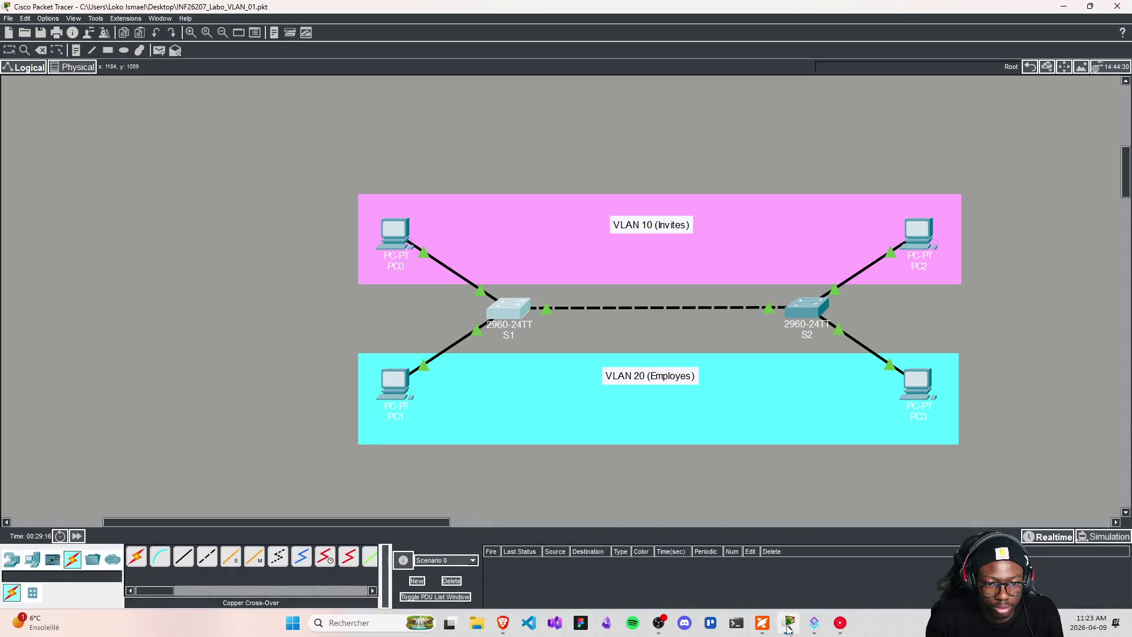
left_click(788, 630)
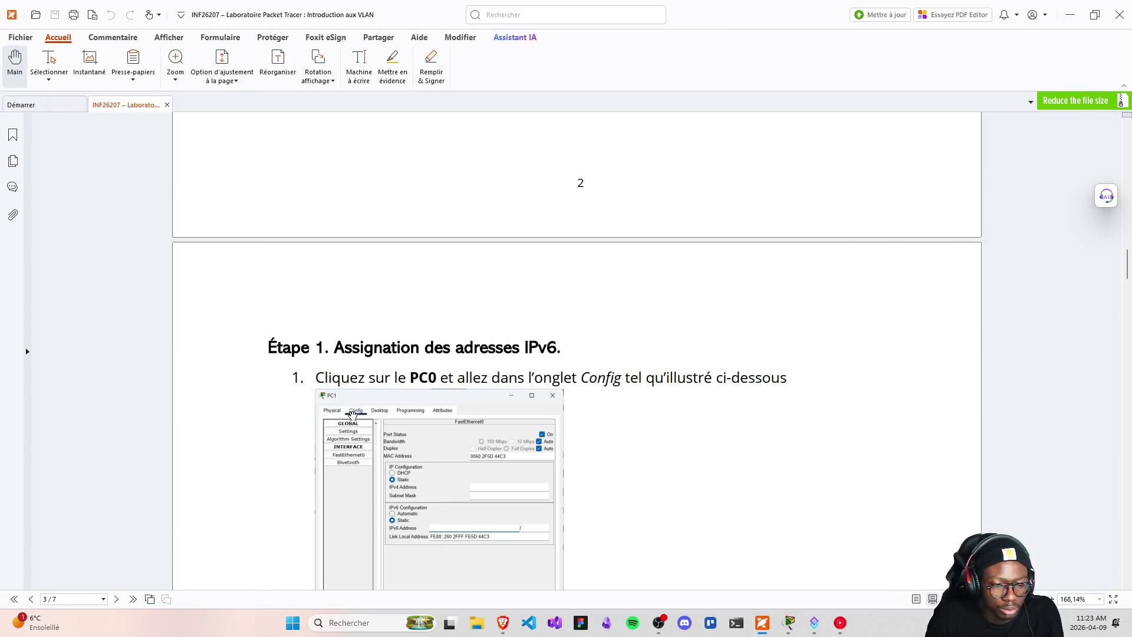
scroll(399, 406, "down", 2)
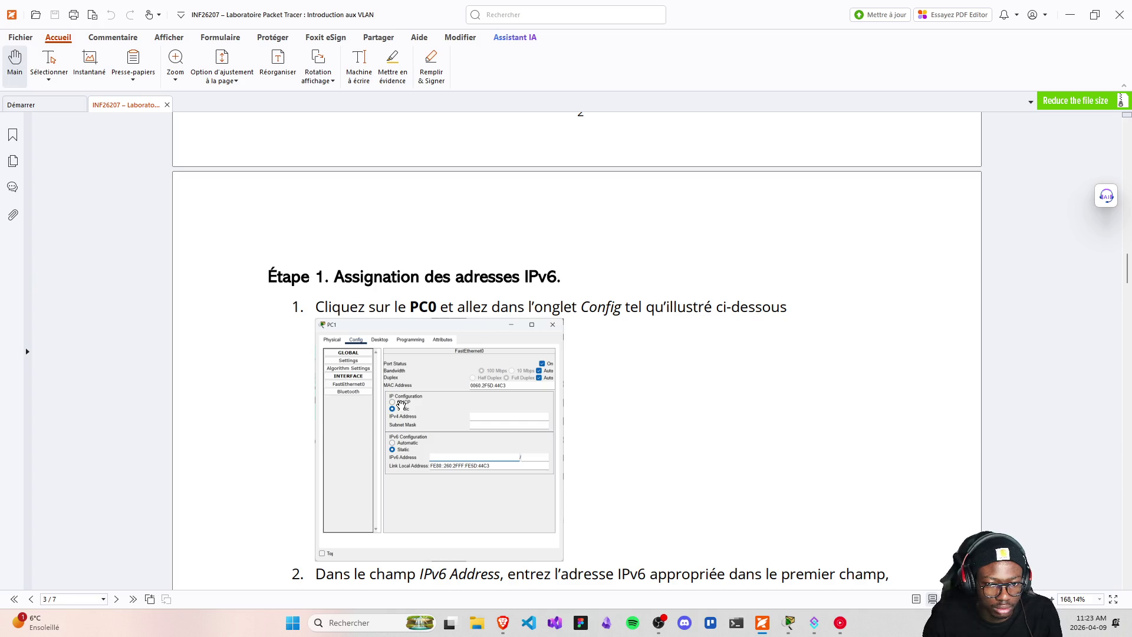
scroll(631, 497, "down", 4)
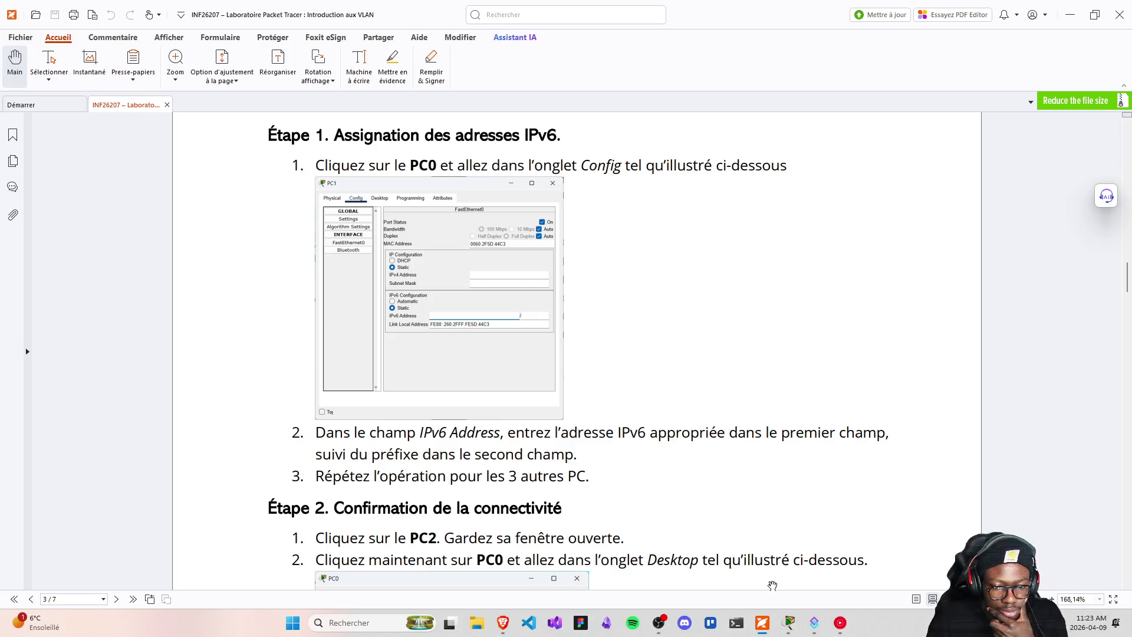
- Open PC0's Config tab to view its Global Settings gateway and DNS fields
left_click(789, 623)
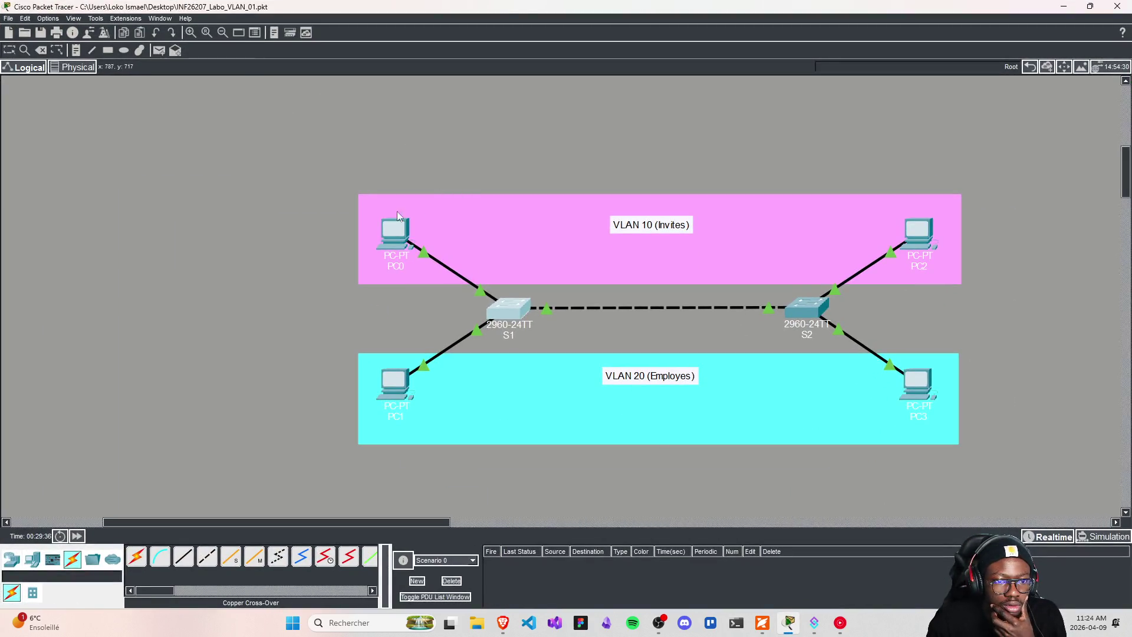
left_click(398, 236)
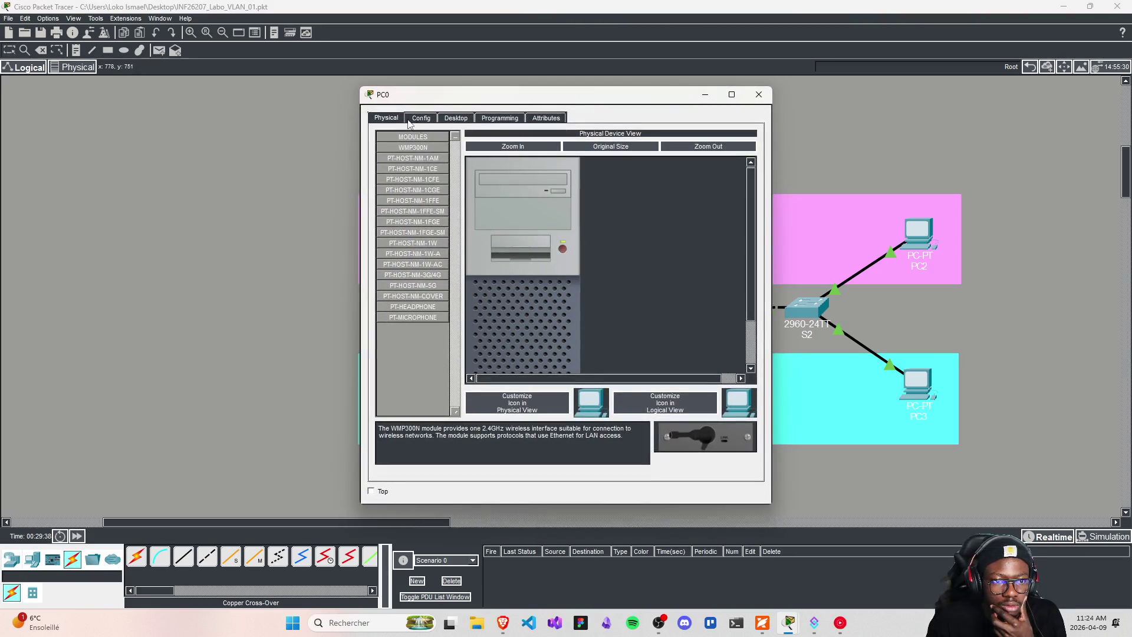
left_click(414, 118)
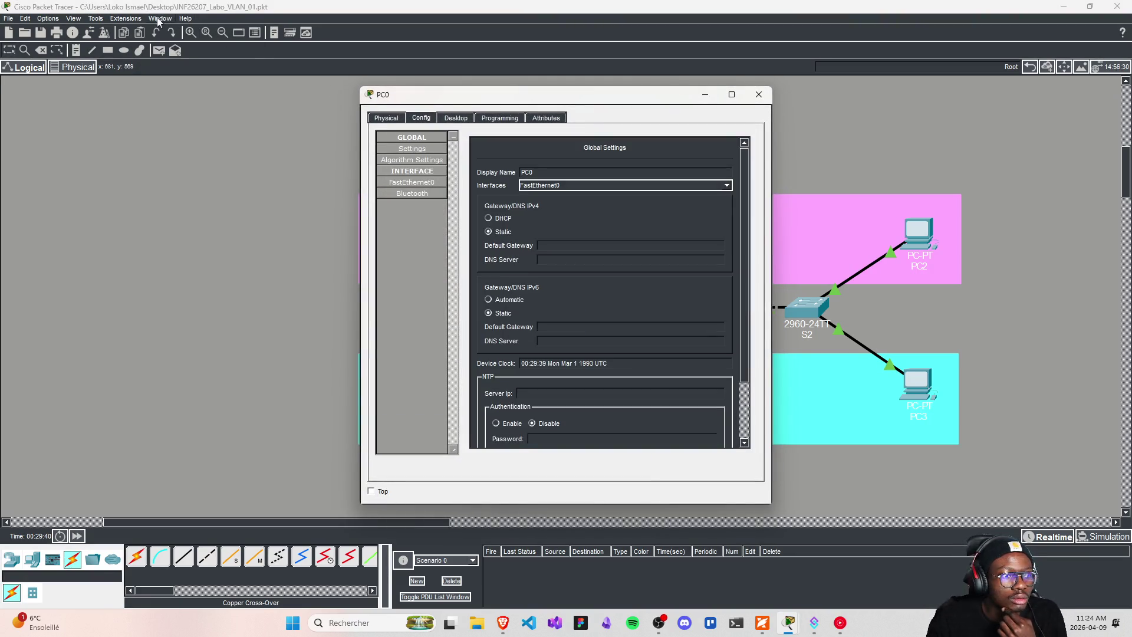
- Consult the lab PDF's instructions, then return to PC0's still-empty global settings
key("alt+Tab")
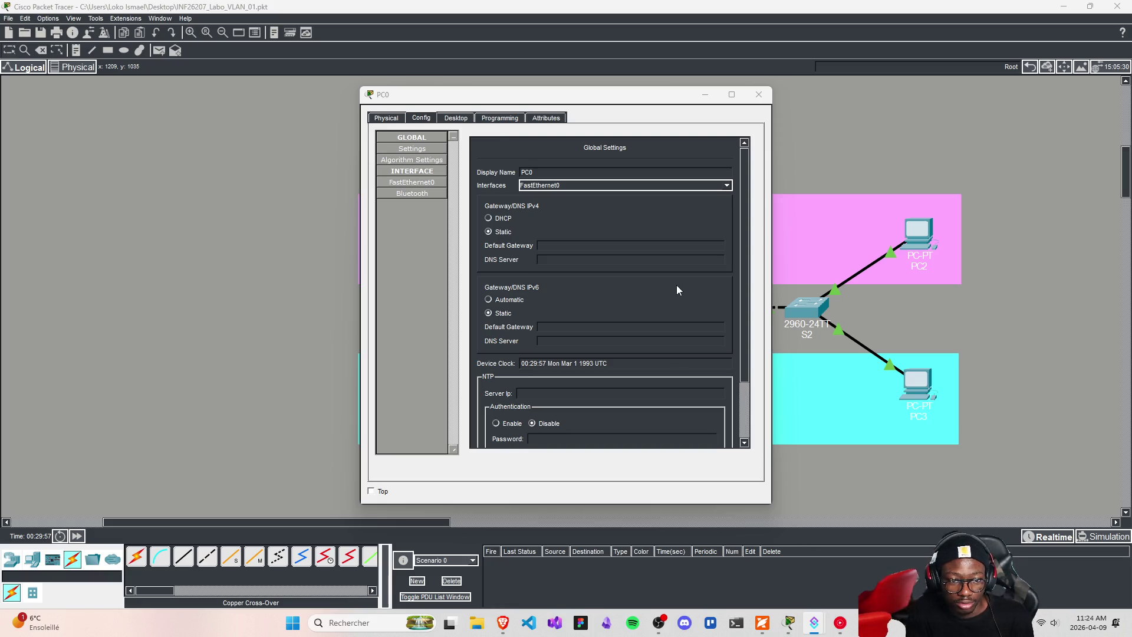
scroll(645, 314, "down", 2)
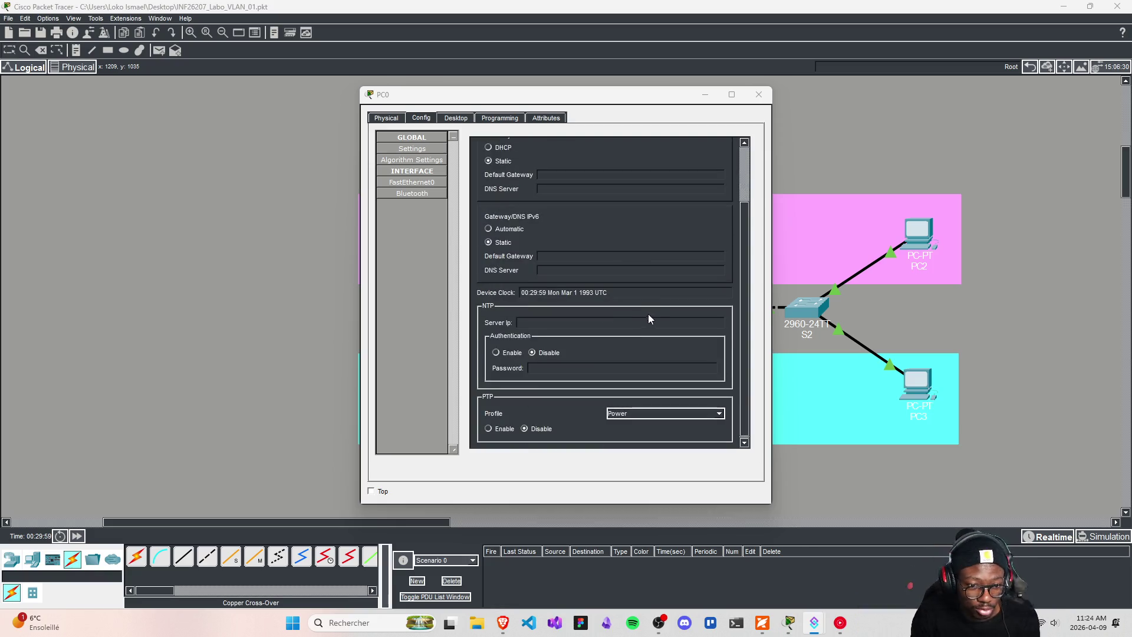
scroll(745, 259, "up", 1)
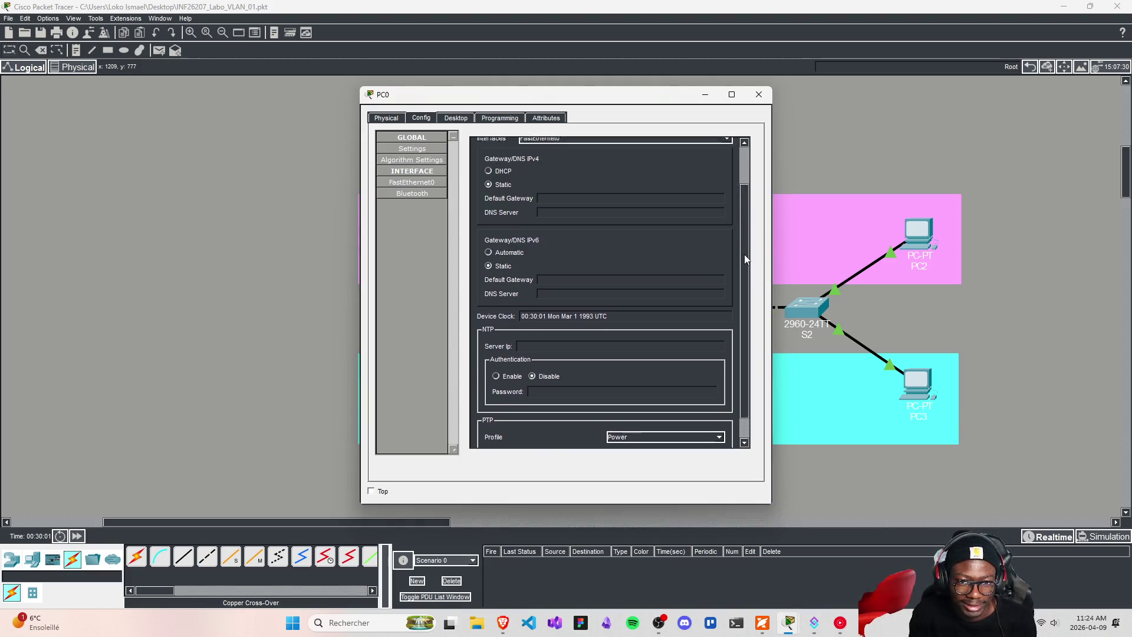
scroll(744, 253, "up", 2)
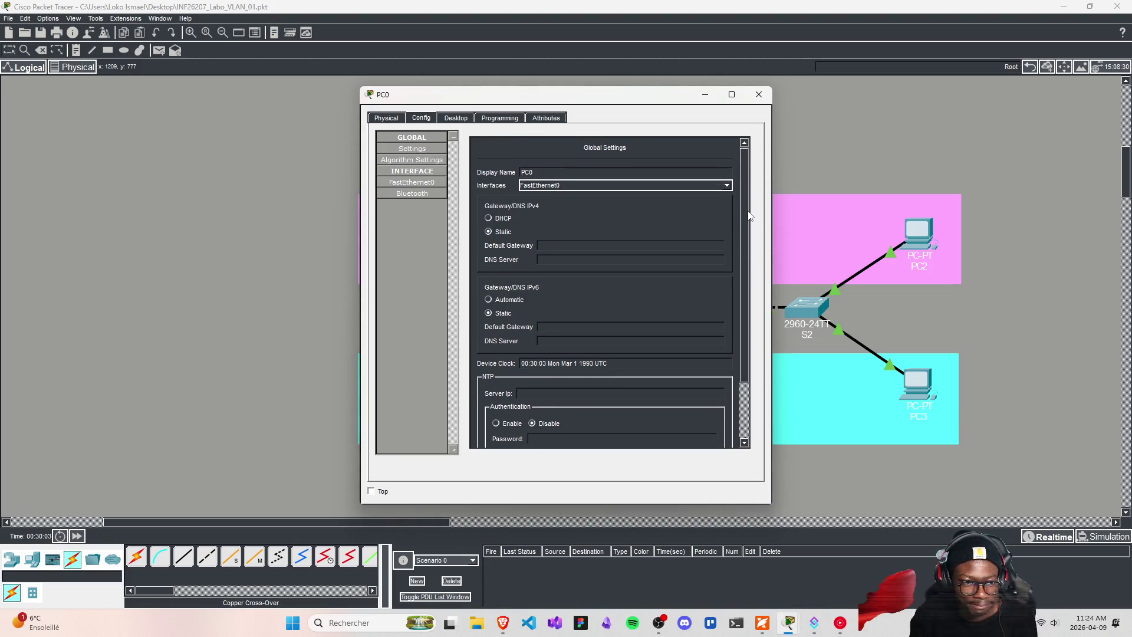
scroll(749, 215, "down", 2)
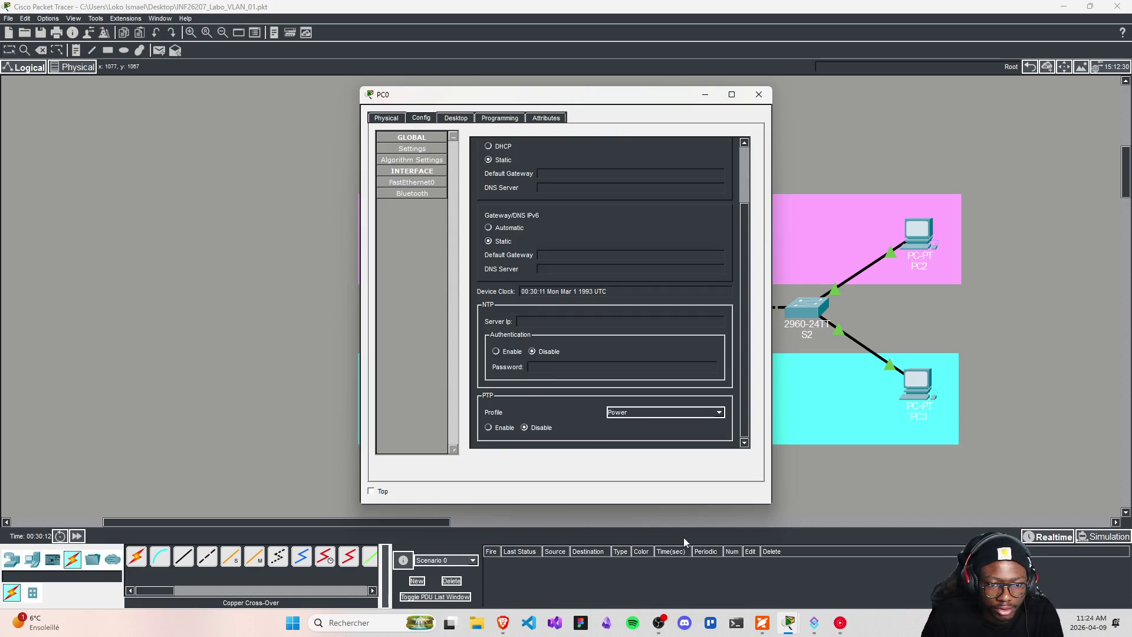
scroll(595, 305, "up", 1)
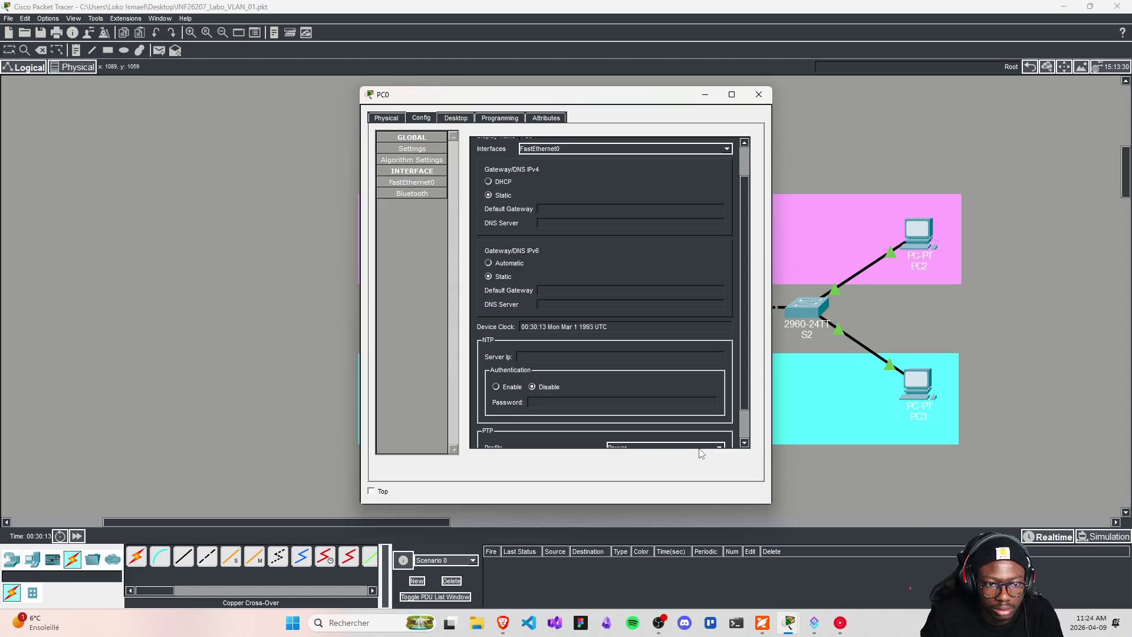
left_click(762, 626)
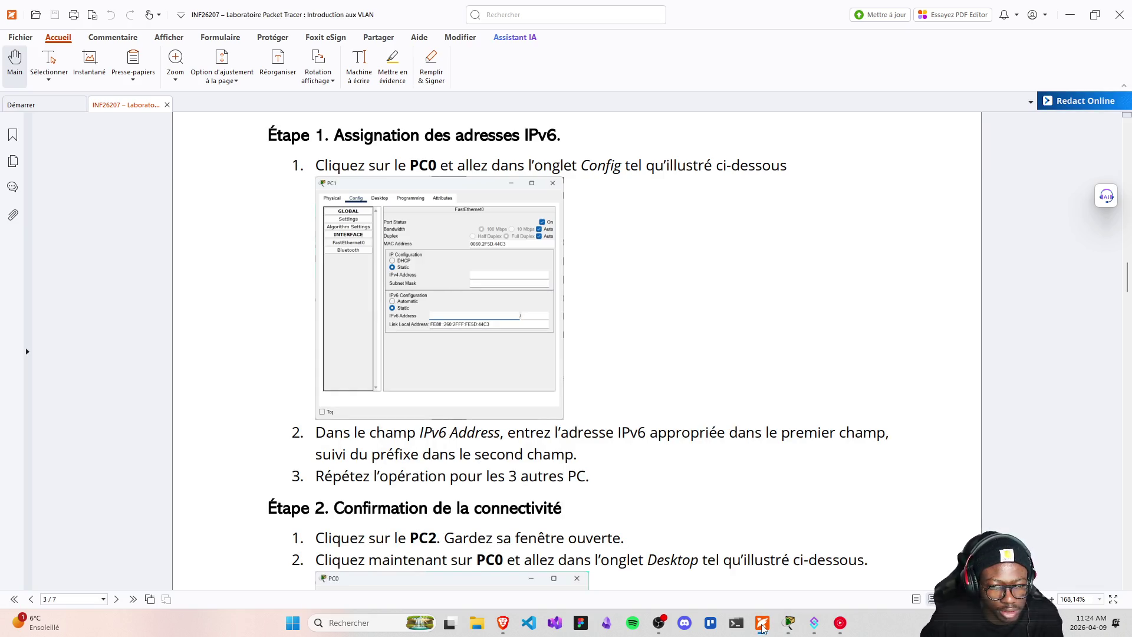
left_click(763, 627)
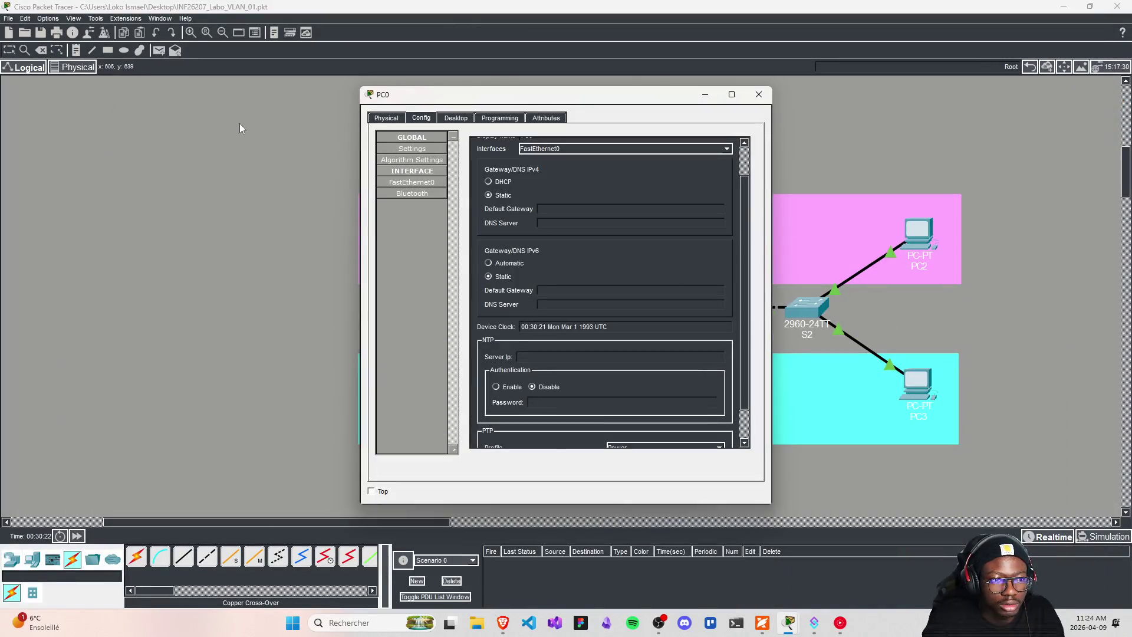
- Change the Color Scheme preference from Dark Mode to Default, accepting the restart-required notice
left_click(48, 18)
left_click(64, 30)
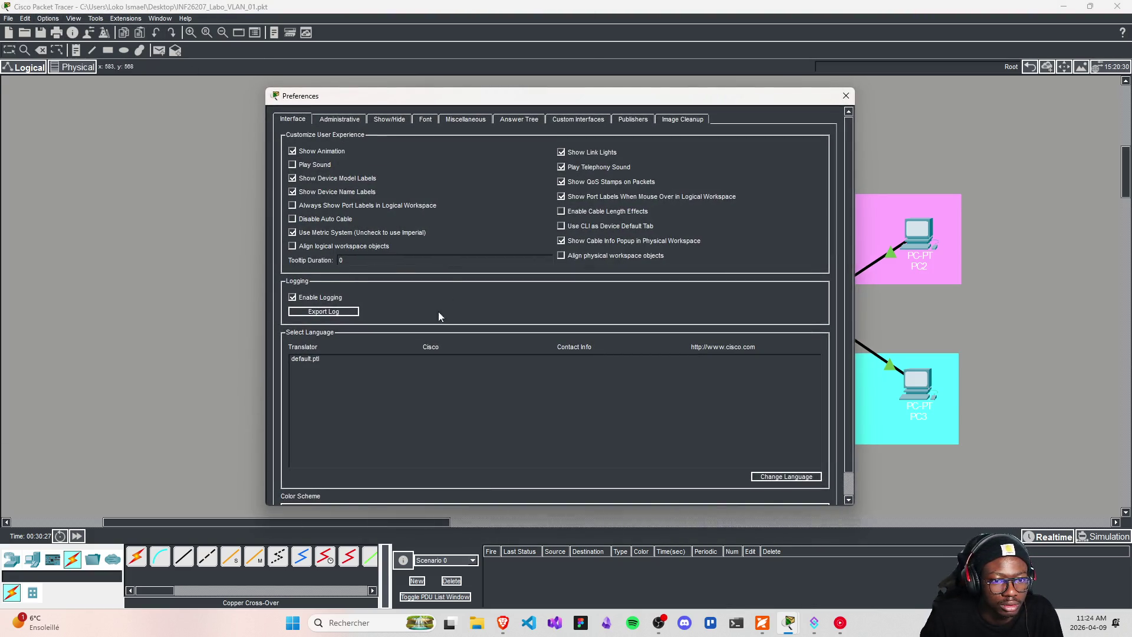
scroll(326, 505, "down", 1)
left_click(306, 485)
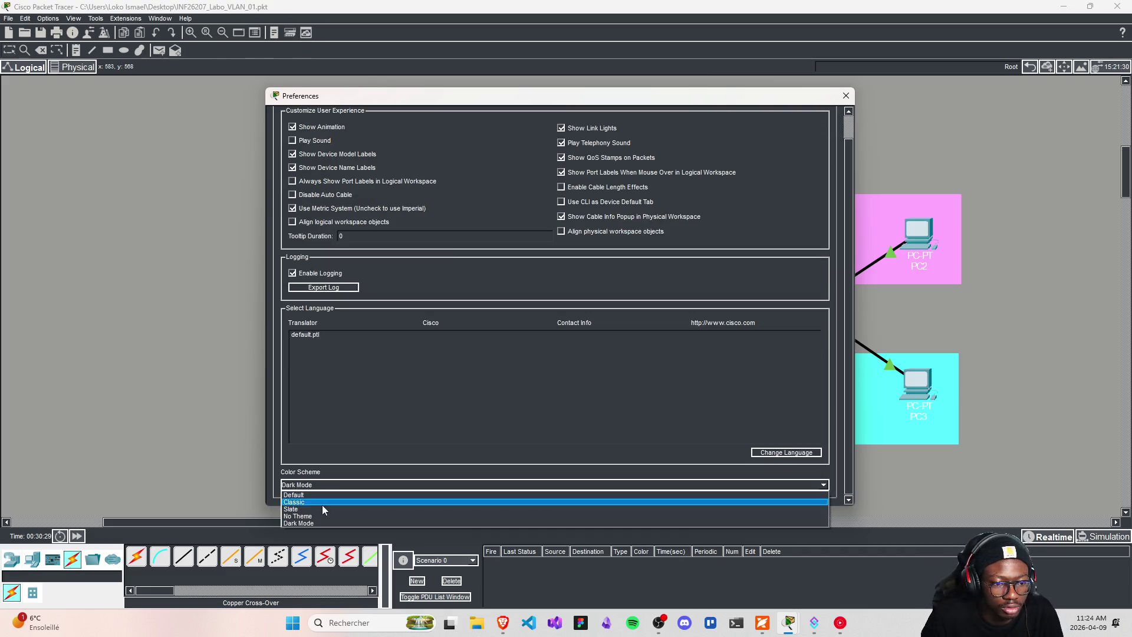
left_click(306, 495)
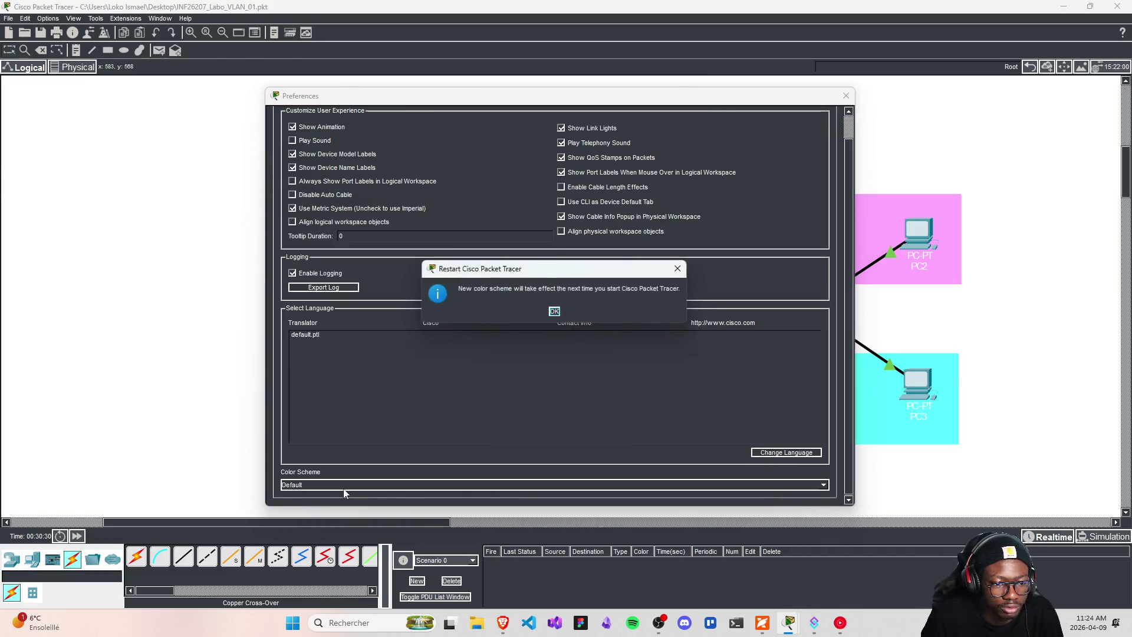
left_click(554, 312)
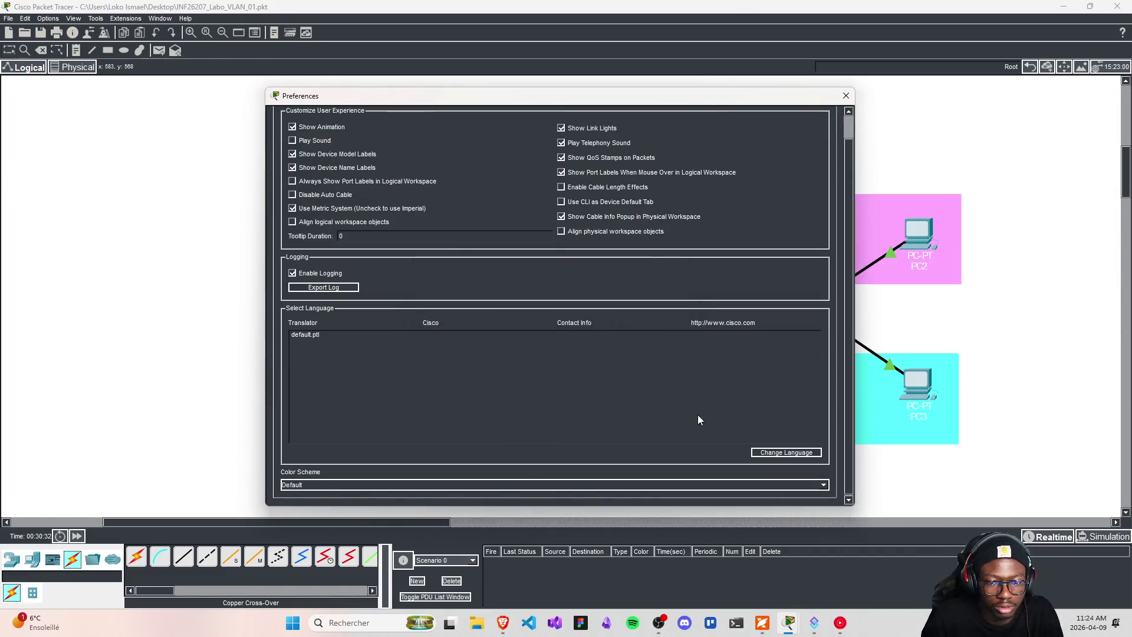
left_click(845, 96)
- Save the lab, quit Packet Tracer, and reopen INF26207_Labo_VLAN_01.pkt from the desktop
key("ctrl+s")
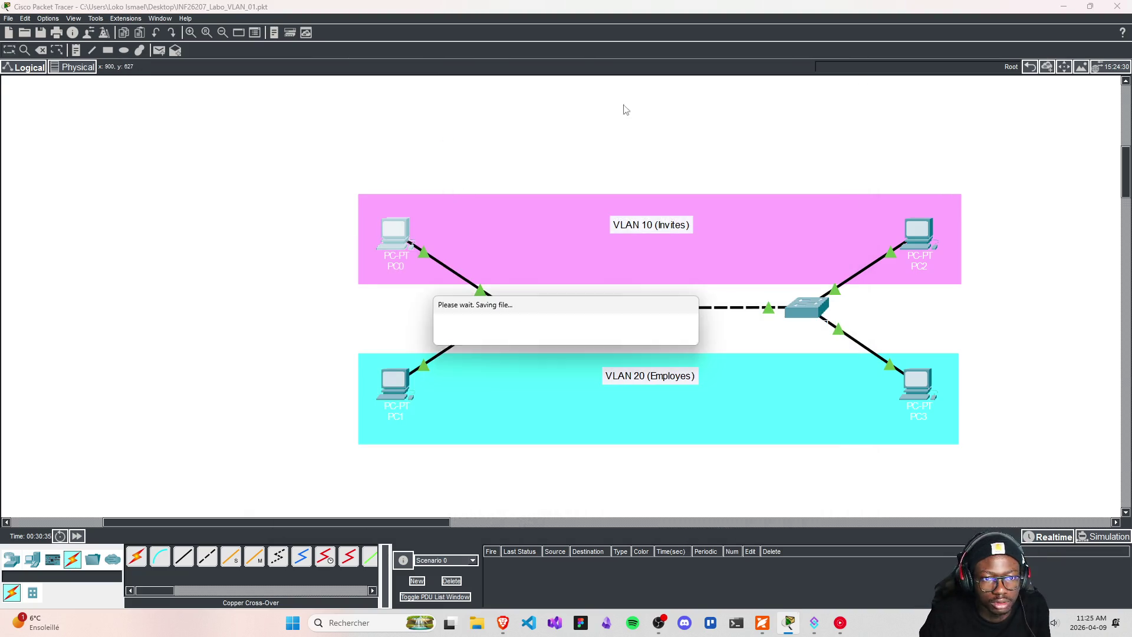
left_click(1117, 6)
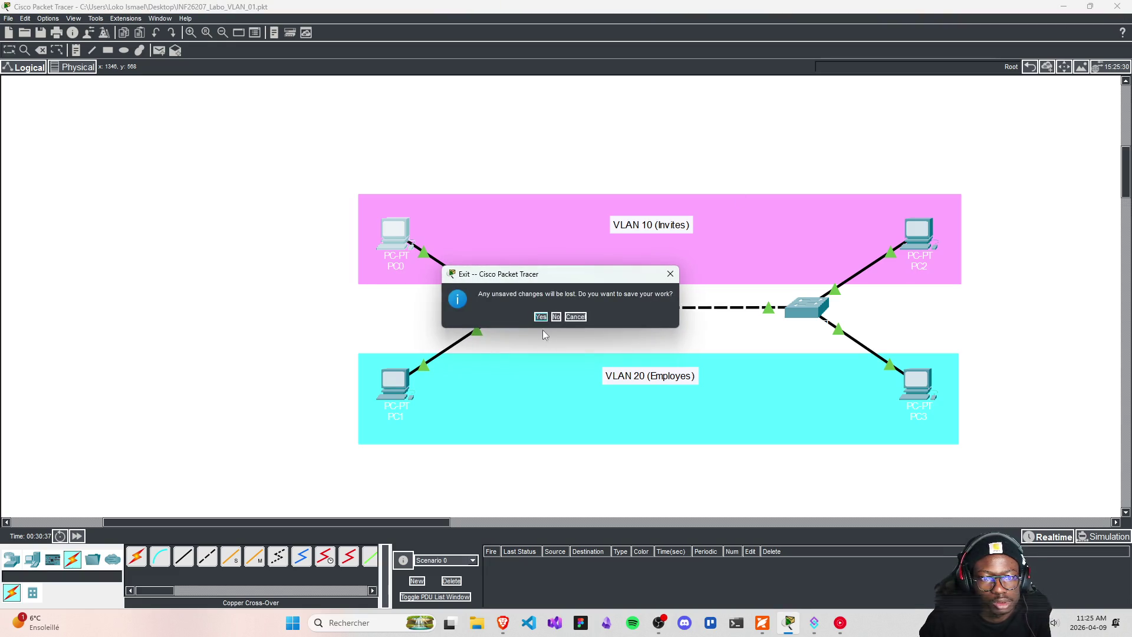
left_click(540, 316)
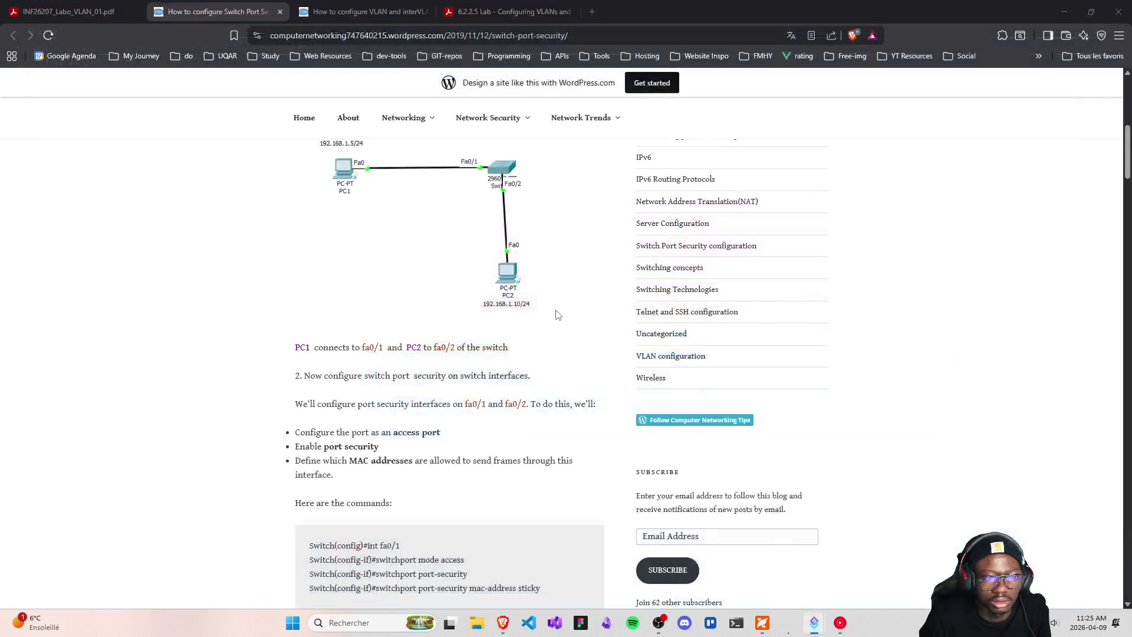
left_click(1064, 11)
mouse_move(314, 224)
left_mouse_down()
mouse_move(321, 158)
mouse_move(313, 165)
left_mouse_up()
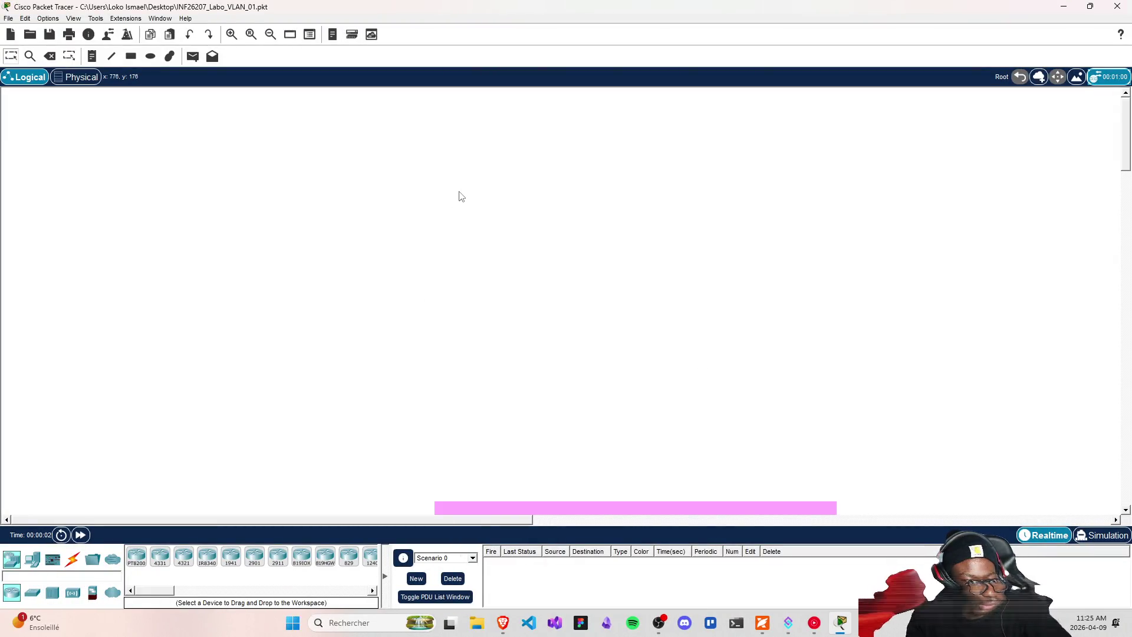
- Zoom and scroll the workspace so S1, S2, PC0–PC3 and both VLAN areas fill the view
scroll(501, 289, "down", 4)
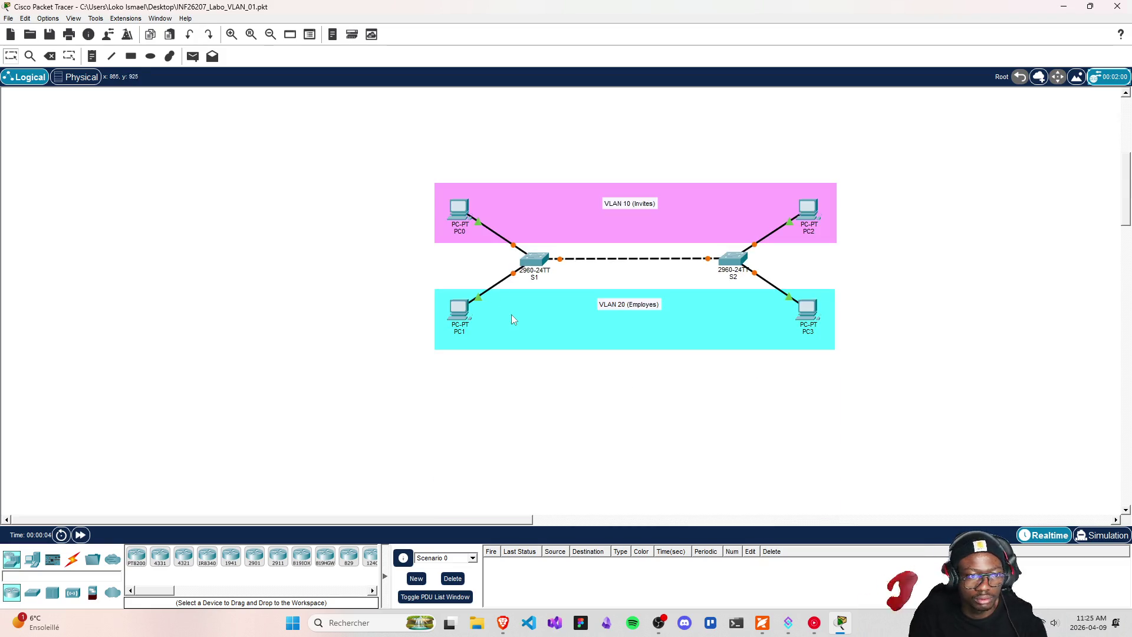
scroll(594, 256, "down", 2)
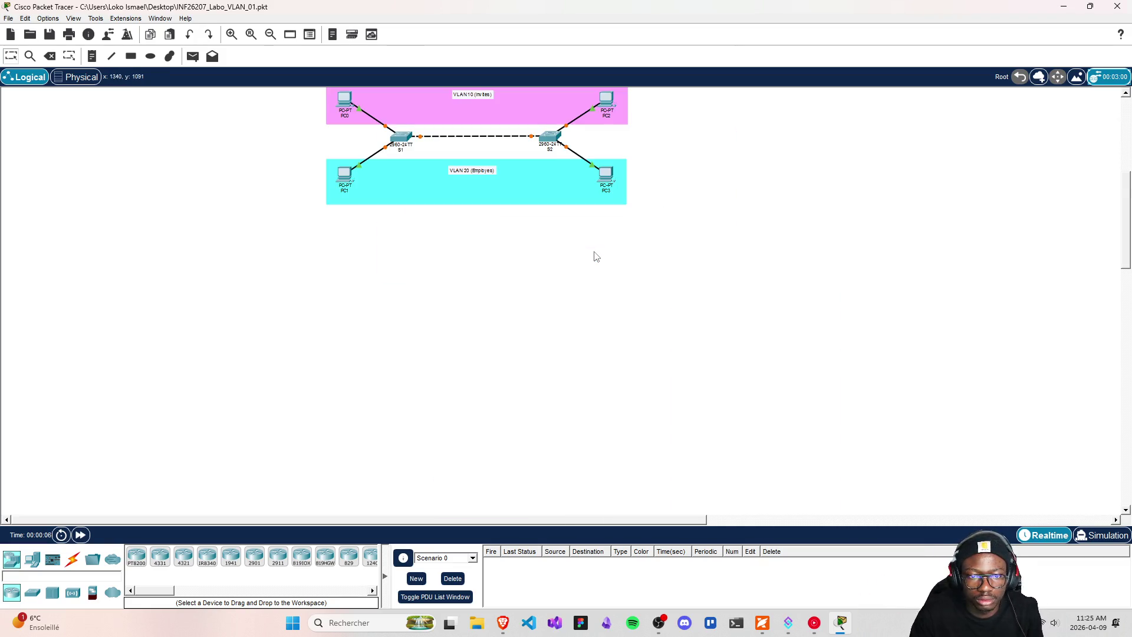
scroll(596, 257, "up", 5)
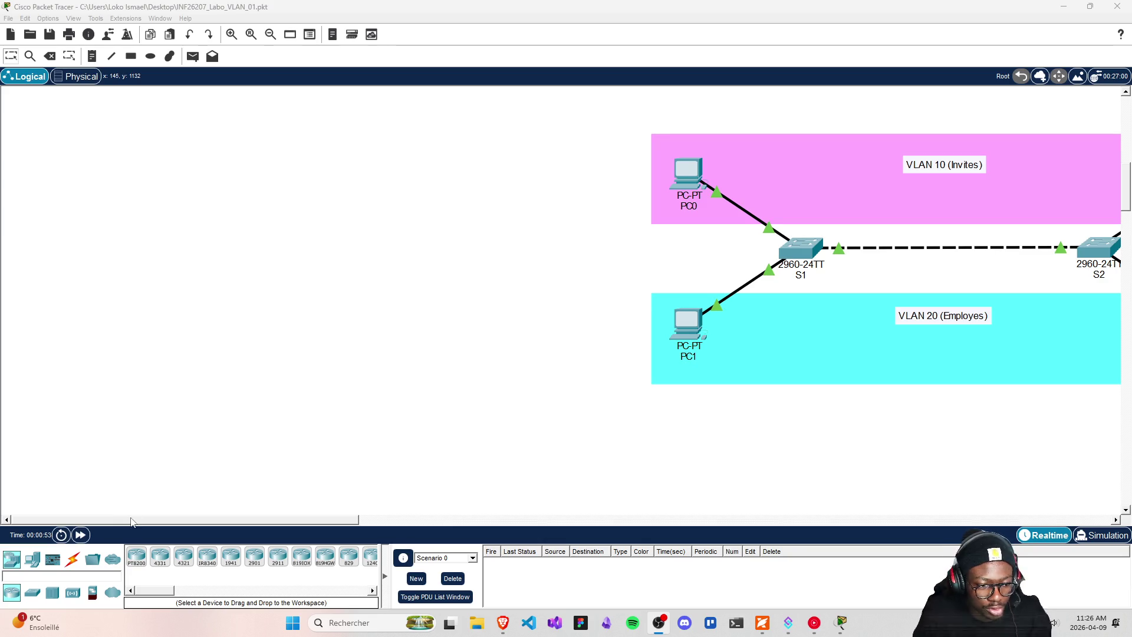
left_click_drag(131, 521, 263, 521)
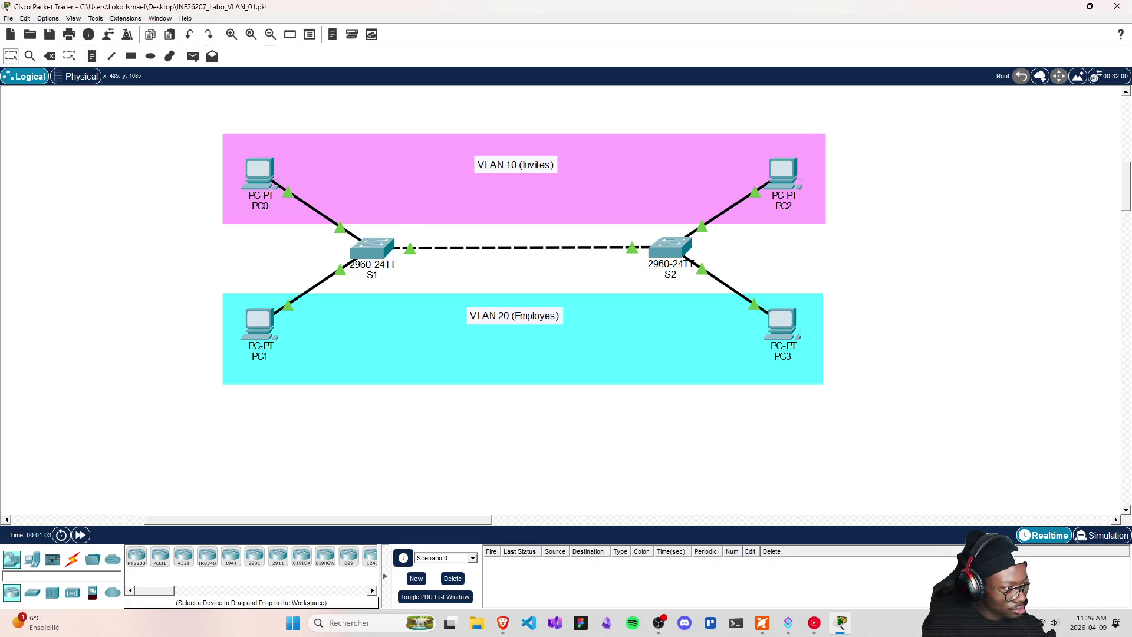
key("alt+Tab")
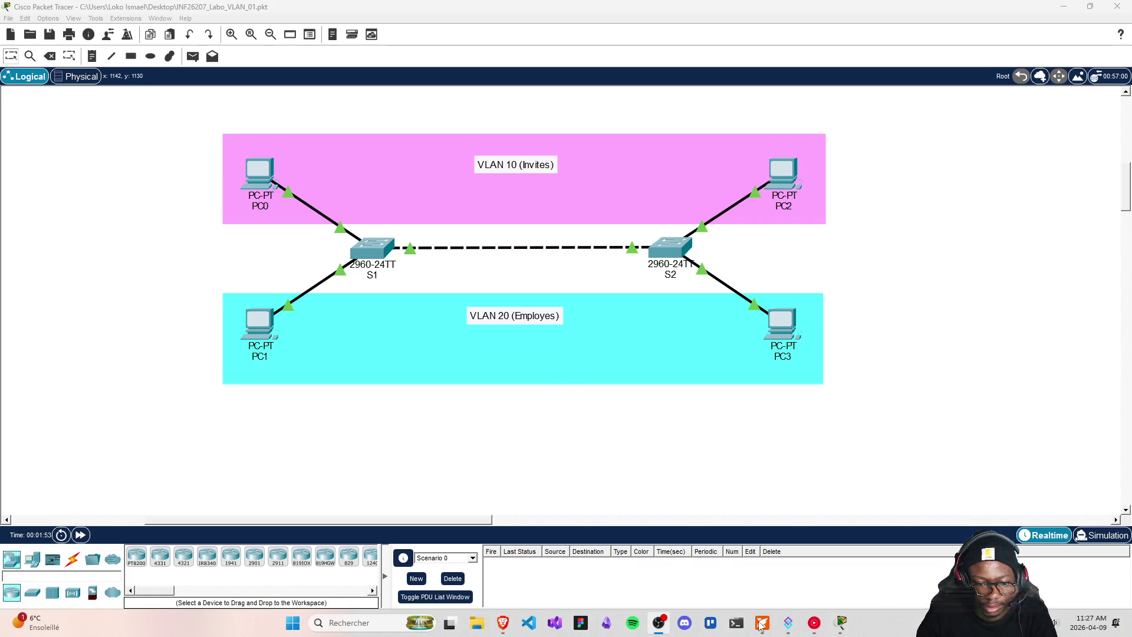
- Open PC0's FastEthernet0 configuration to see its IPv6 settings
left_click(788, 623)
key("alt+Tab")
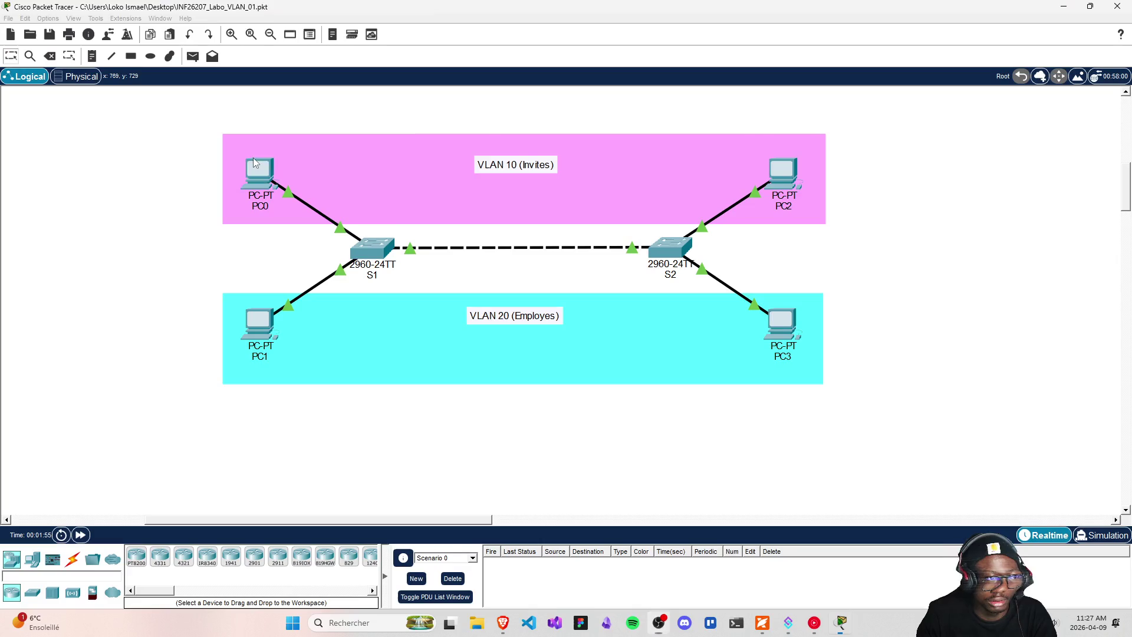
left_click(259, 172)
left_click(421, 118)
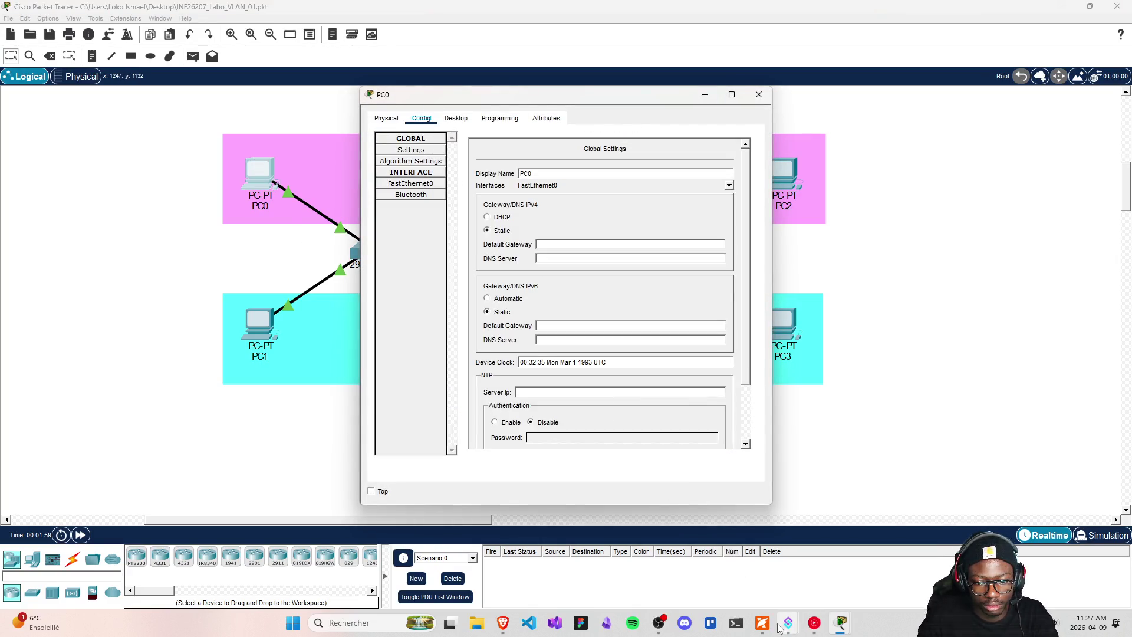
mouse_move(788, 623)
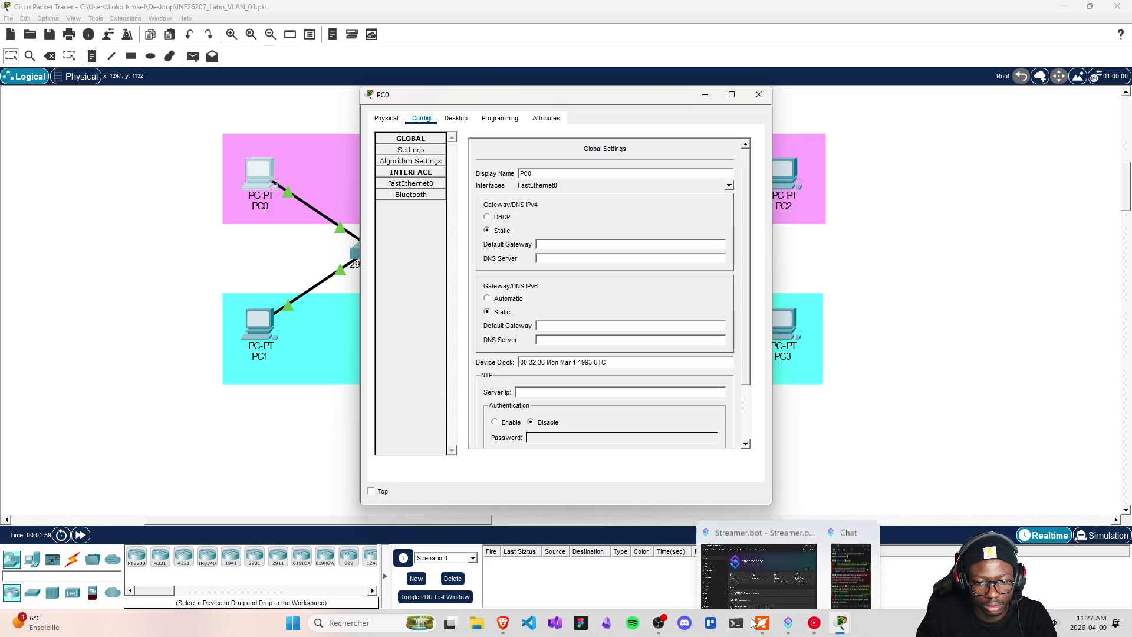
left_click(406, 188)
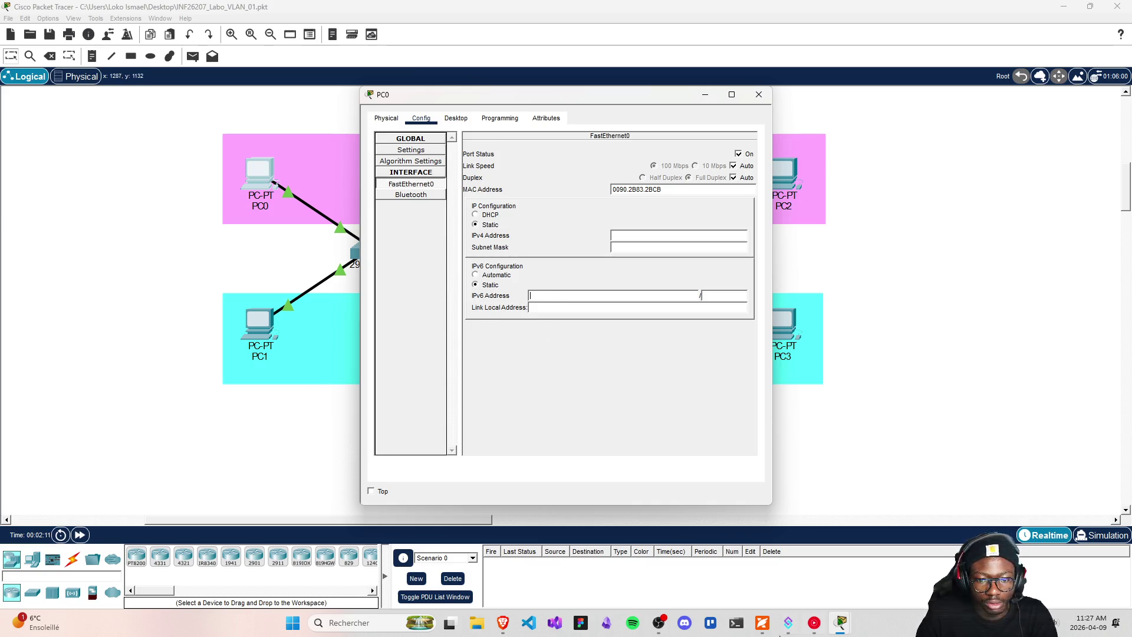
- Compare PC0's settings with the lab PDF, close PC0's window, and bring the PDF forward
left_click(763, 623)
scroll(725, 434, "down", 3)
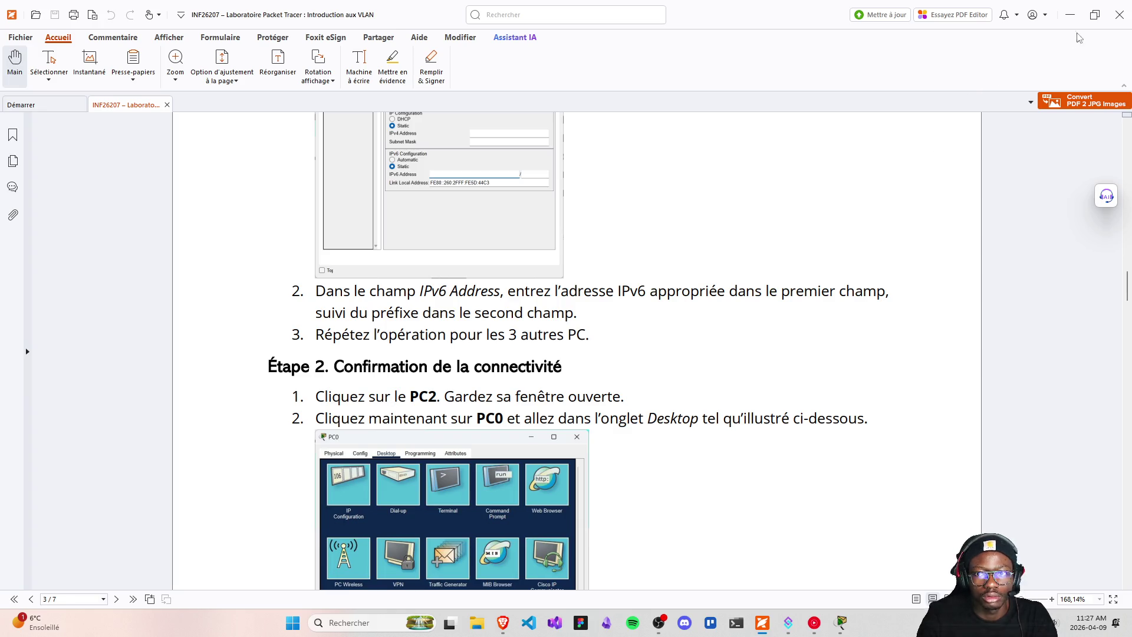
left_click(1070, 15)
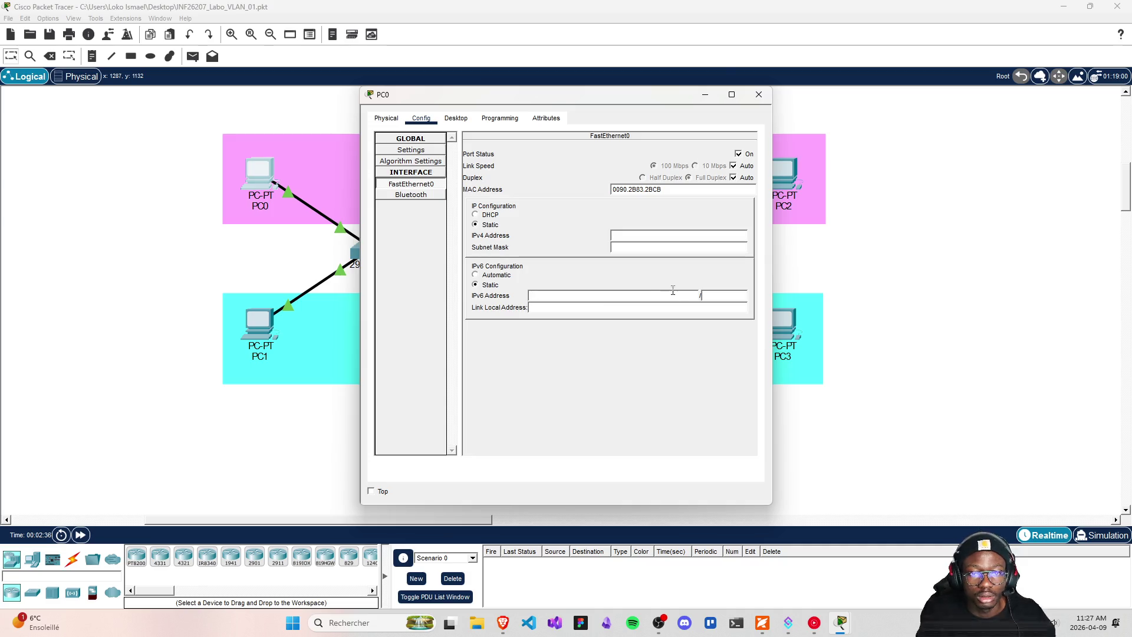
key("alt+F4")
scroll(784, 404, "up", 5)
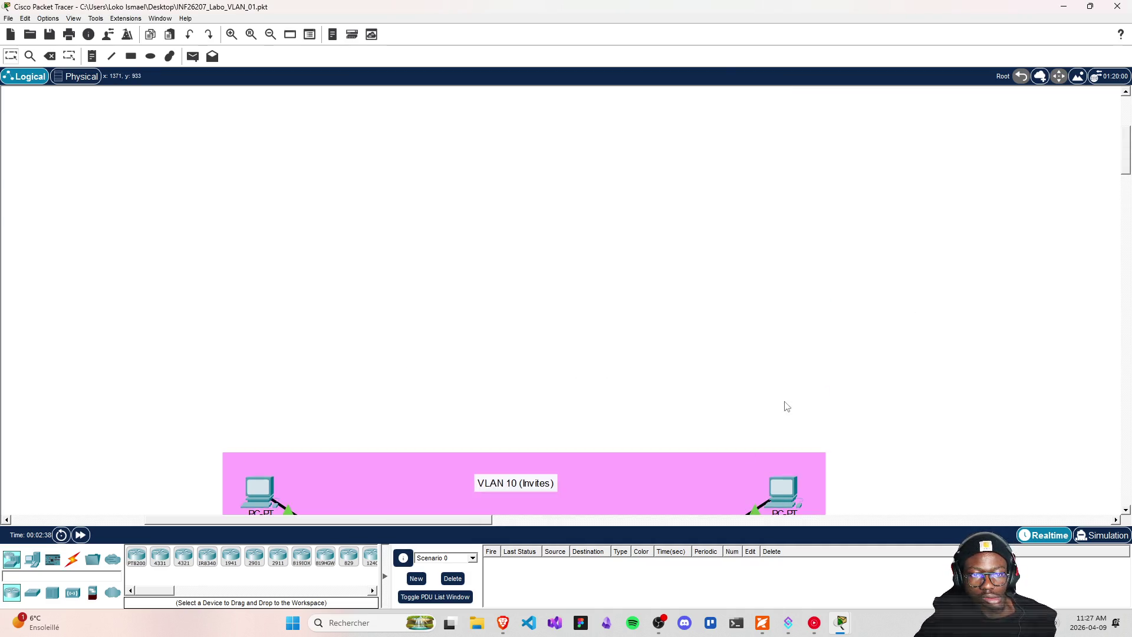
scroll(728, 392, "down", 4)
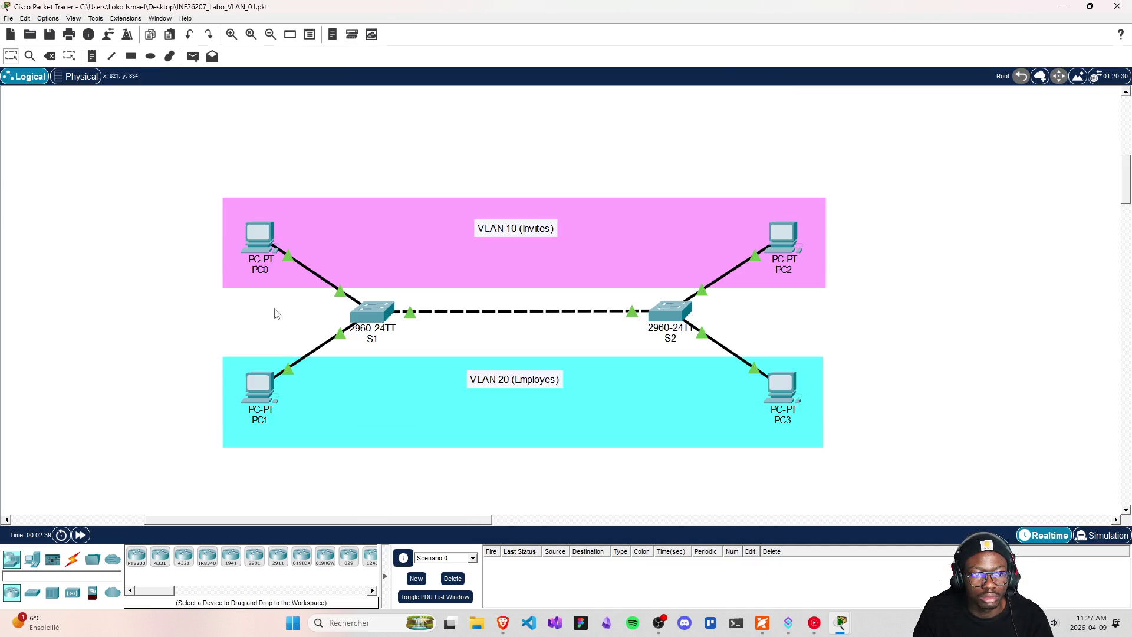
left_click(762, 623)
- Select PC0's address FC00:0:0:10::2/64 in the PDF's Tableau d'adressage
left_click_drag(1127, 280, 1127, 118)
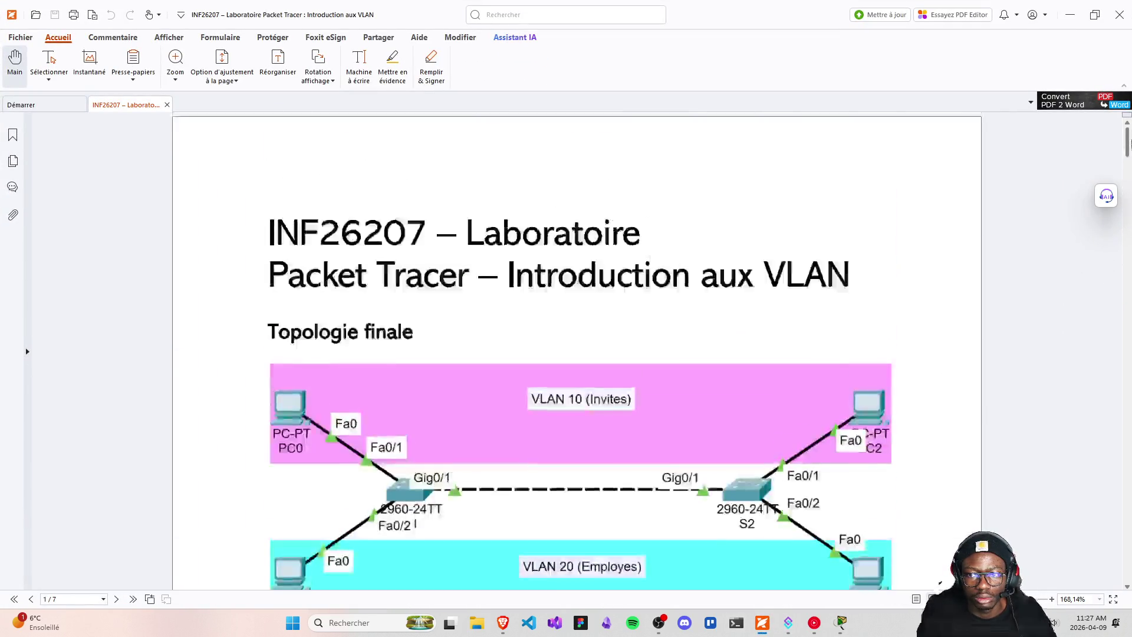
scroll(800, 361, "down", 5)
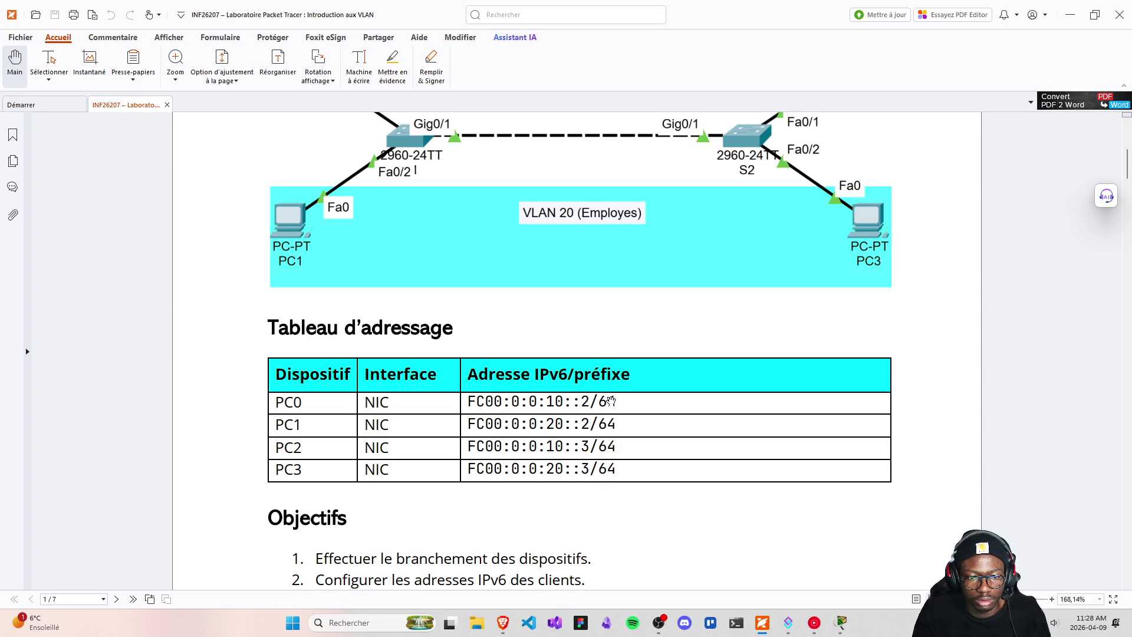
scroll(554, 404, "up", 1)
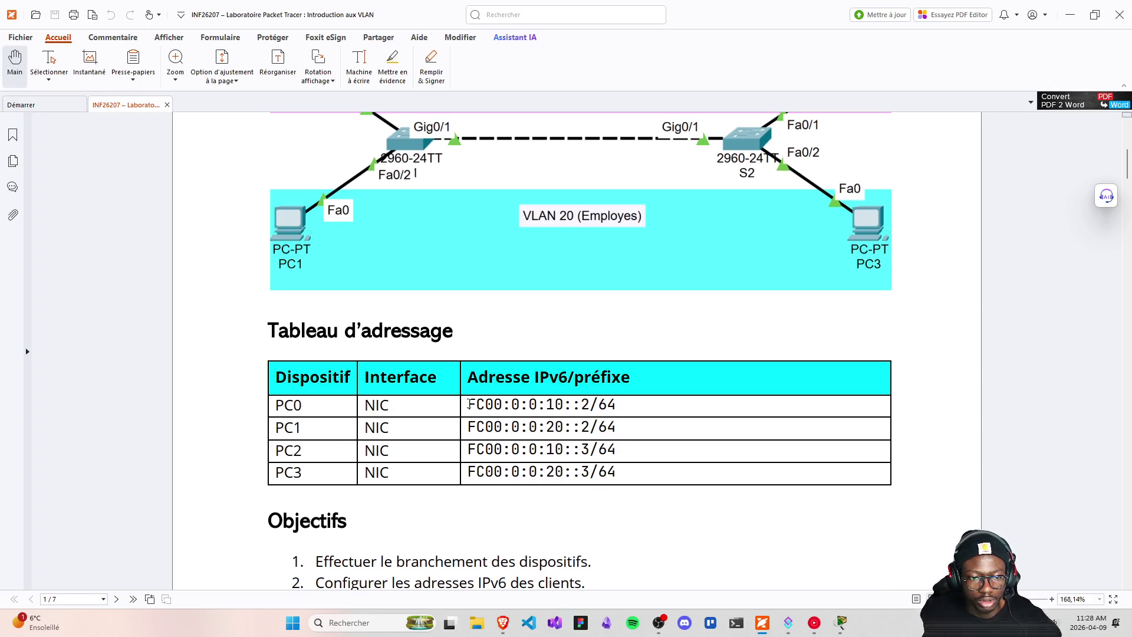
left_click_drag(469, 404, 639, 405)
key("ctrl+c")
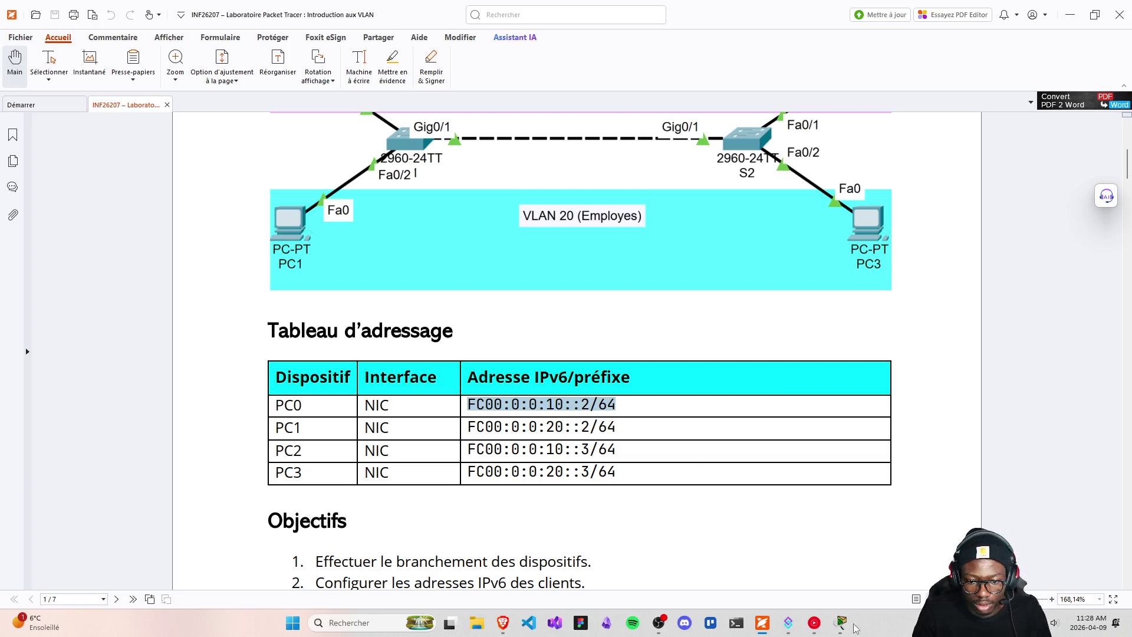
- Paste FC00:0:0:10::2 into PC0's FastEthernet0 IPv6 Address field, trimming the /64 suffix
mouse_move(842, 622)
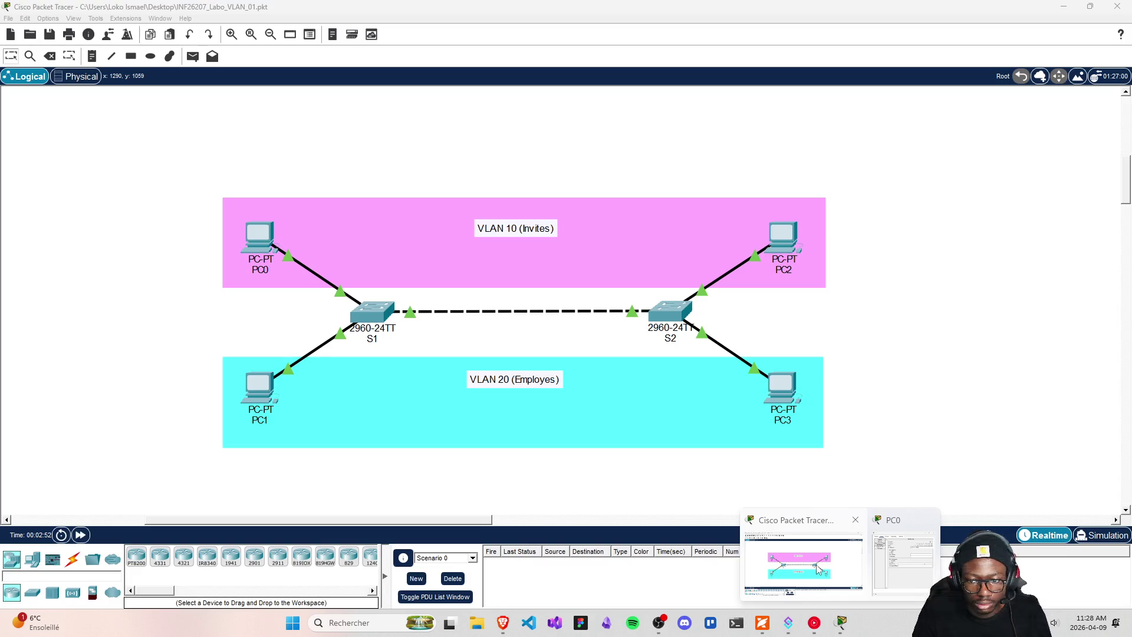
left_click(834, 547)
left_click(902, 560)
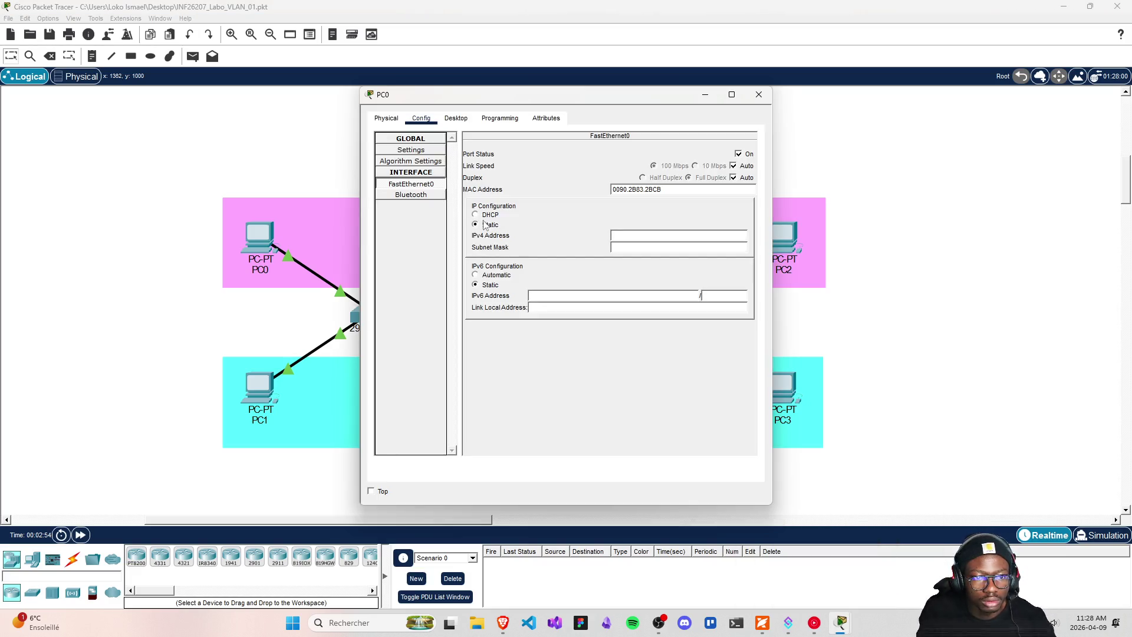
key("ctrl+v")
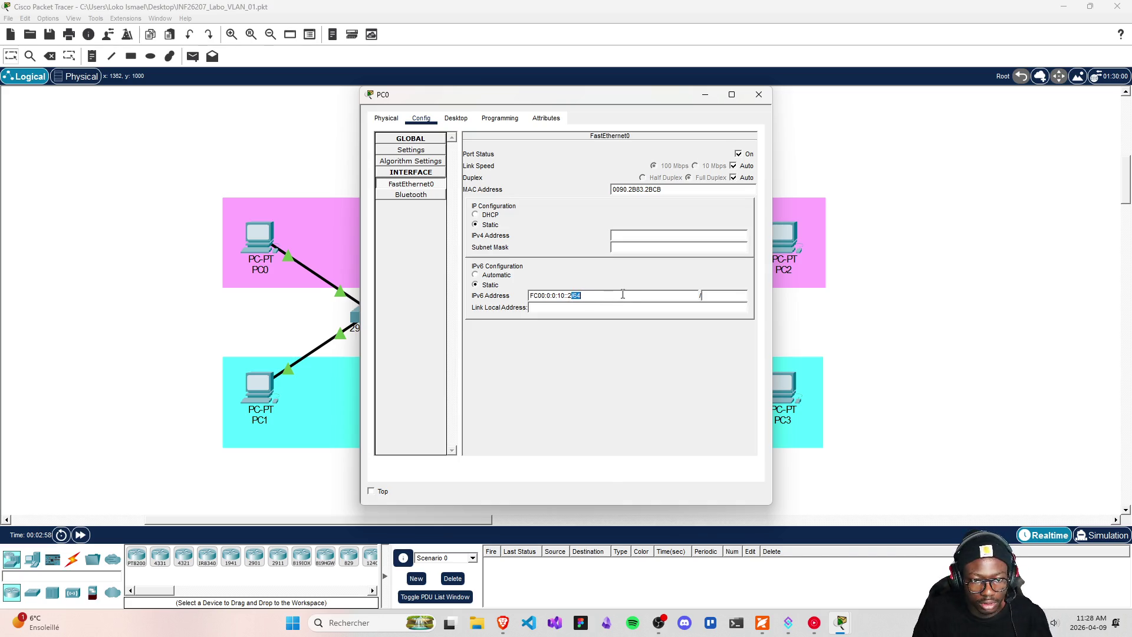
key("BackSpace")
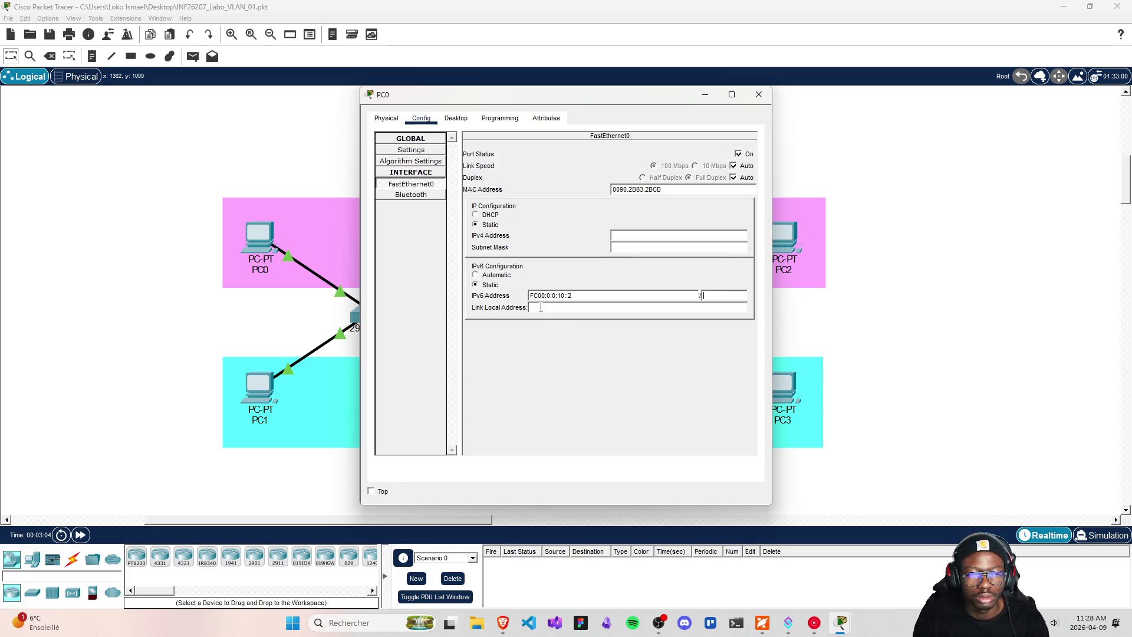
key("alt+F4")
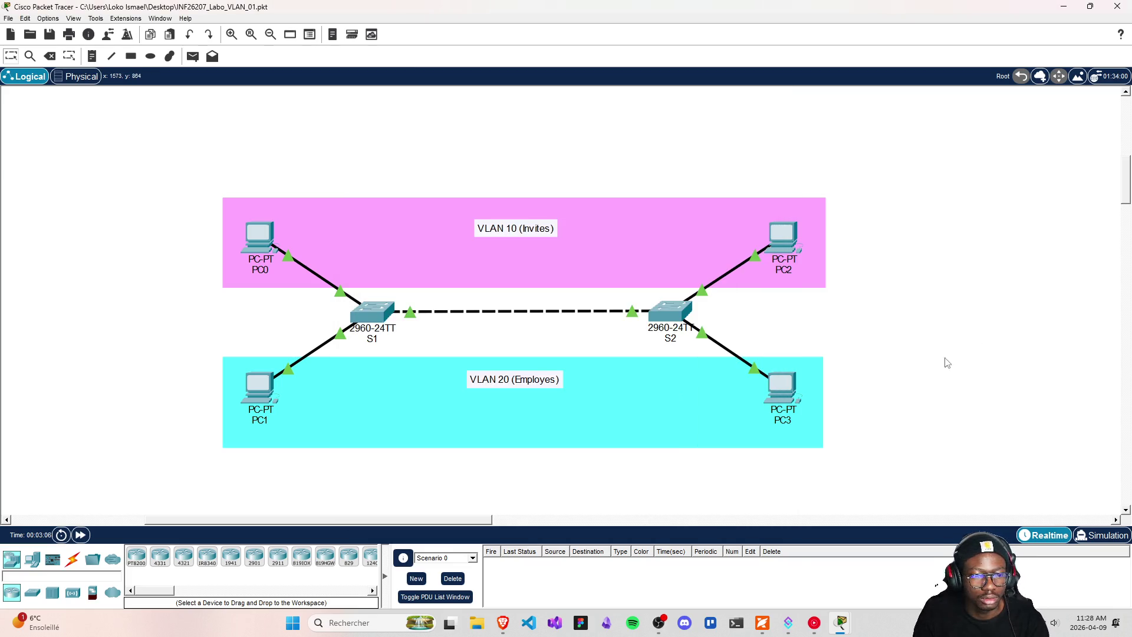
mouse_move(803, 628)
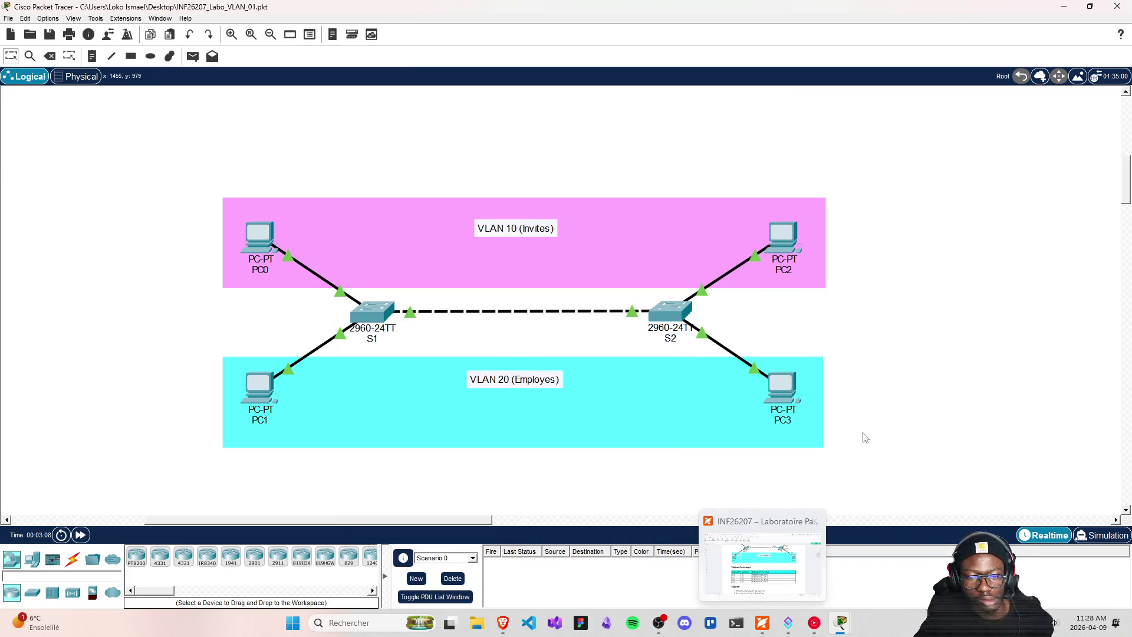
scroll(870, 416, "up", 5)
scroll(872, 417, "down", 2)
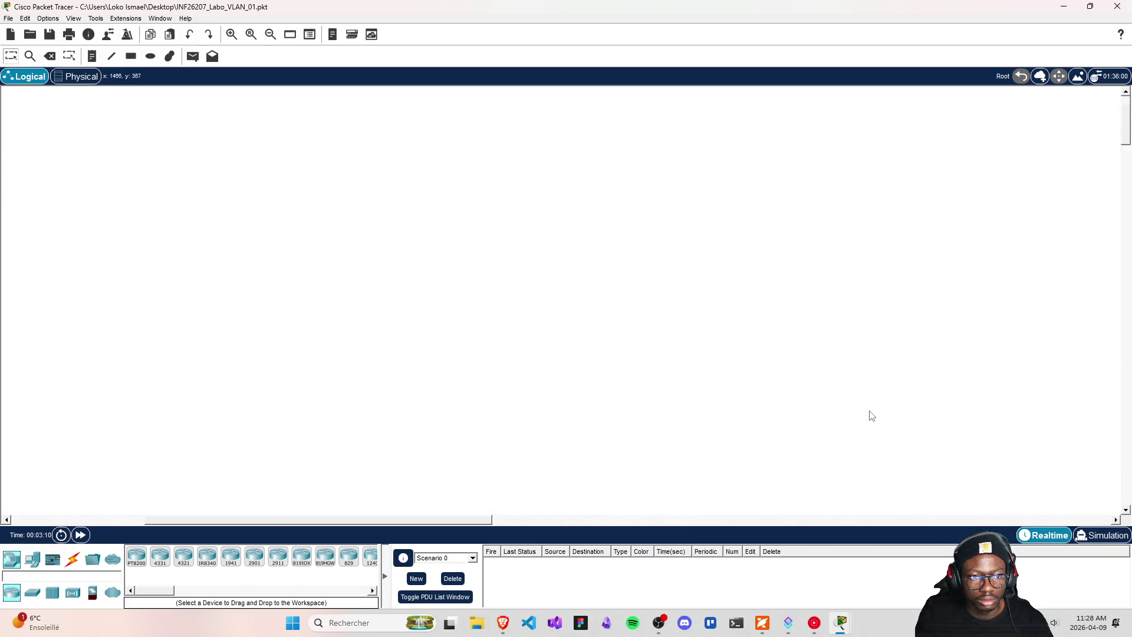
scroll(853, 394, "down", 5)
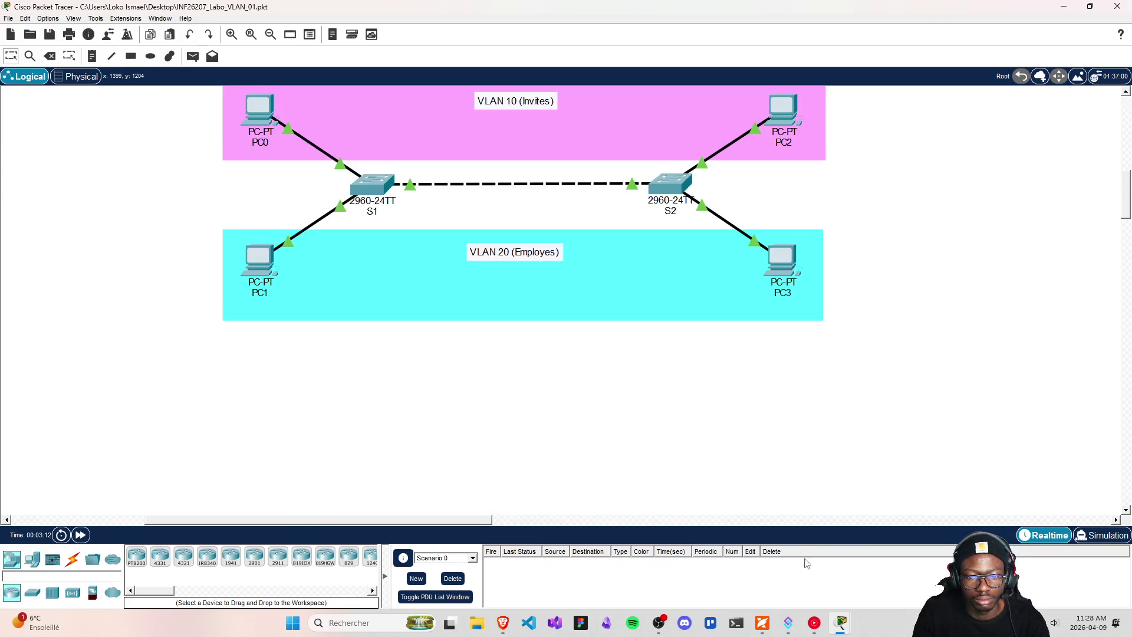
left_click(761, 623)
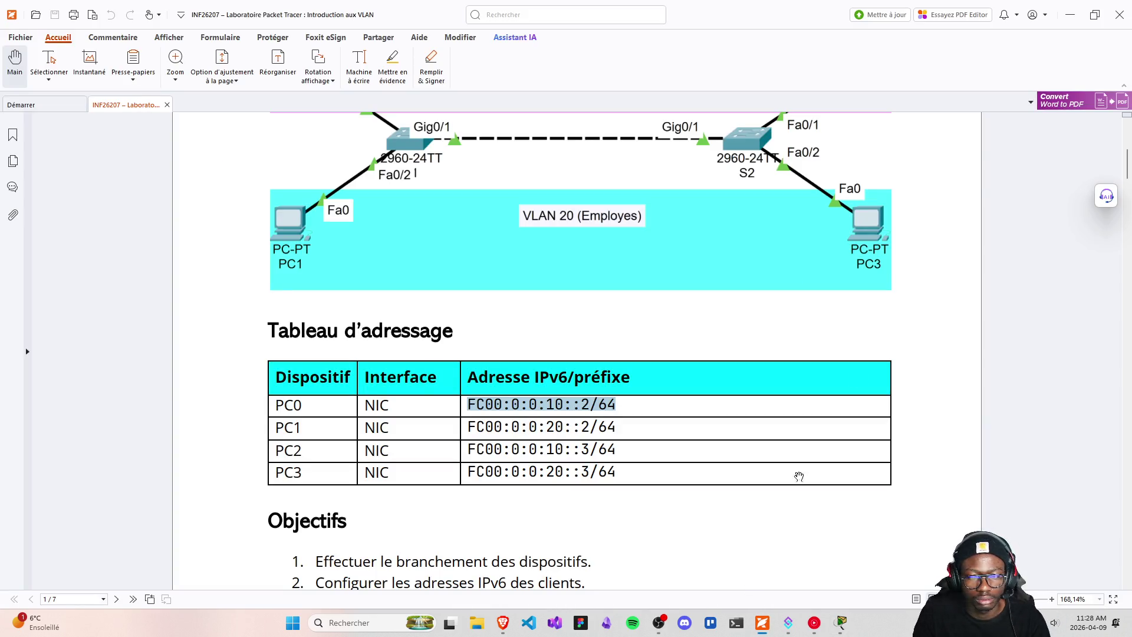
left_click(1069, 15)
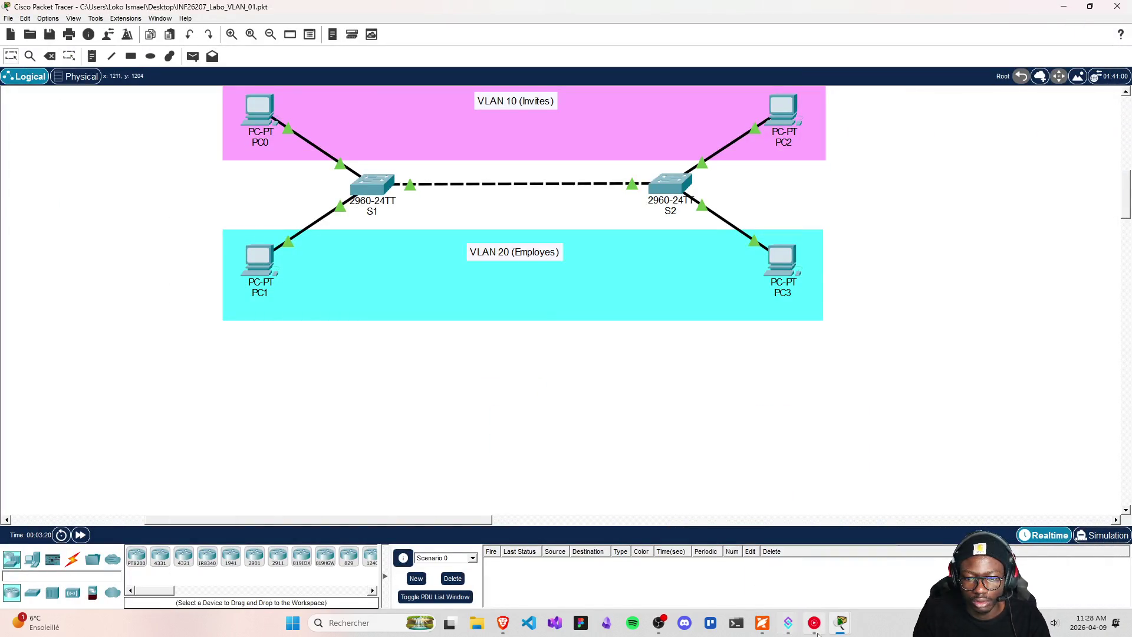
mouse_move(841, 630)
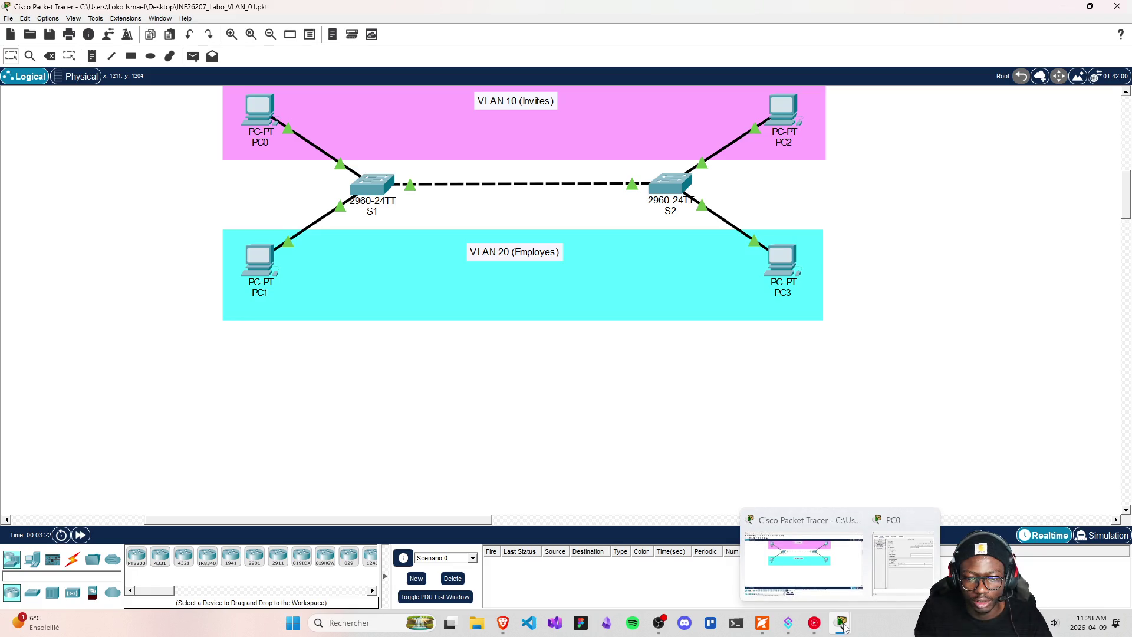
mouse_move(503, 626)
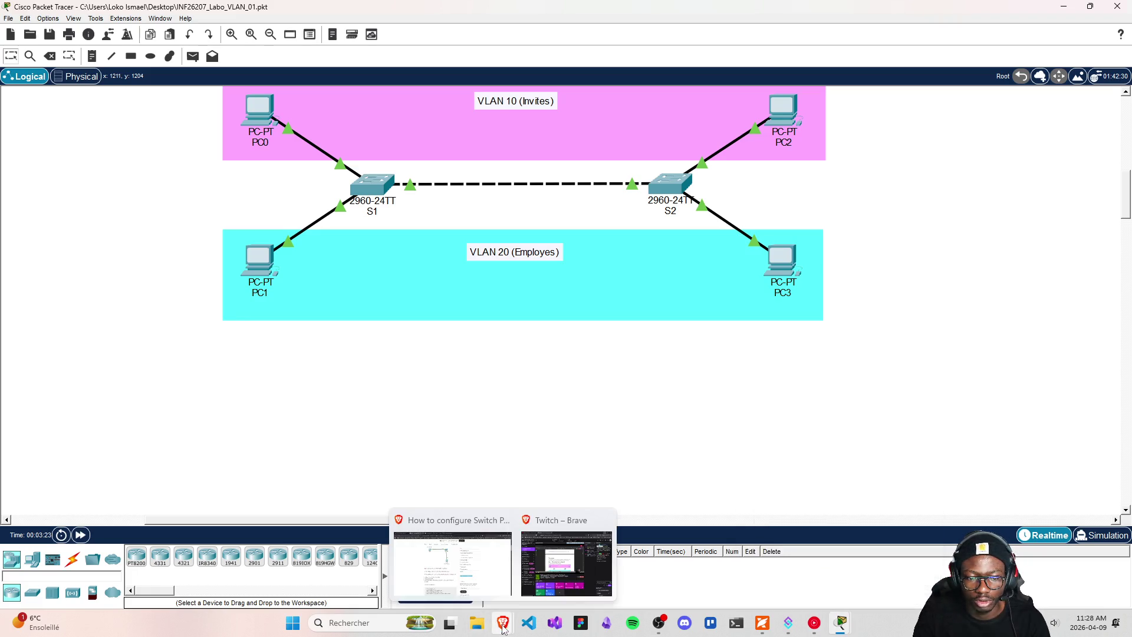
left_click(491, 568)
- Search 'NIC means' in a new Brave tab, read the network interface card definition, then minimize Brave
left_click(600, 12)
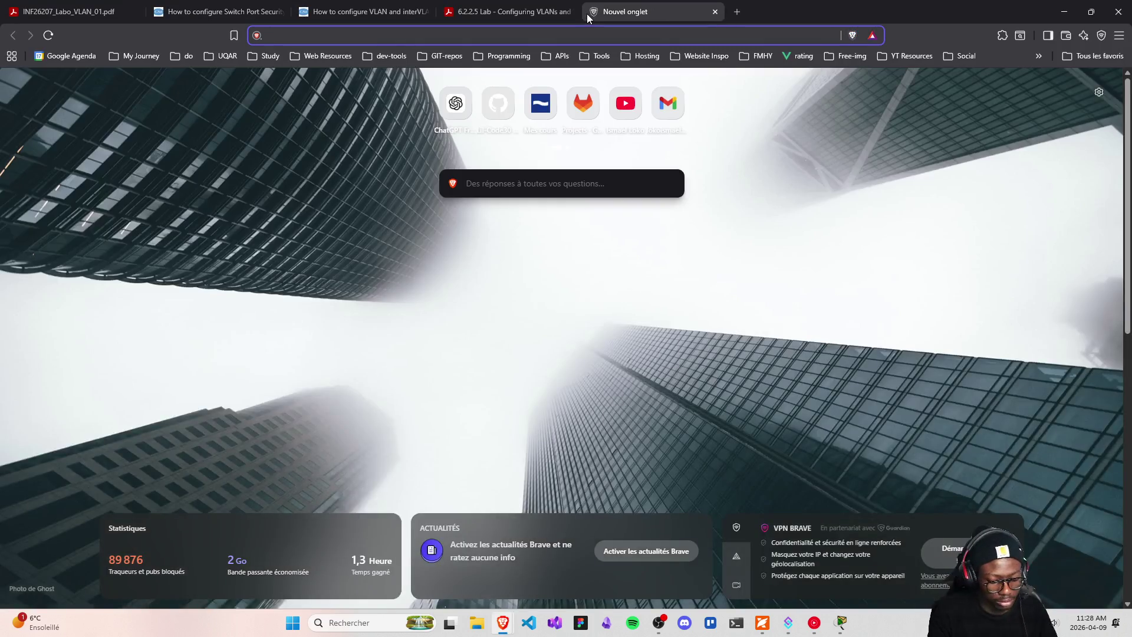
type("NIC")
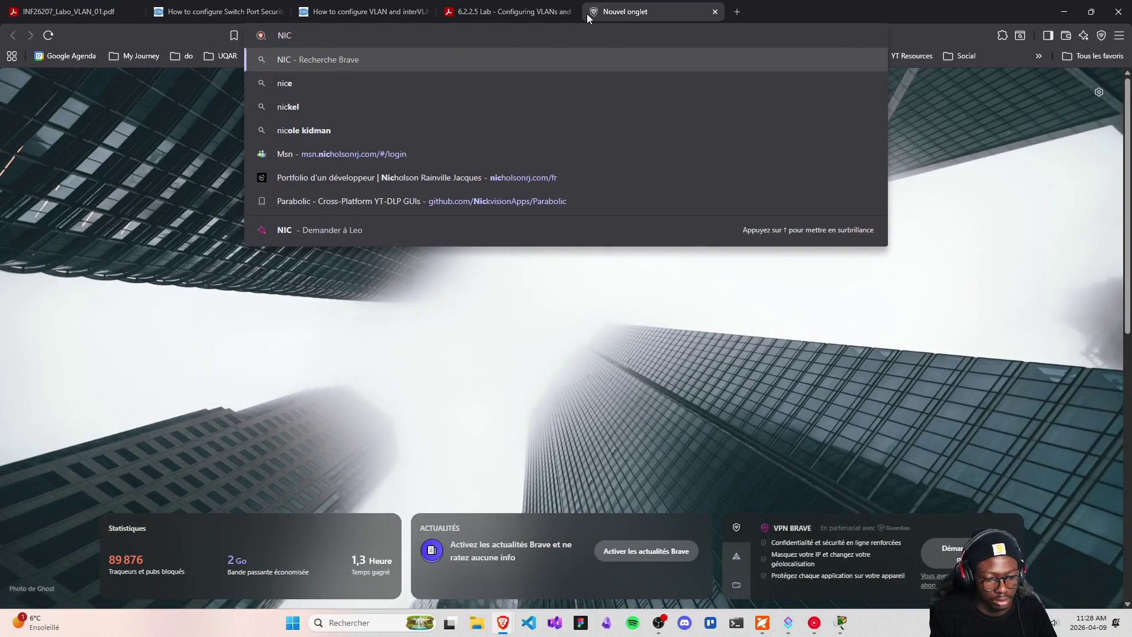
type(" means")
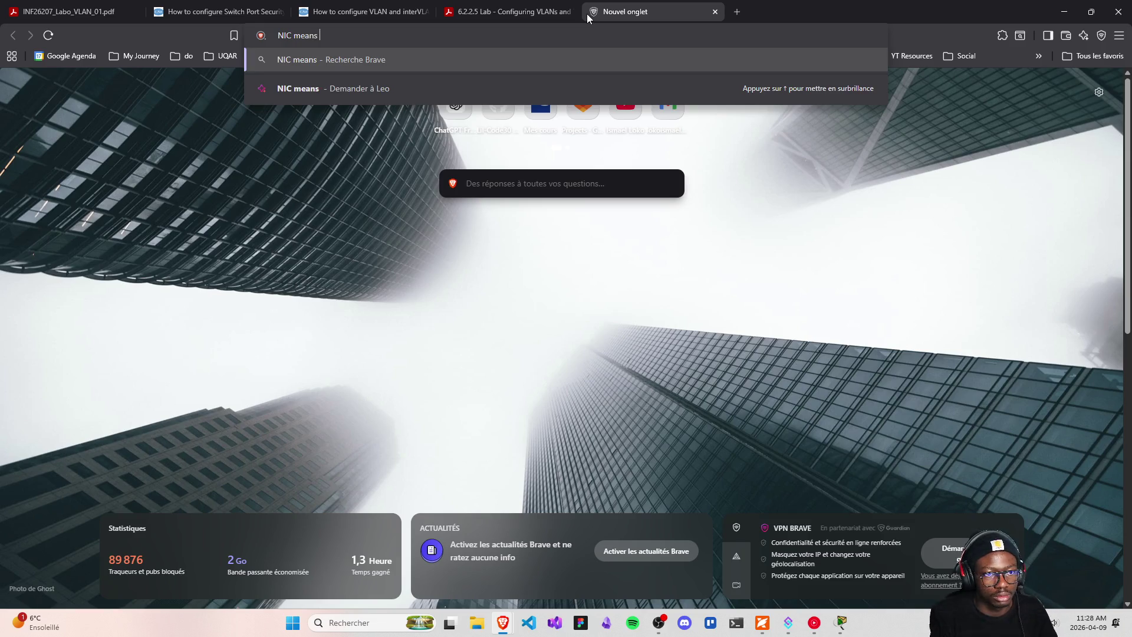
key("Return")
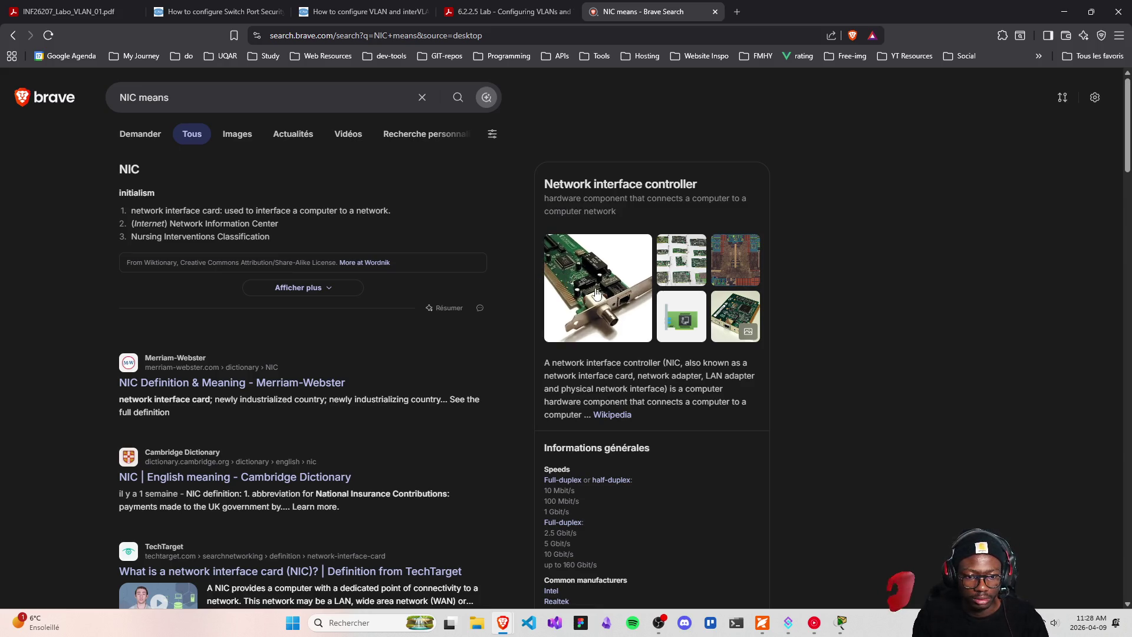
scroll(684, 341, "down", 2)
scroll(686, 344, "up", 3)
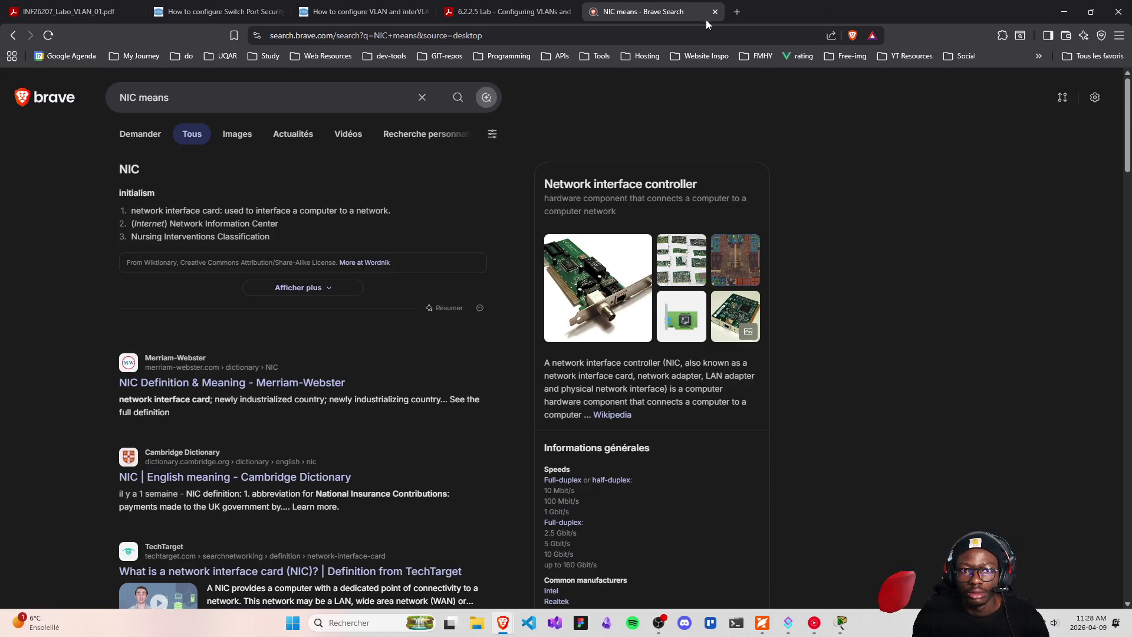
left_click(715, 11)
left_click(1064, 11)
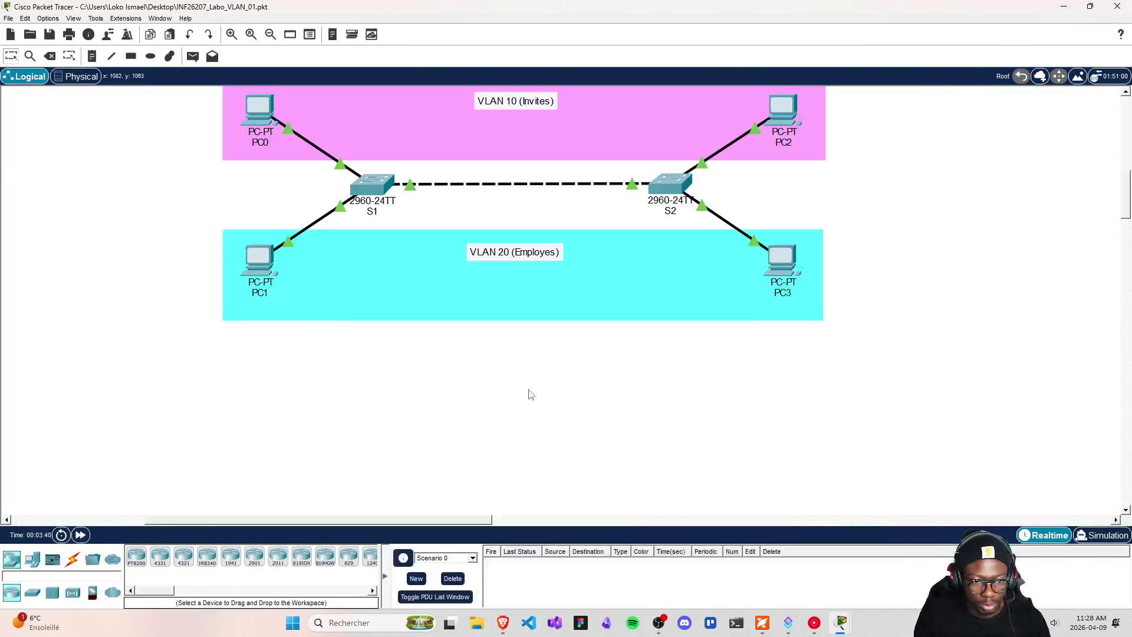
- Review the lab PDF's addressing table and IPv6 setup steps, clearing the address selection
left_click(763, 625)
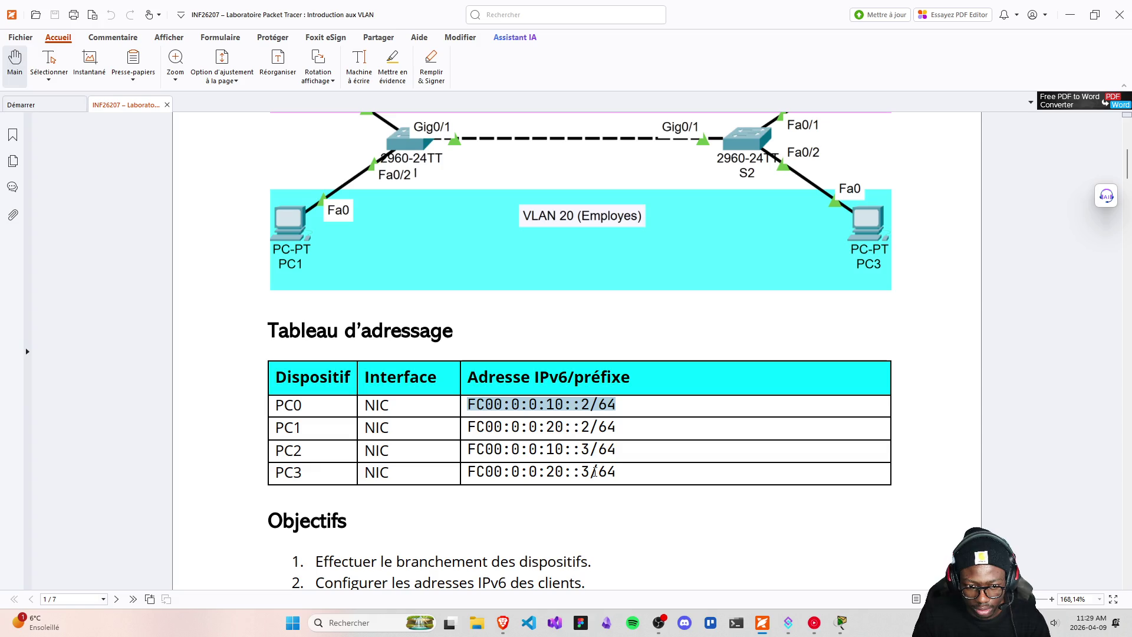
left_click(493, 409)
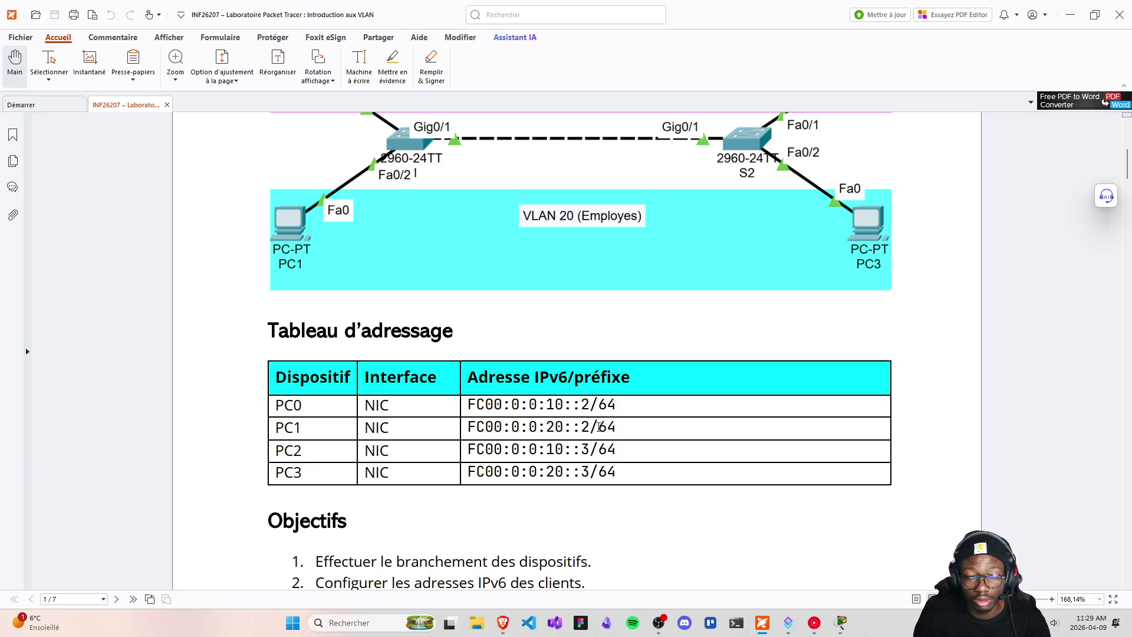
scroll(598, 426, "down", 6)
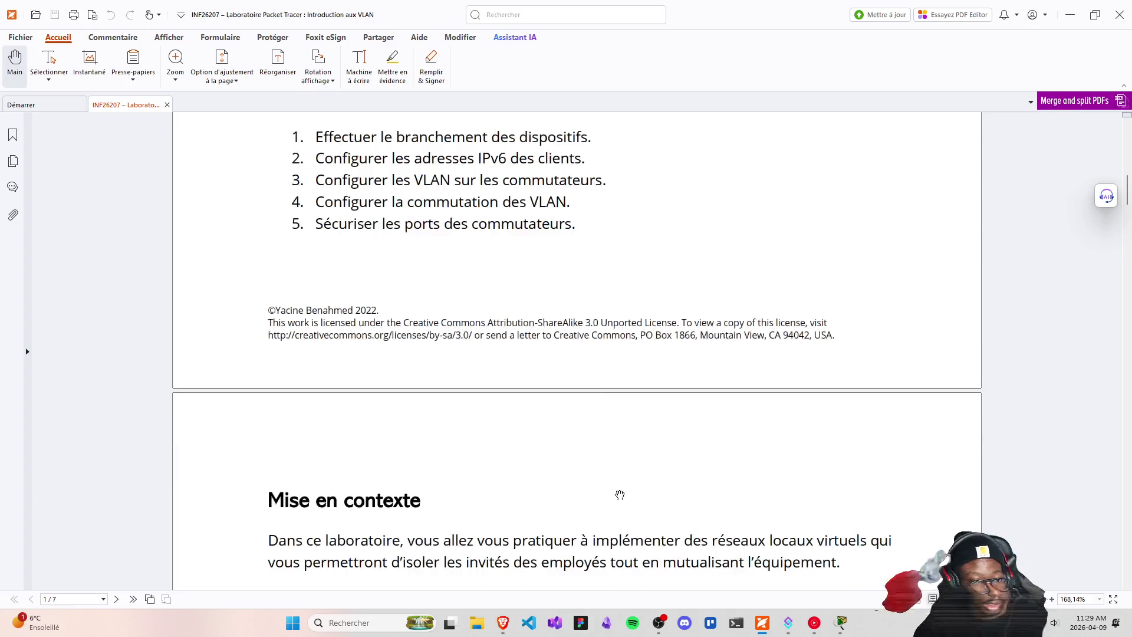
scroll(619, 495, "down", 5)
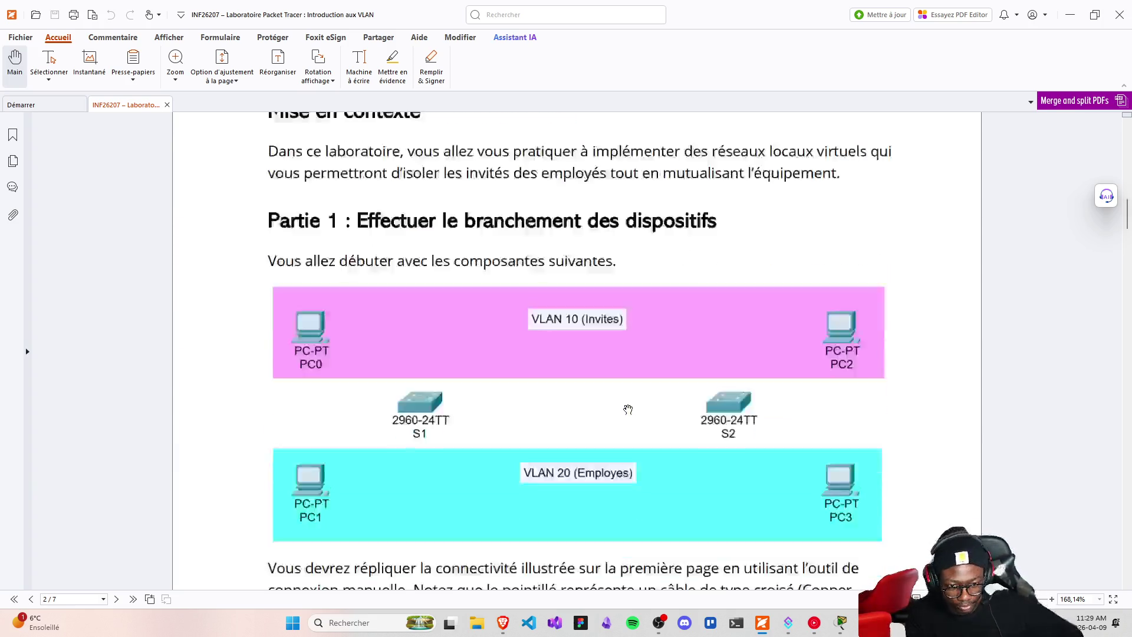
scroll(628, 409, "down", 9)
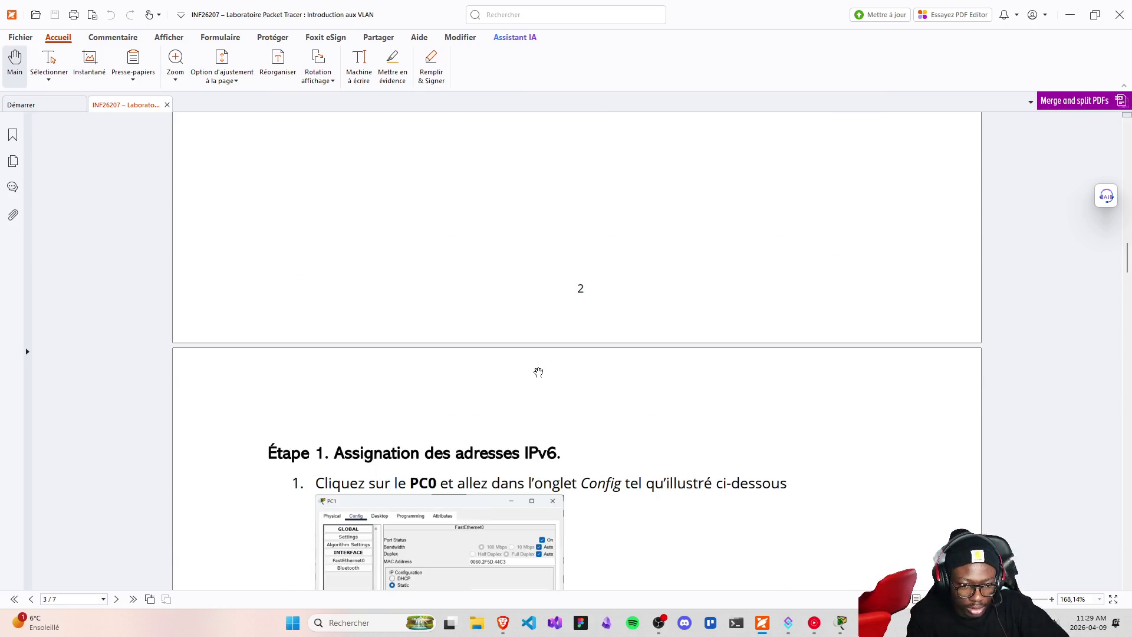
scroll(538, 371, "down", 3)
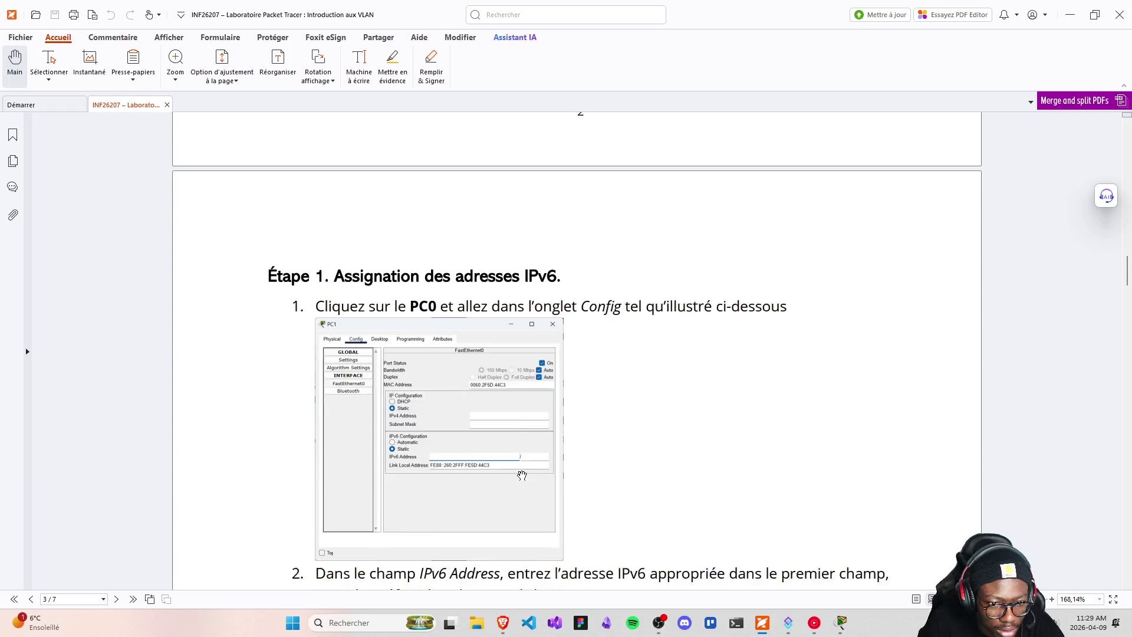
scroll(521, 475, "down", 5)
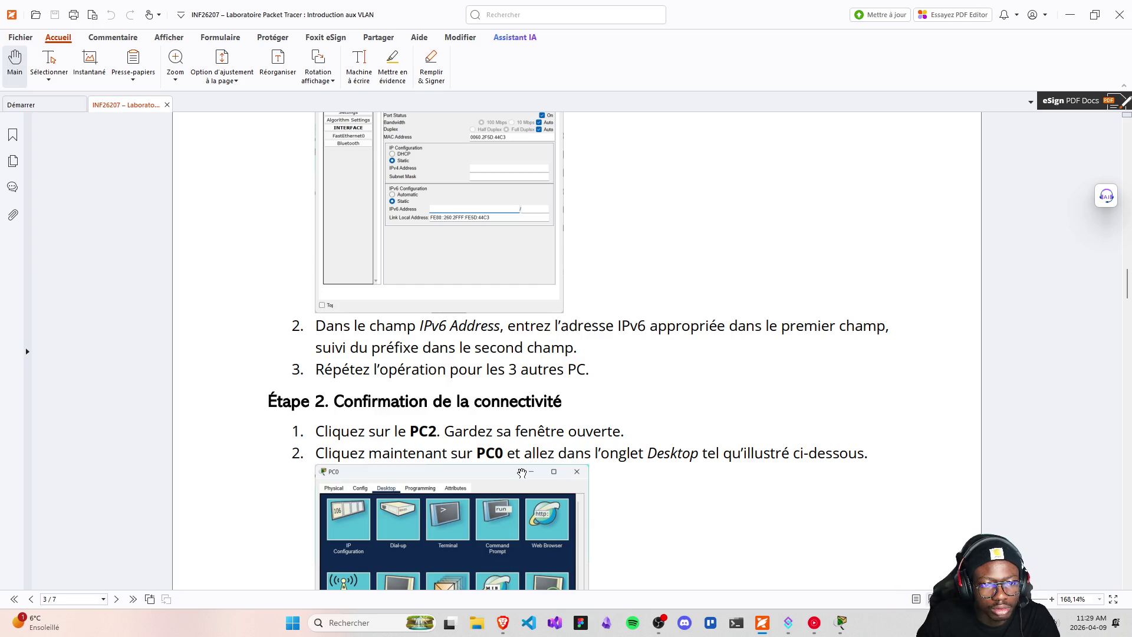
scroll(523, 470, "up", 15)
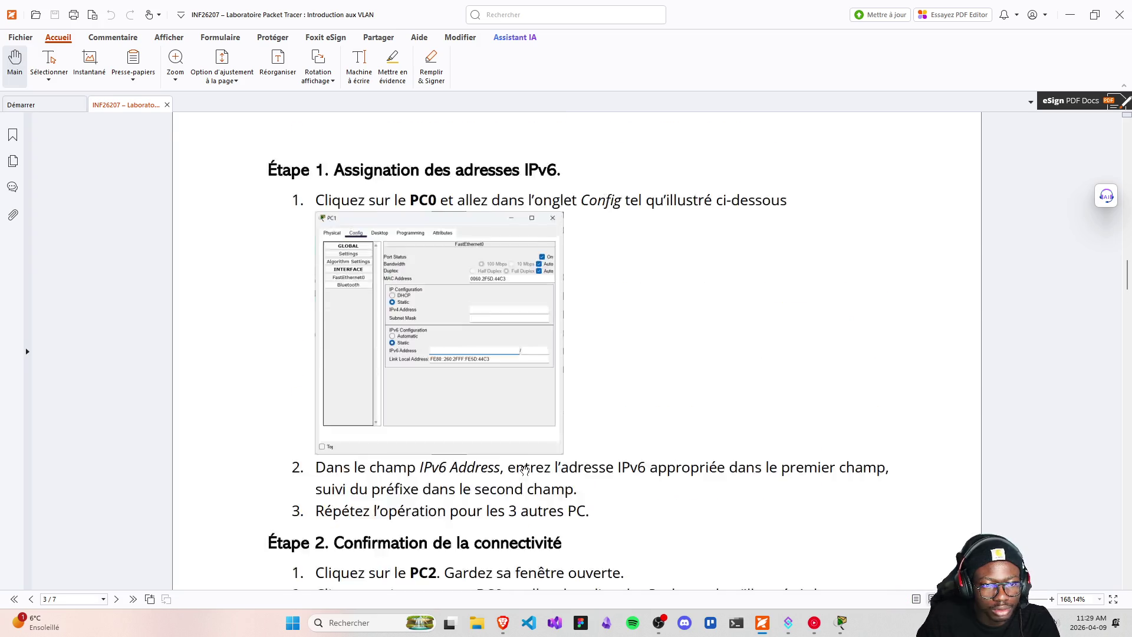
scroll(527, 465, "up", 15)
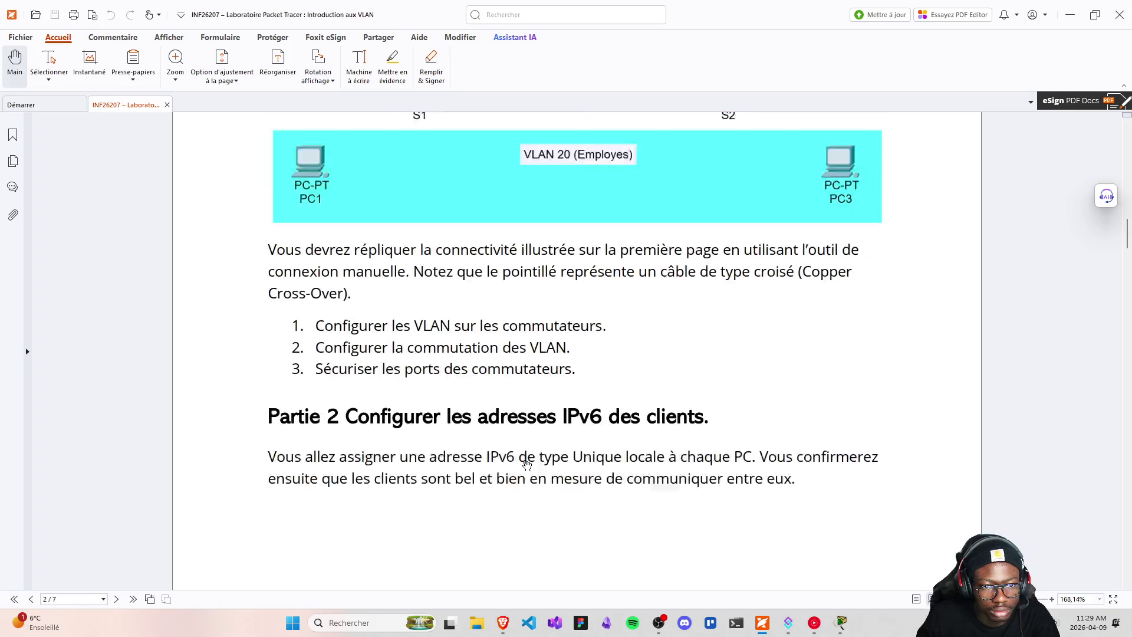
scroll(528, 451, "up", 10)
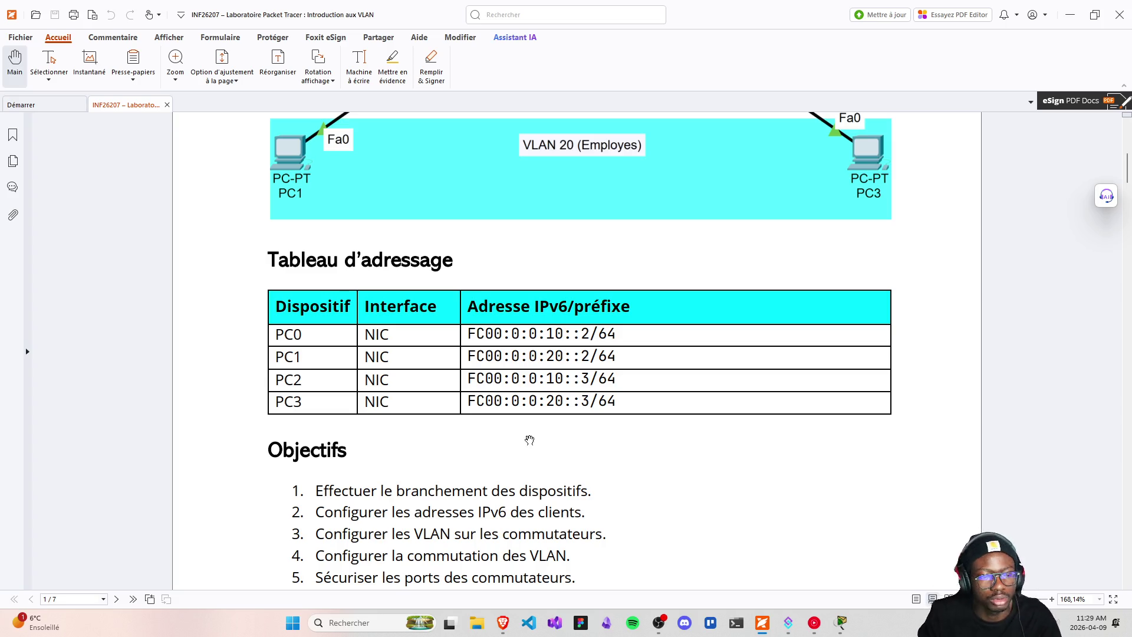
scroll(531, 442, "down", 10)
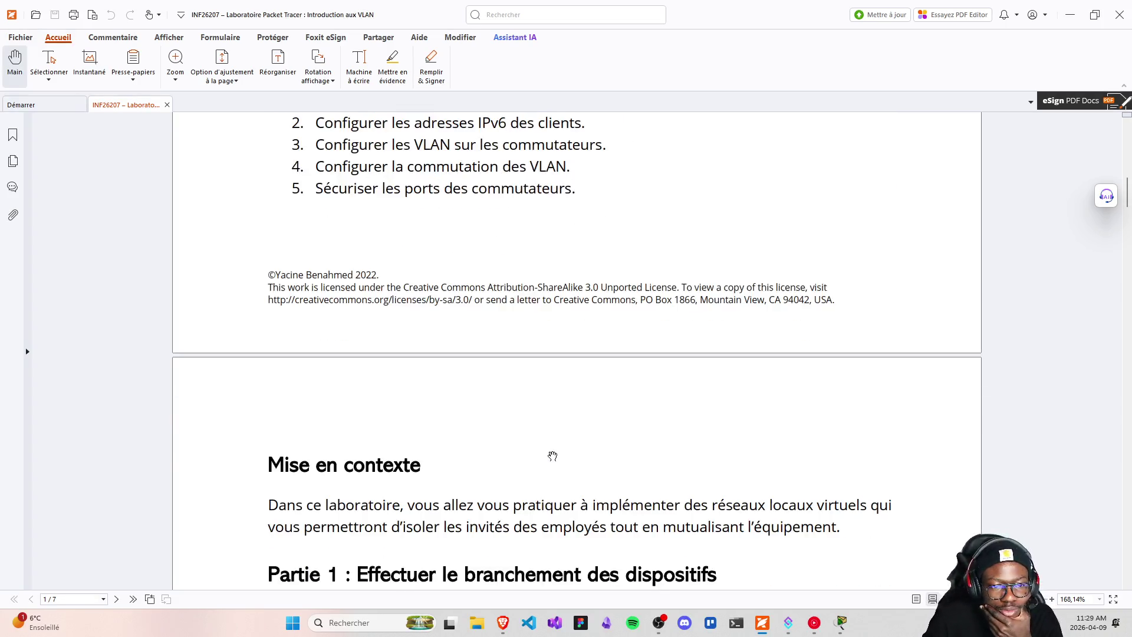
scroll(553, 455, "down", 8)
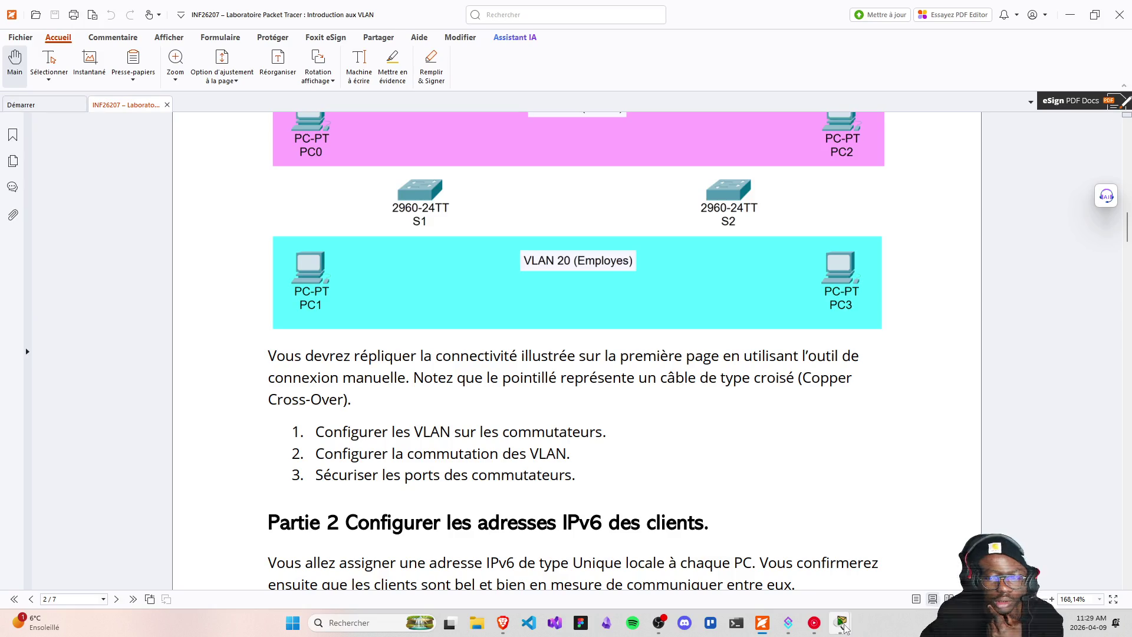
- Close PC0's configuration window, now showing prefix length 64, and return to the topology
mouse_move(843, 625)
left_click(911, 564)
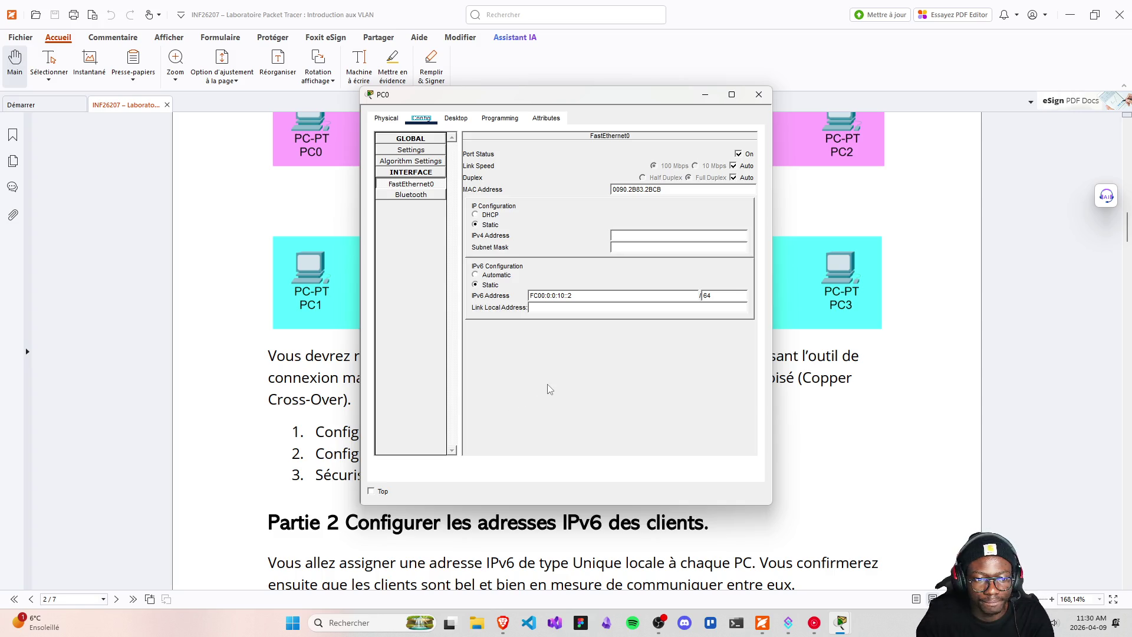
left_click(758, 94)
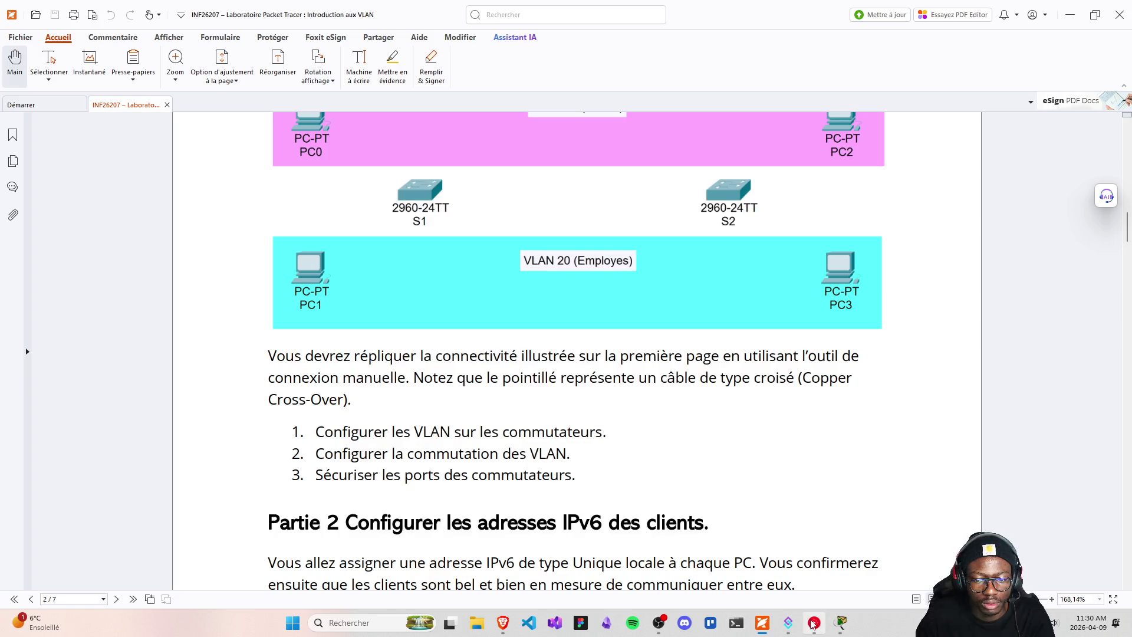
left_click(840, 622)
- Open PC1's Config tab on its FastEthernet0 interface settings
scroll(359, 366, "up", 3)
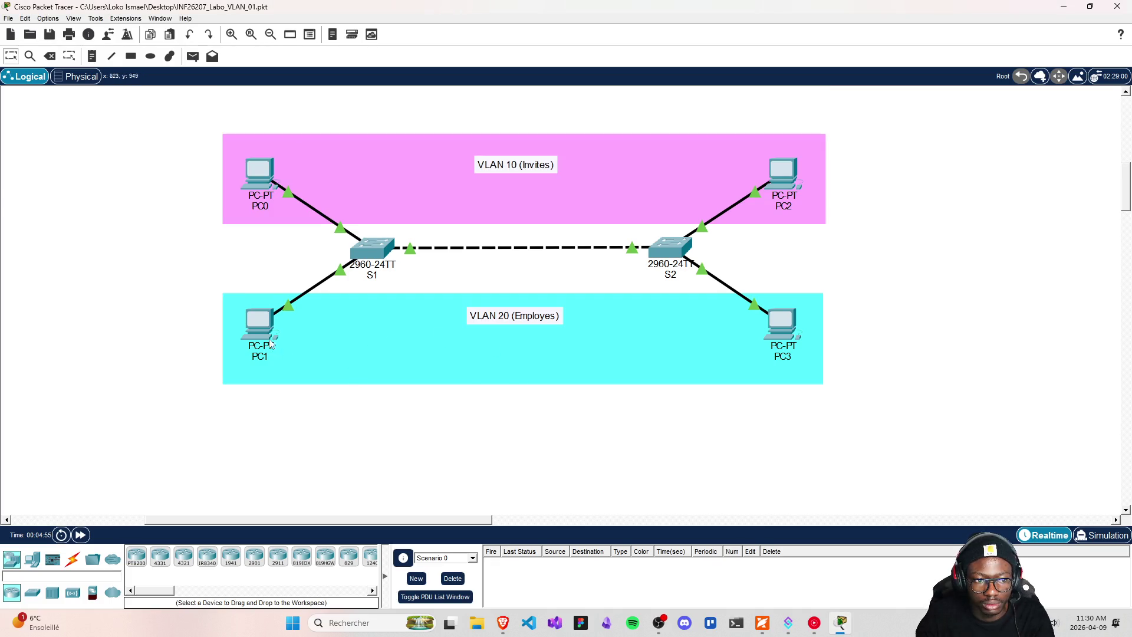
left_click(265, 328)
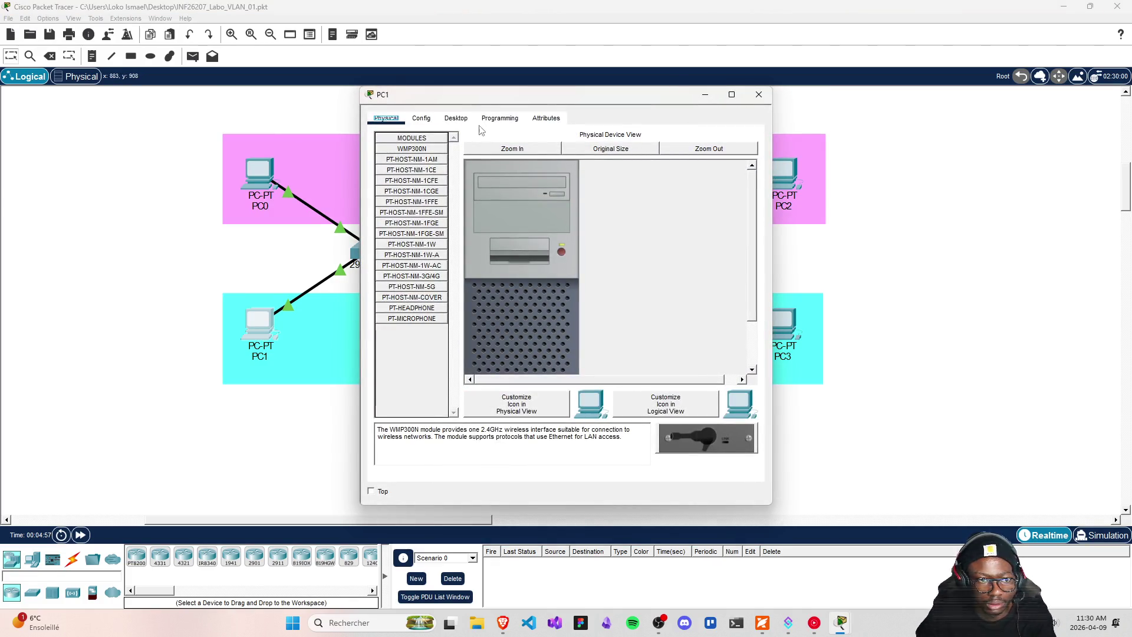
left_click(420, 120)
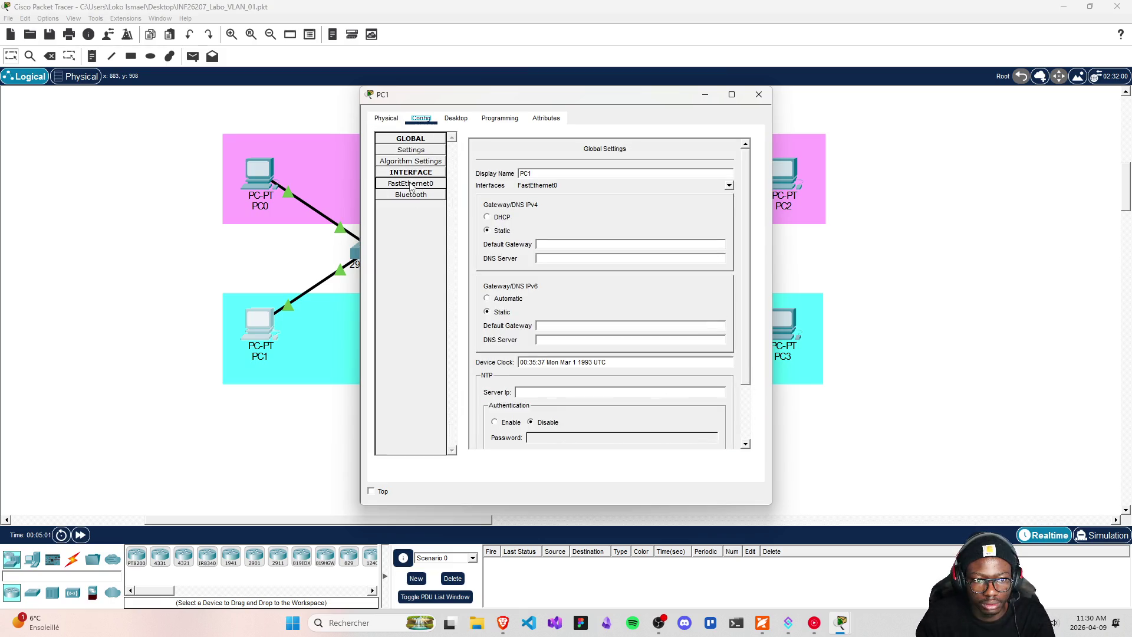
left_click(411, 183)
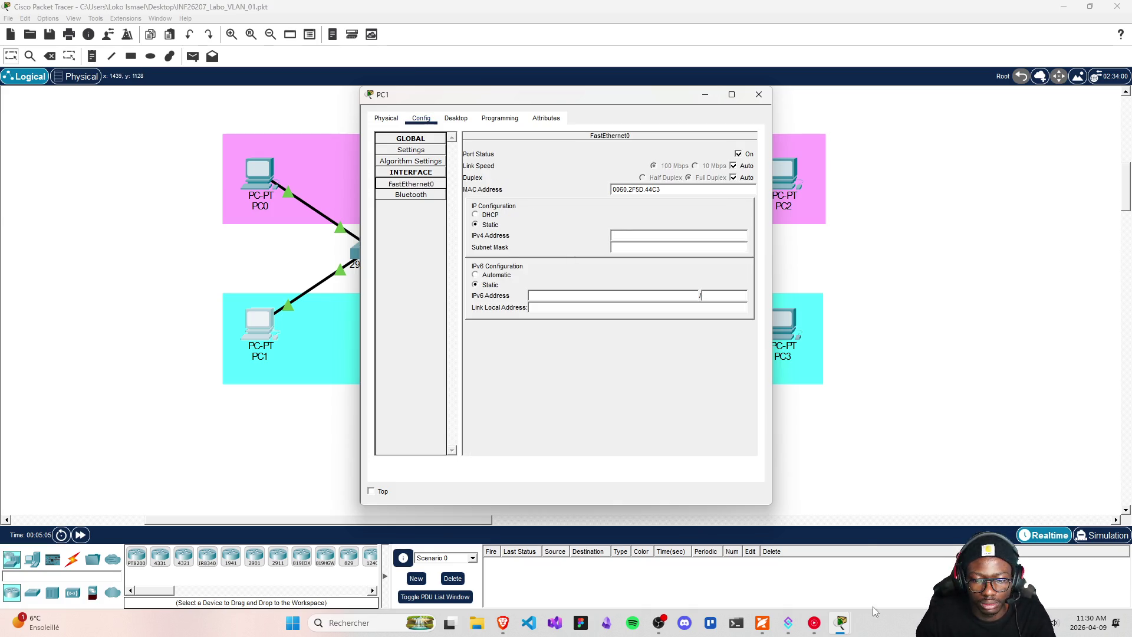
- Select PC1's address FC00:0:0:20::2 in the lab PDF's addressing table
left_click(762, 622)
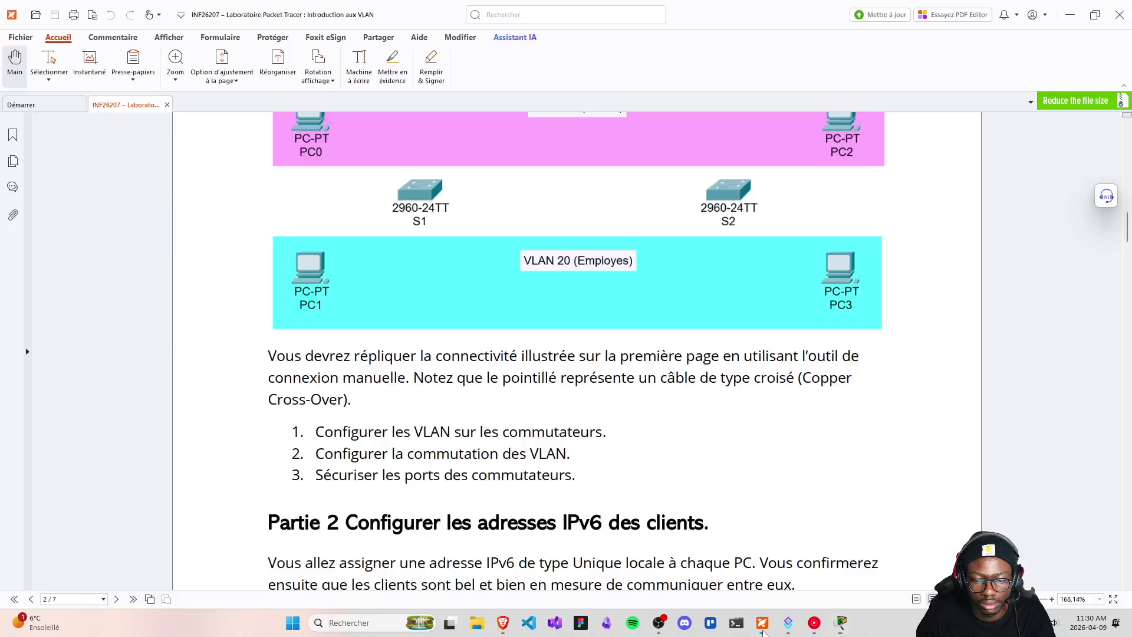
scroll(823, 569, "up", 3)
scroll(823, 568, "up", 3)
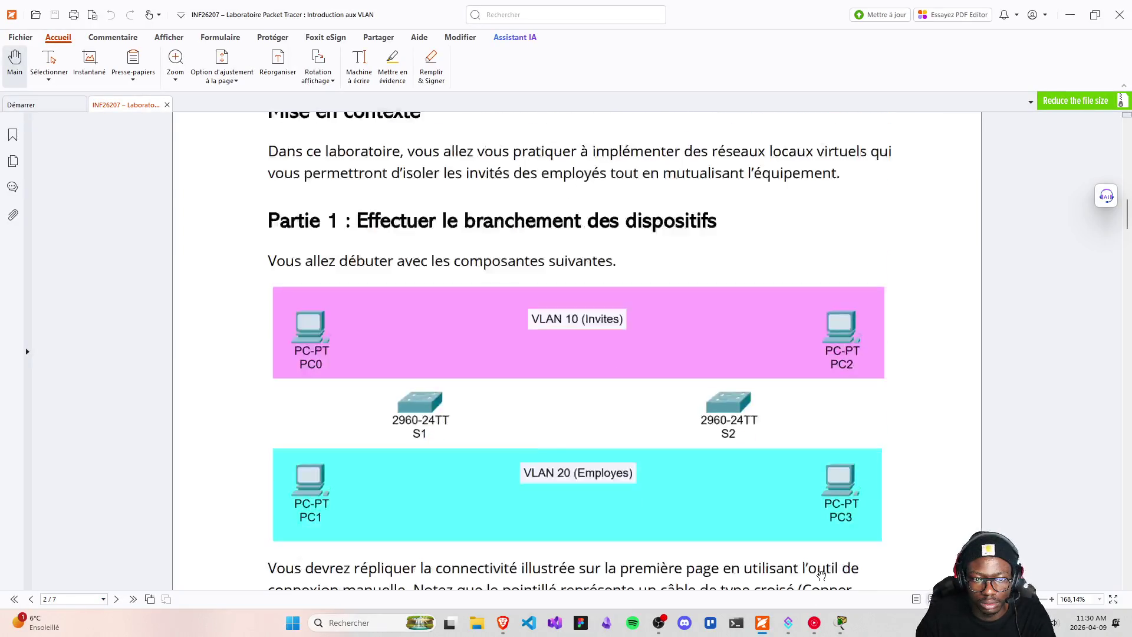
scroll(634, 451, "up", 15)
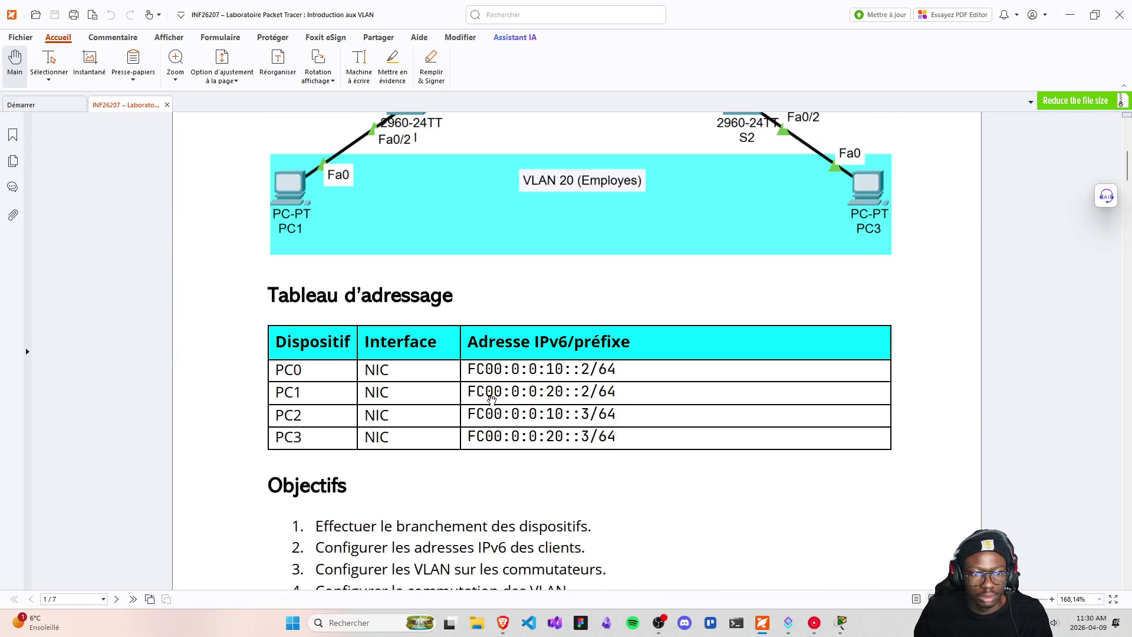
left_click_drag(467, 394, 594, 390)
key("ctrl+c")
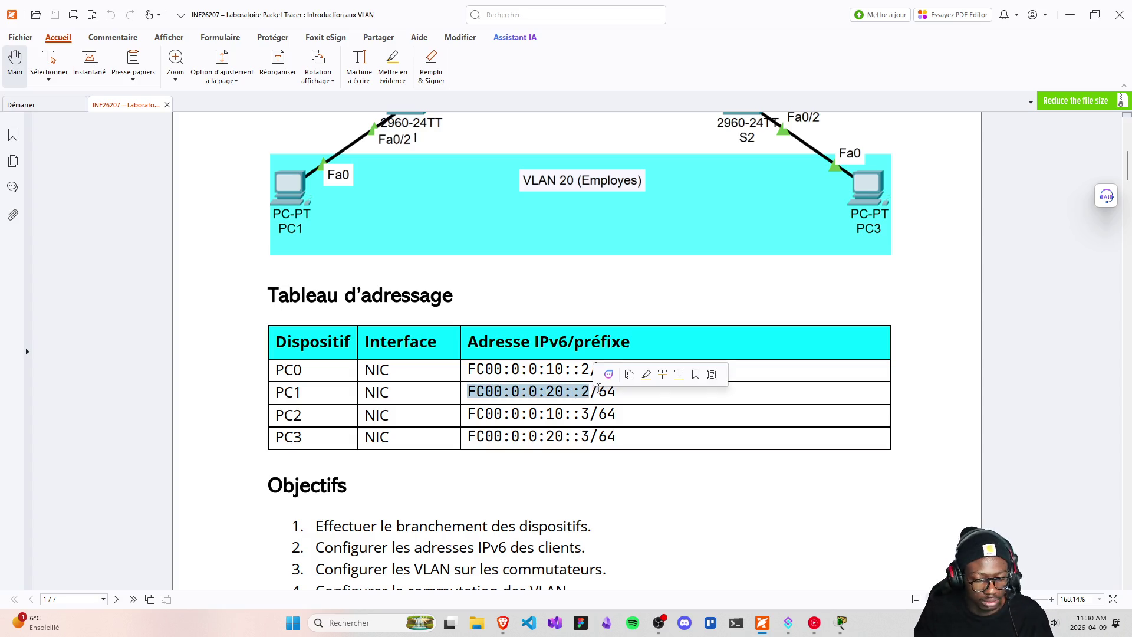
- Give PC1 IPv6 address FC00:0:0:20::2 with prefix 64 and close its settings
mouse_move(844, 630)
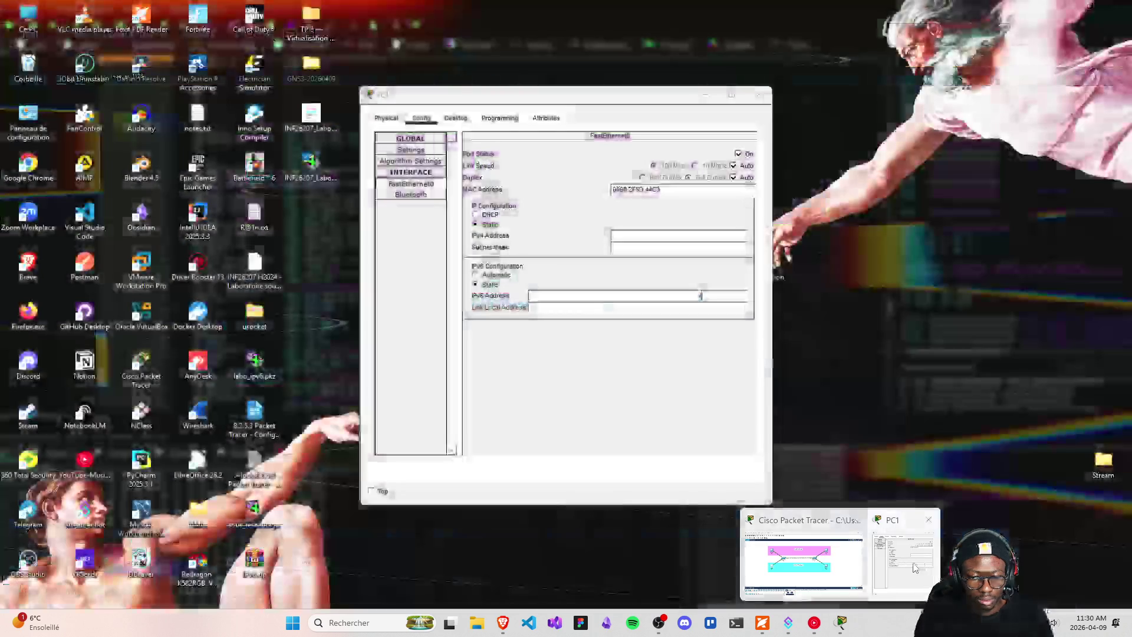
left_click(903, 564)
left_click(642, 295)
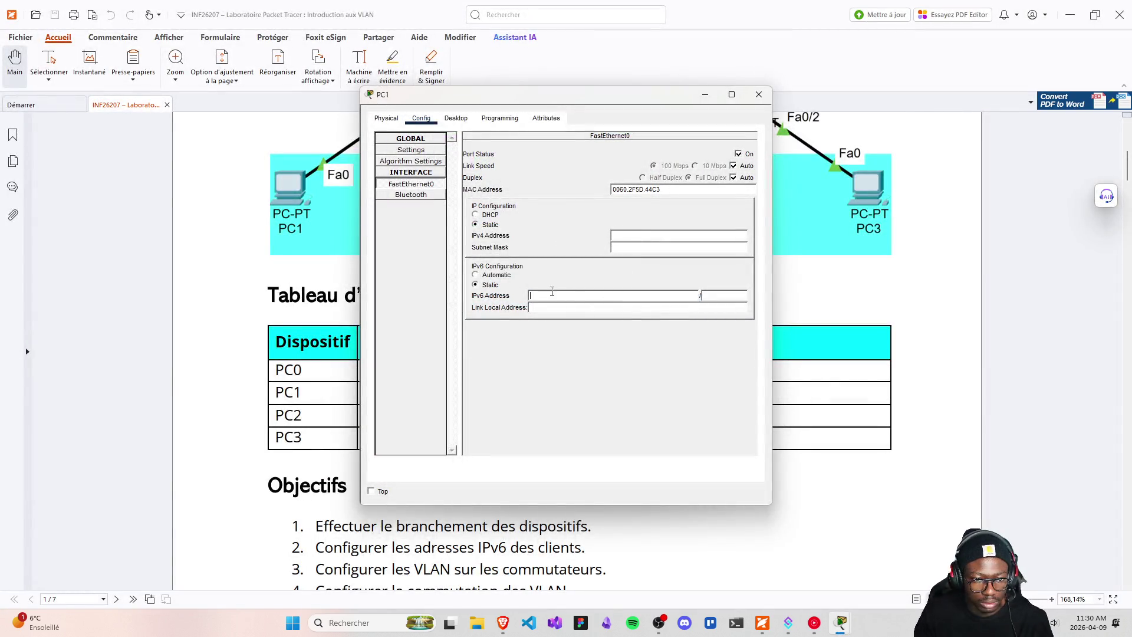
key("ctrl+v")
type("64")
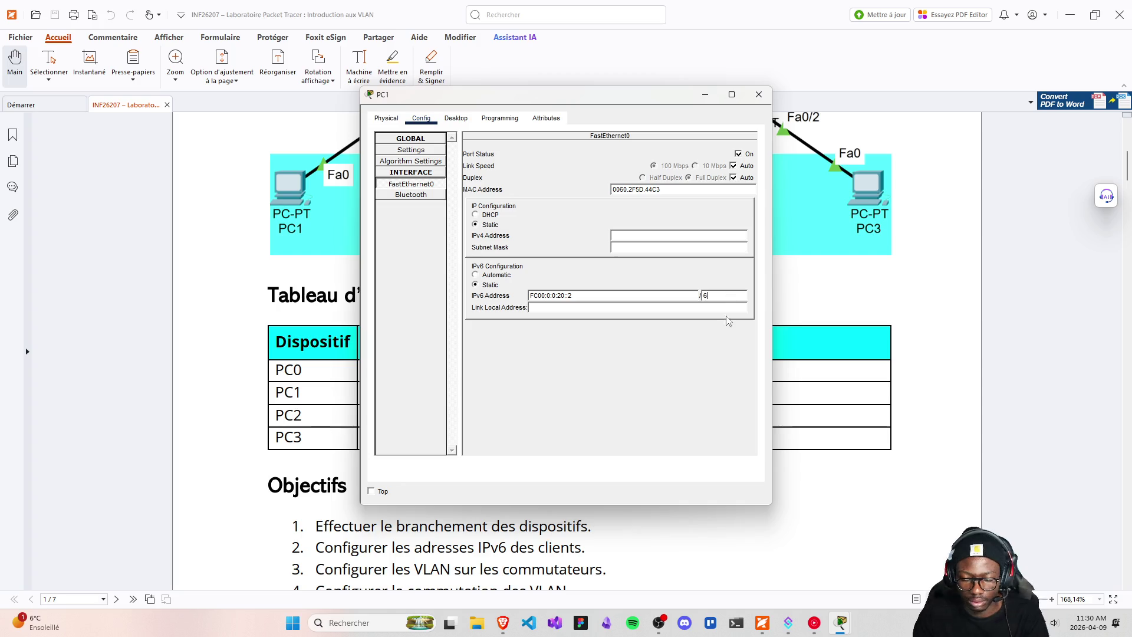
left_click(757, 96)
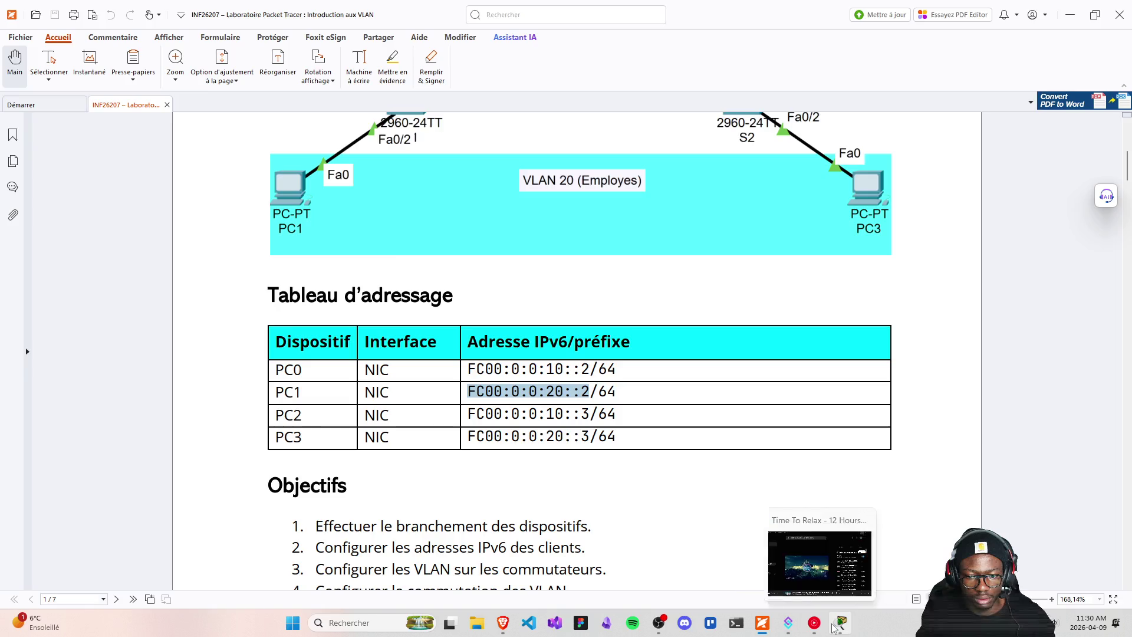
- Save the project and open PC2's FastEthernet0 interface settings
left_click(839, 622)
key("ctrl+s")
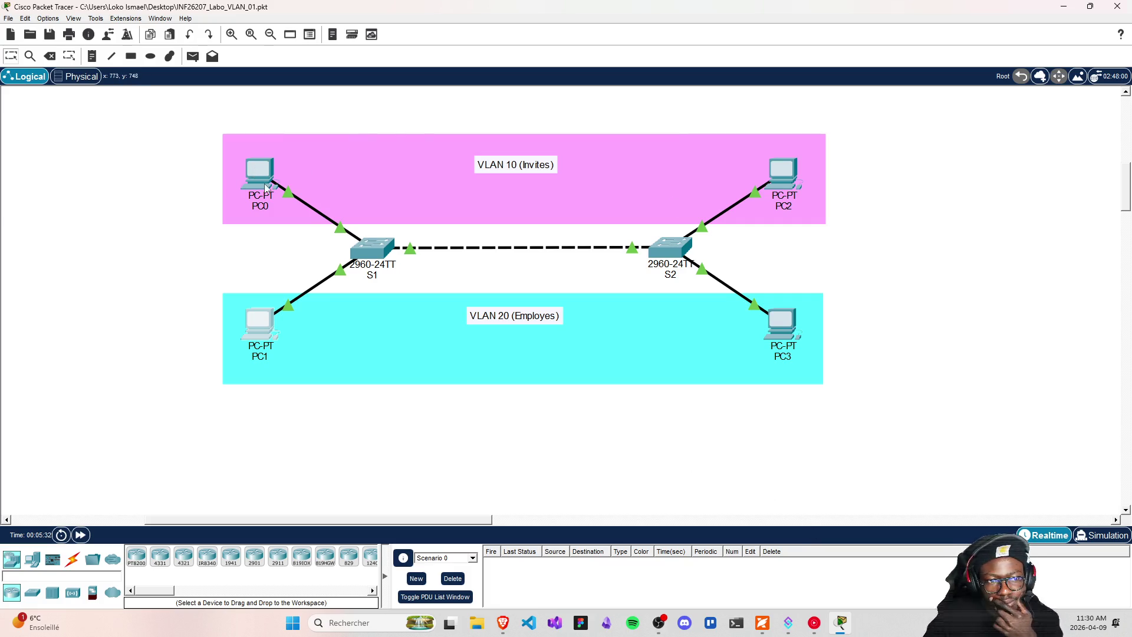
left_click(776, 172)
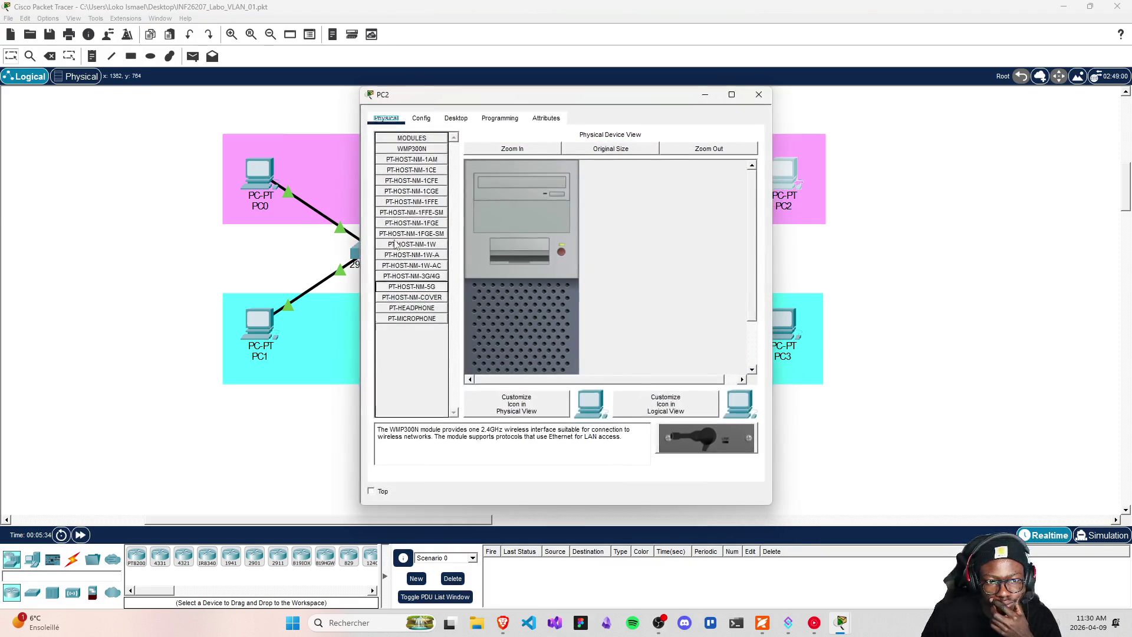
left_click(421, 118)
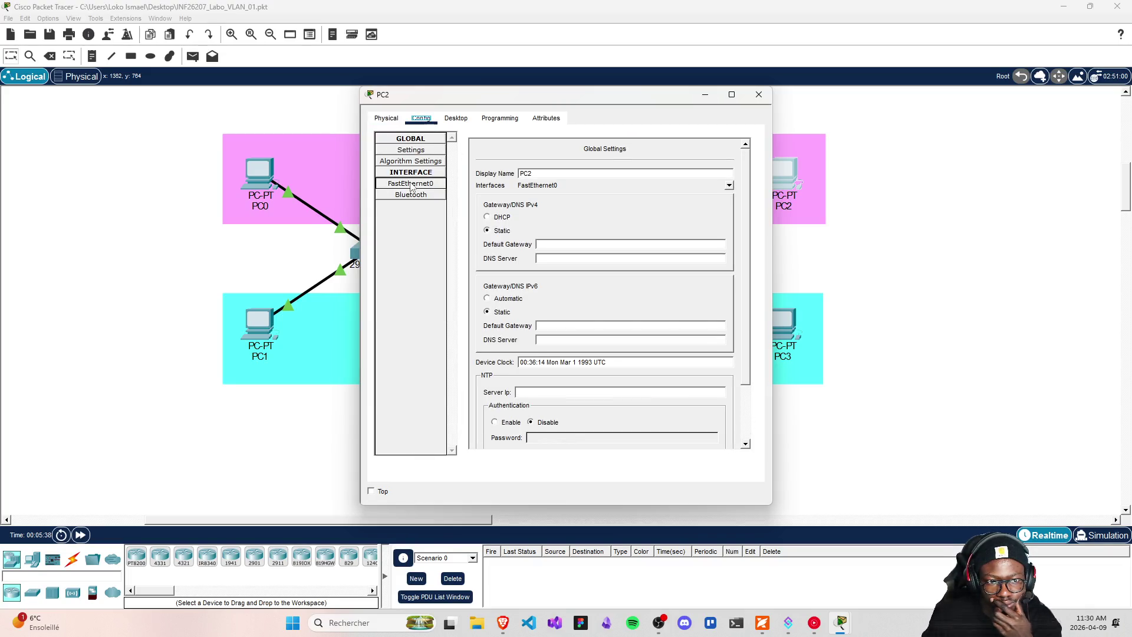
left_click(411, 184)
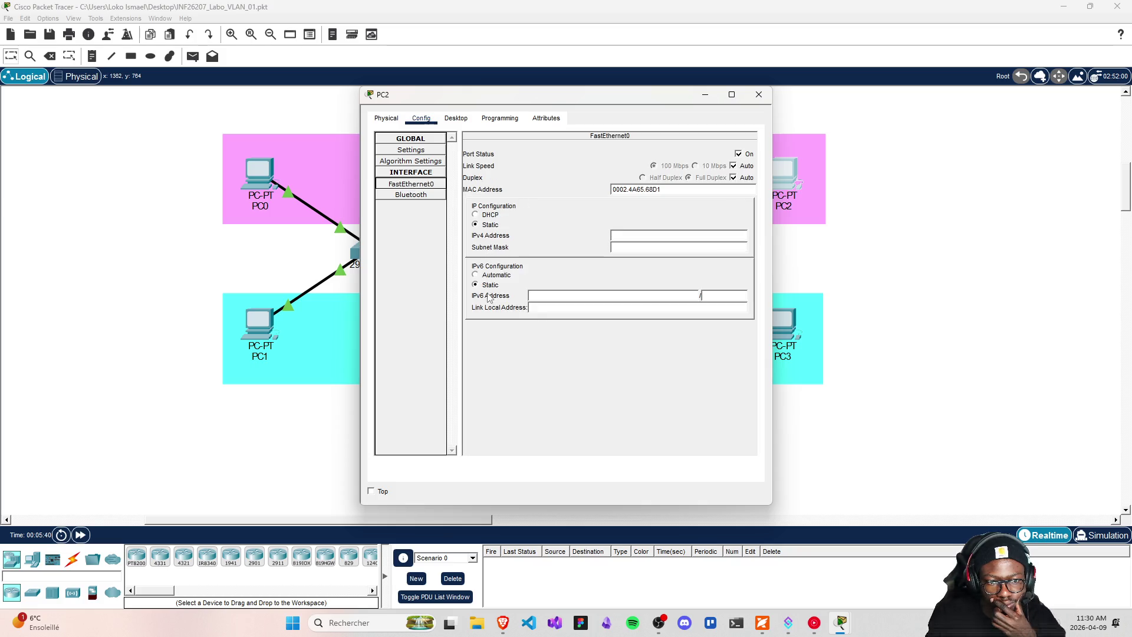
left_click(539, 295)
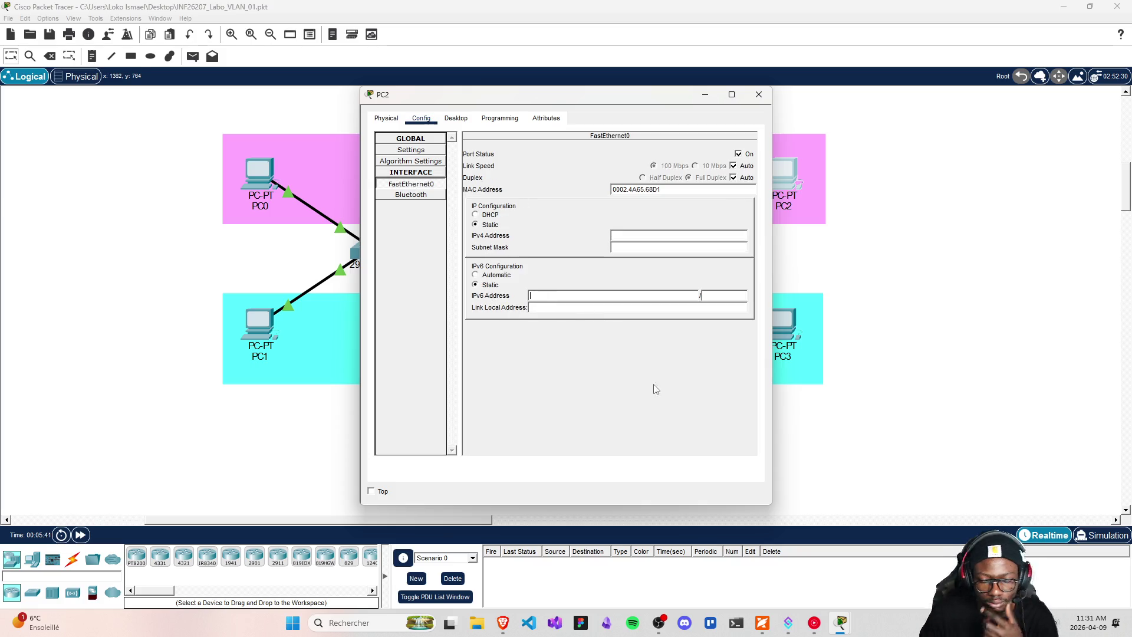
- Copy PC2's address FC00:0:0:10::3 from the lab PDF's addressing table
left_click(761, 623)
left_click(471, 428)
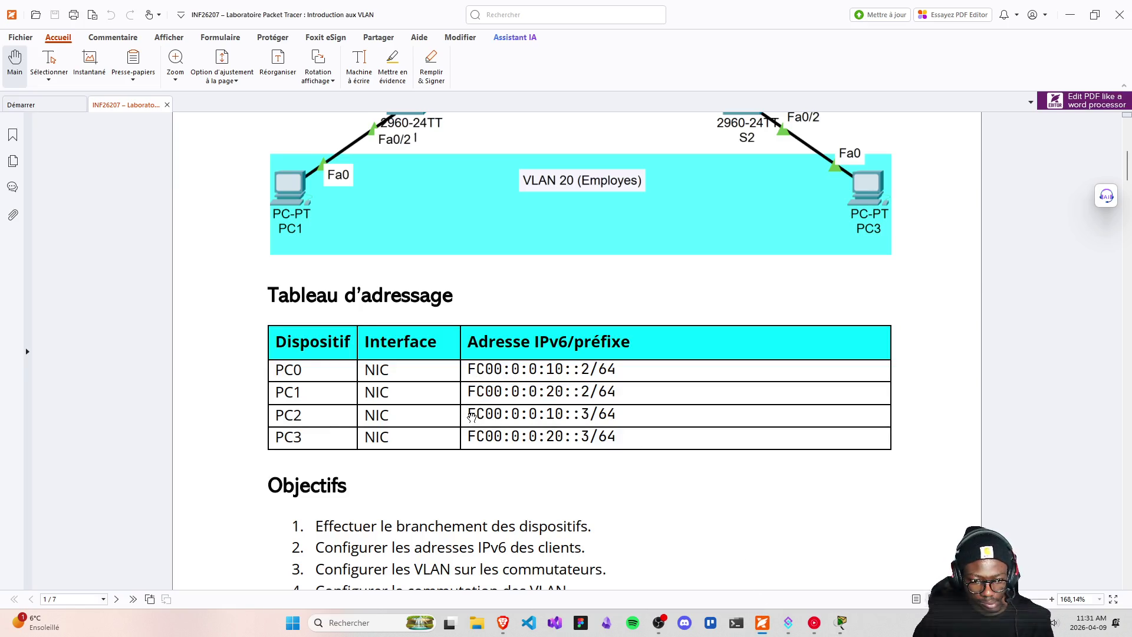
left_click_drag(467, 414, 593, 411)
key("ctrl+c")
mouse_move(841, 623)
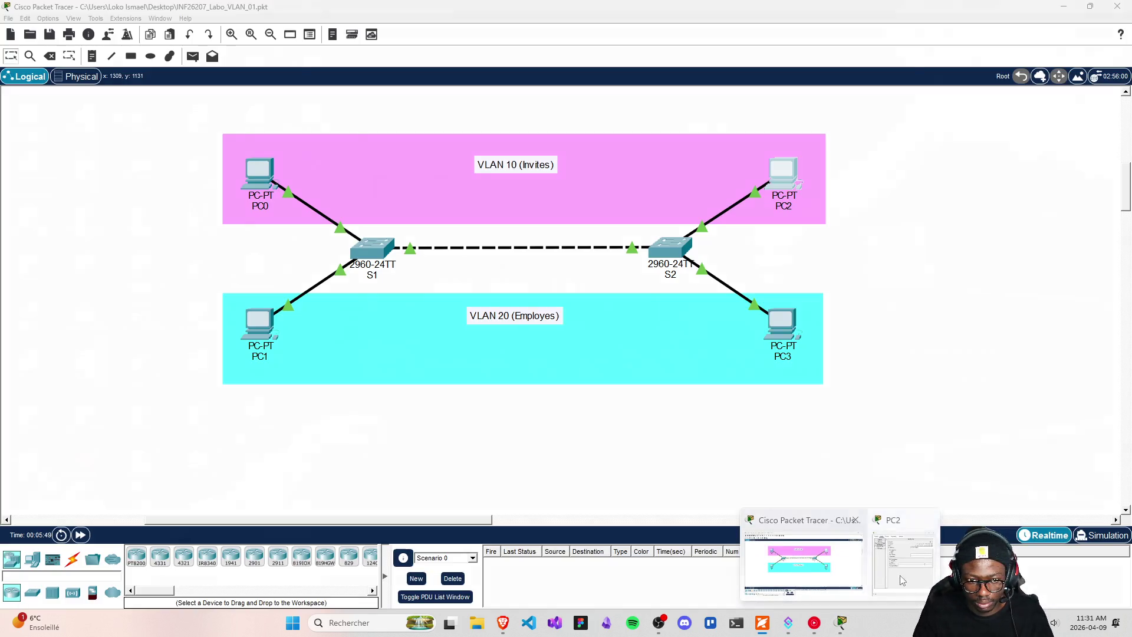
left_click(902, 560)
- Set PC2's IPv6 to FC00:0:0:10::3/64, then select PC3's address FC00:0:0:20::3 in the PDF
left_click(696, 295)
key("ctrl+v")
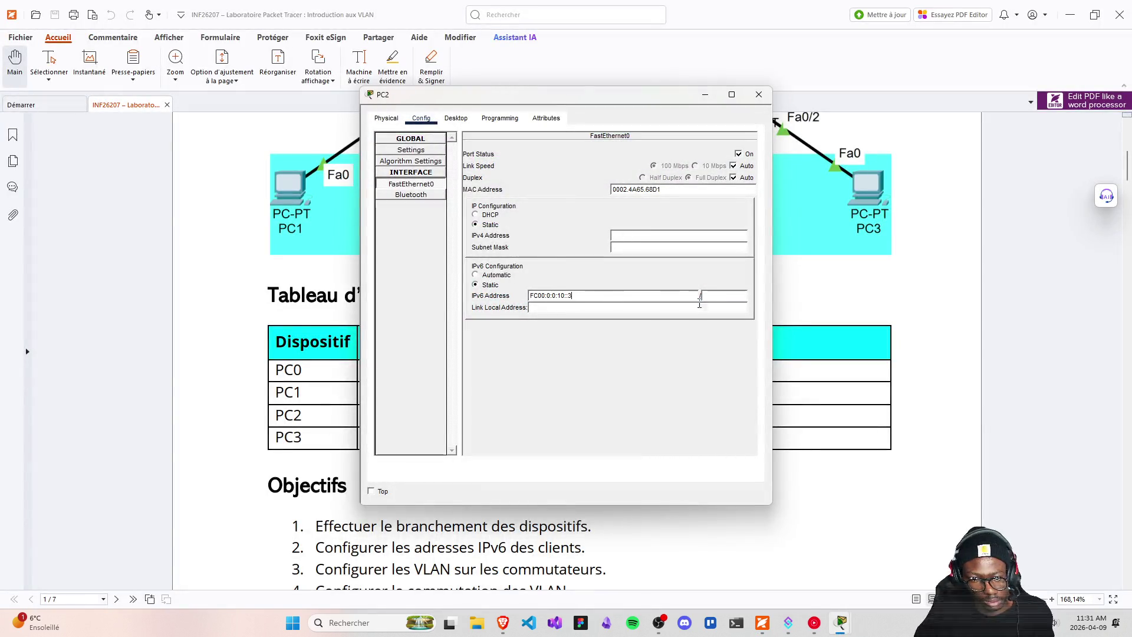
left_click(731, 295)
type("64")
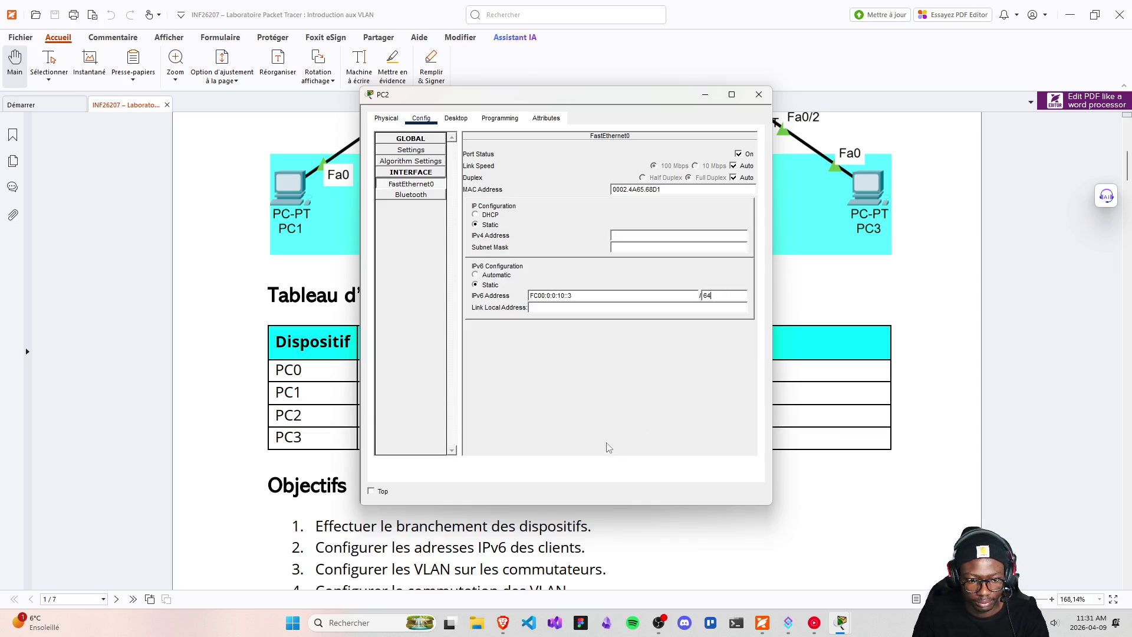
left_click(758, 94)
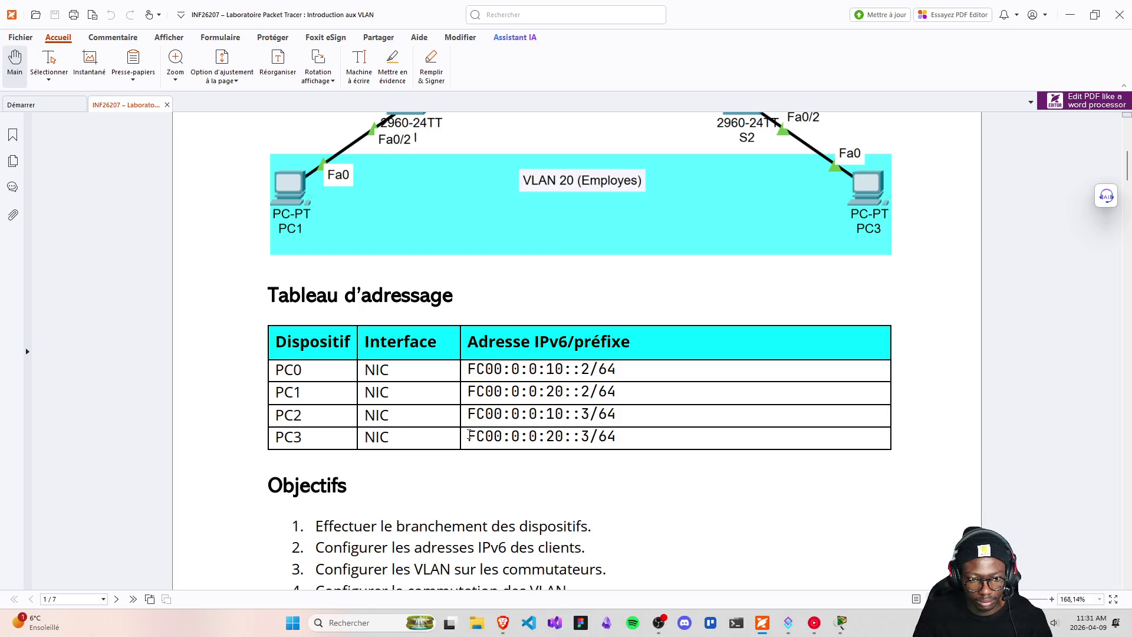
left_click_drag(468, 435, 591, 436)
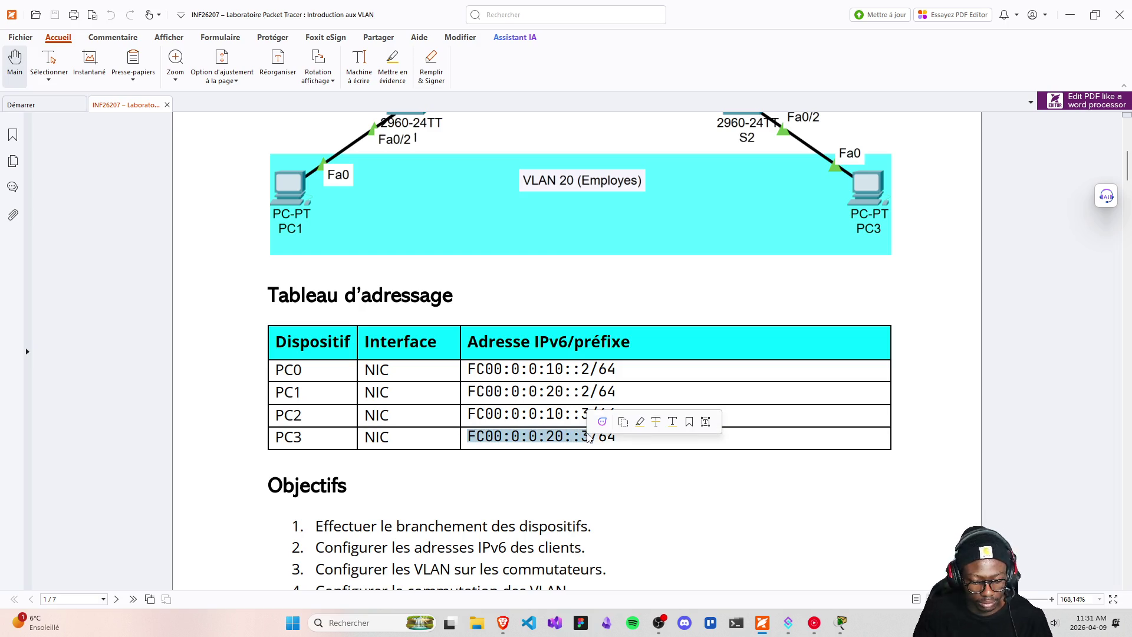
left_click(841, 625)
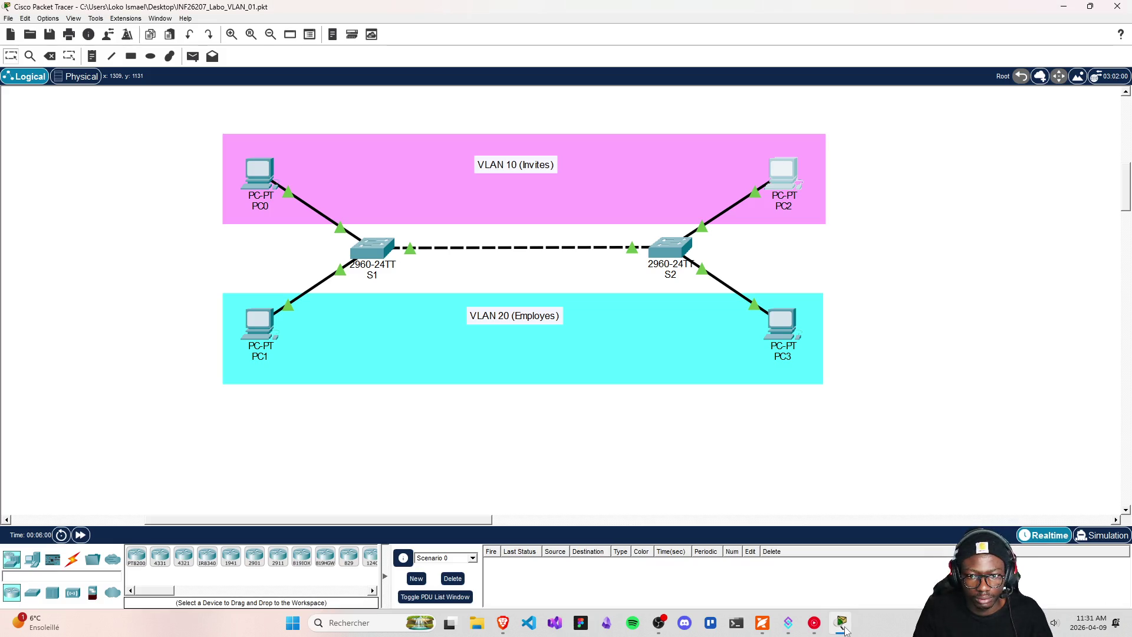
- Enter PC3's static IPv6 address on its FastEthernet0 interface and close the window
left_click(782, 323)
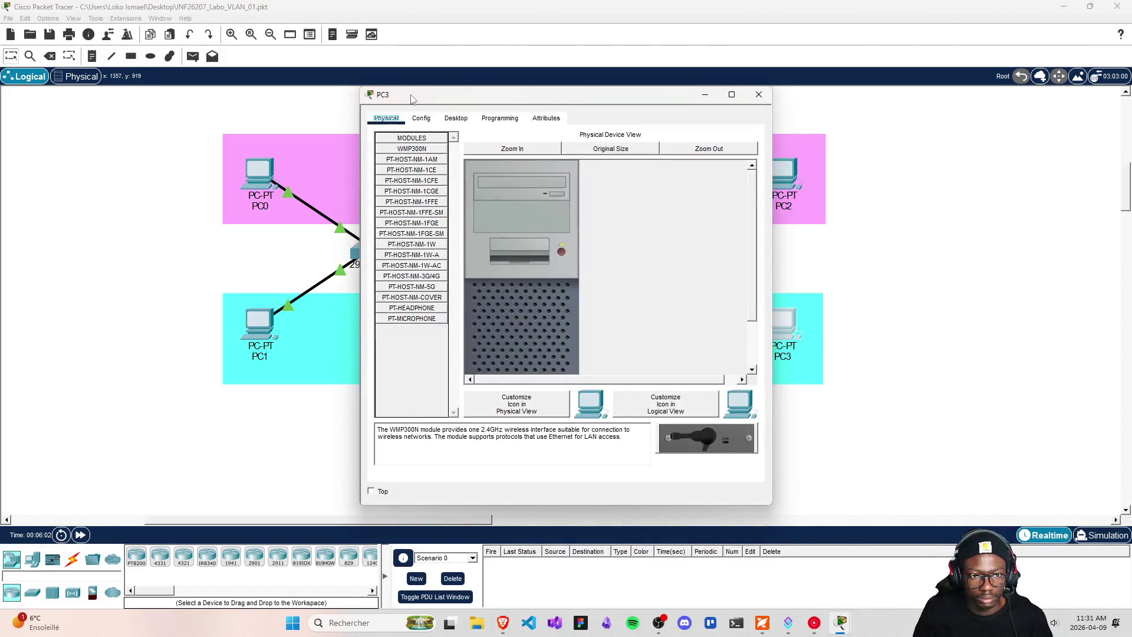
left_click(421, 118)
left_click(415, 184)
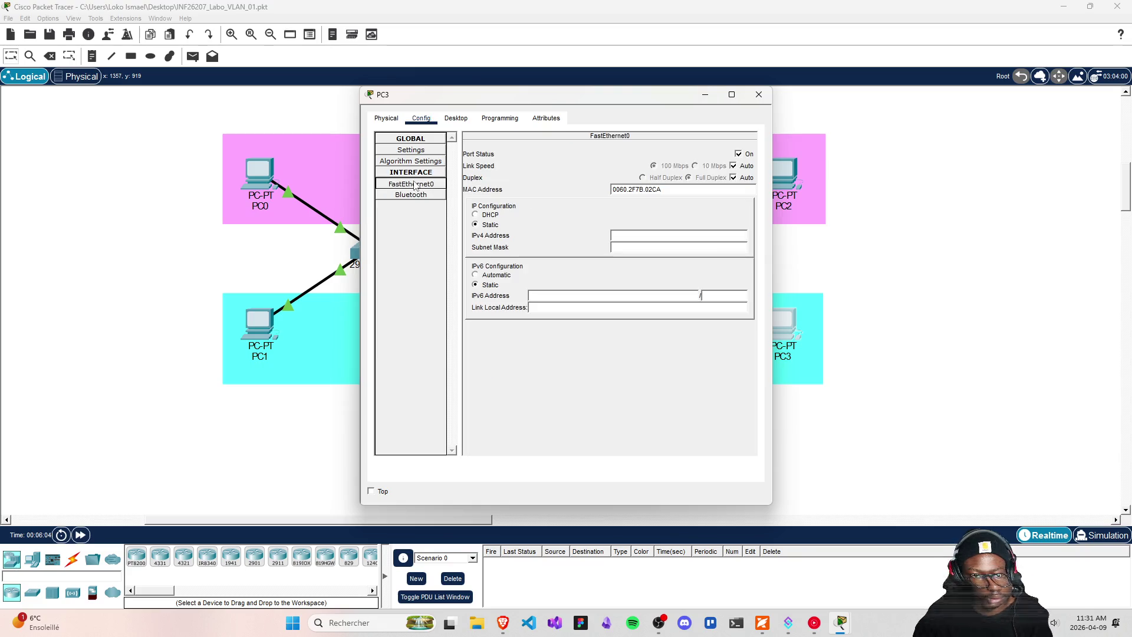
left_click(555, 298)
type("FC00:0:0:20::3")
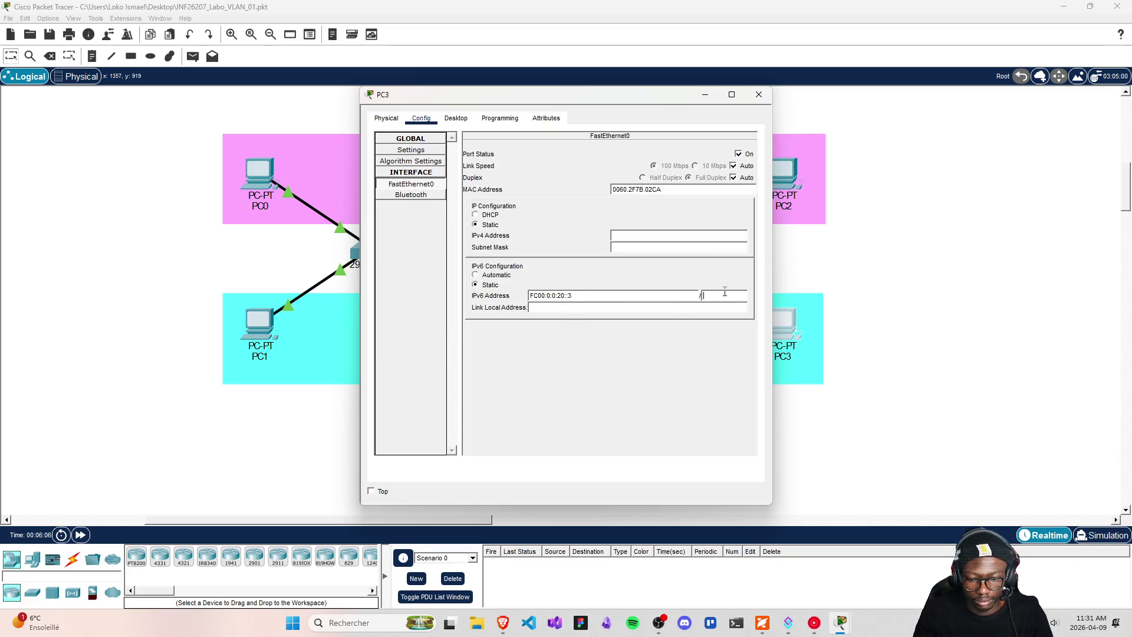
type("4")
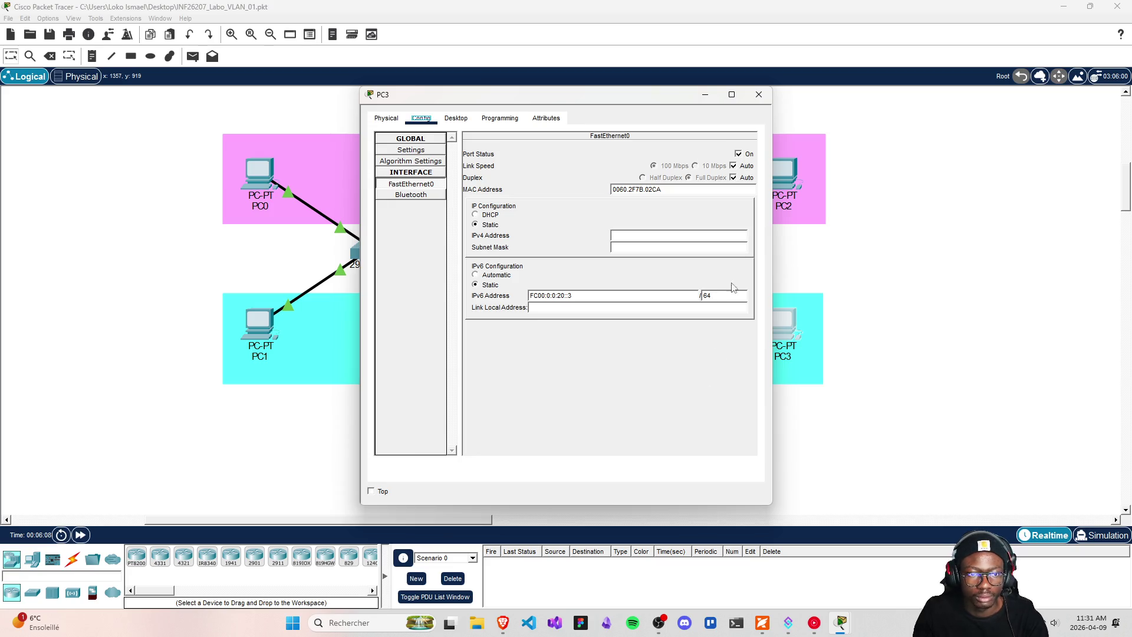
left_click(758, 94)
- Verify PC2's IPv6 address, save the lab file, and recheck PC3's settings
left_click(784, 192)
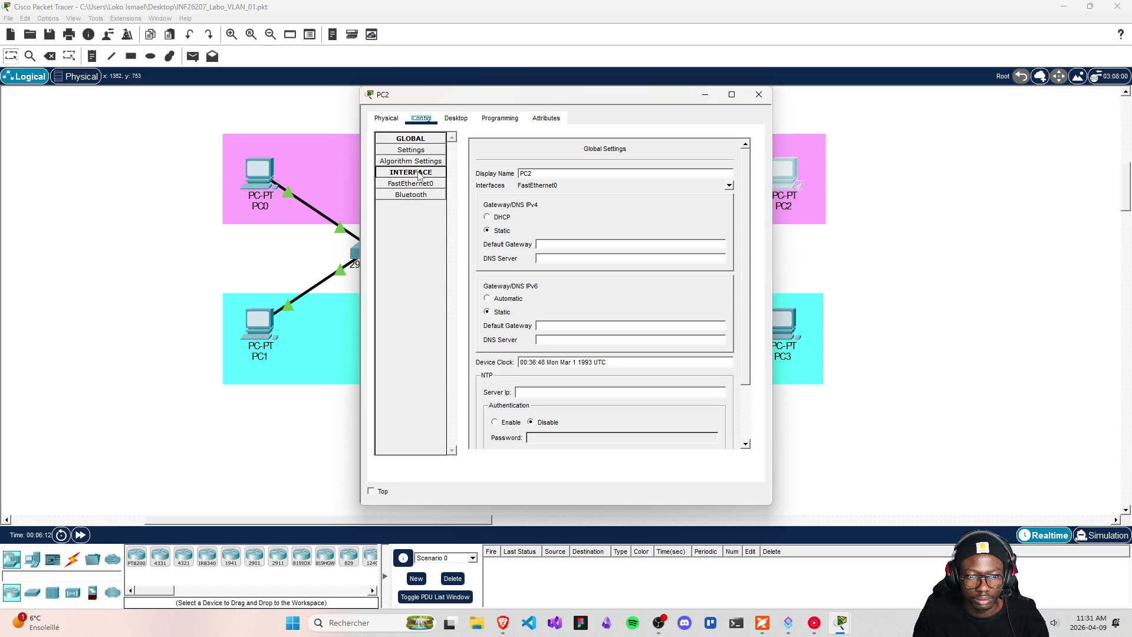
left_click(399, 184)
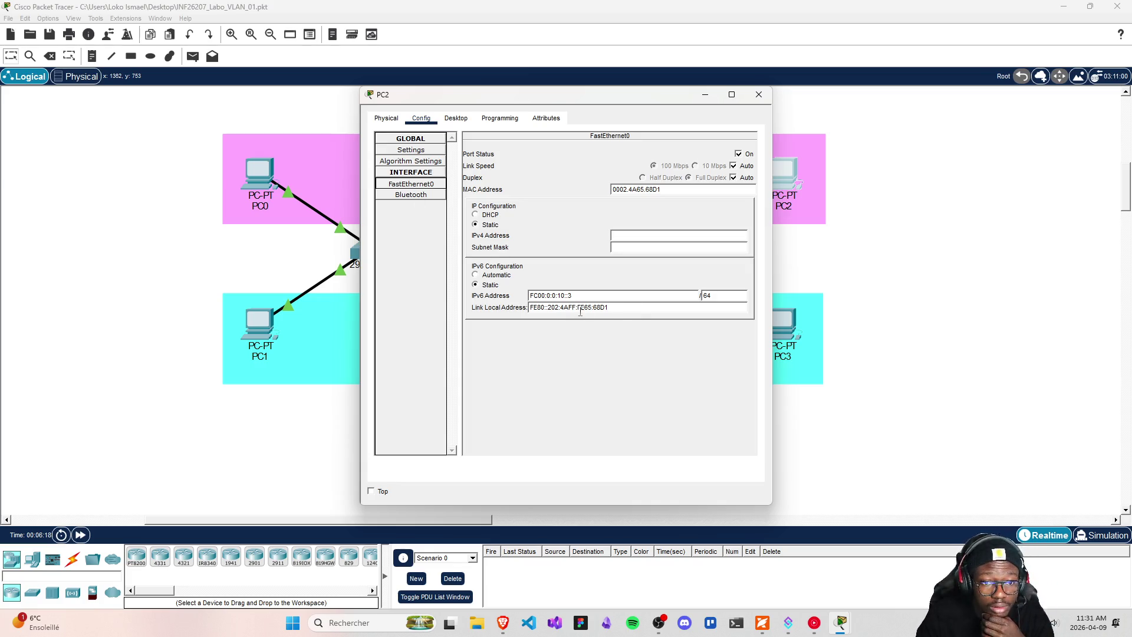
left_click(759, 94)
key("ctrl+s")
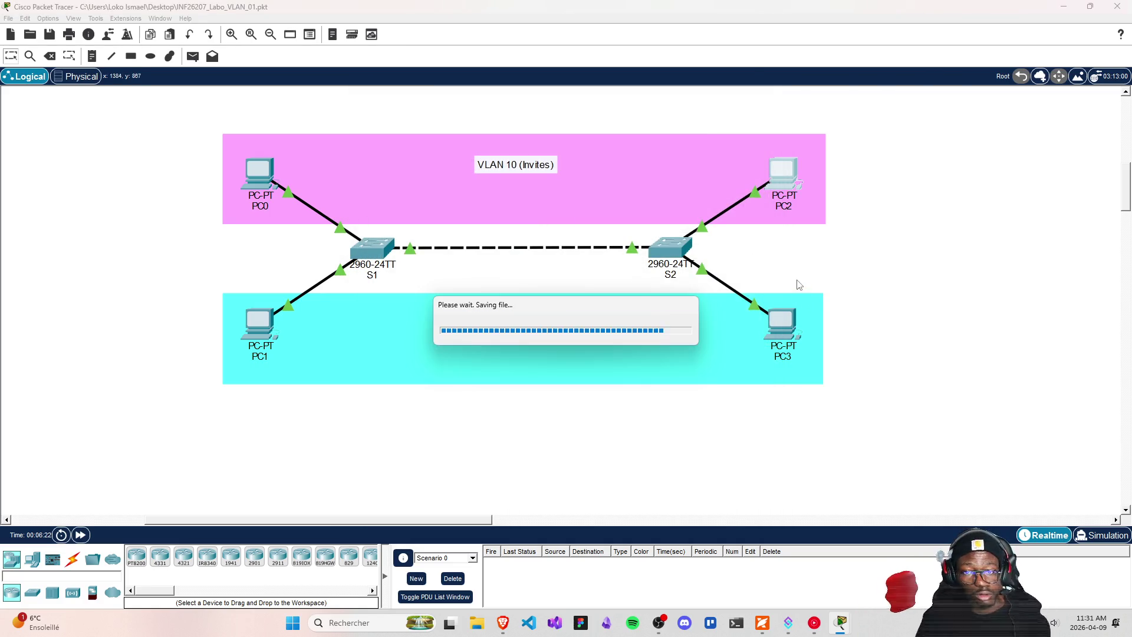
left_click(782, 324)
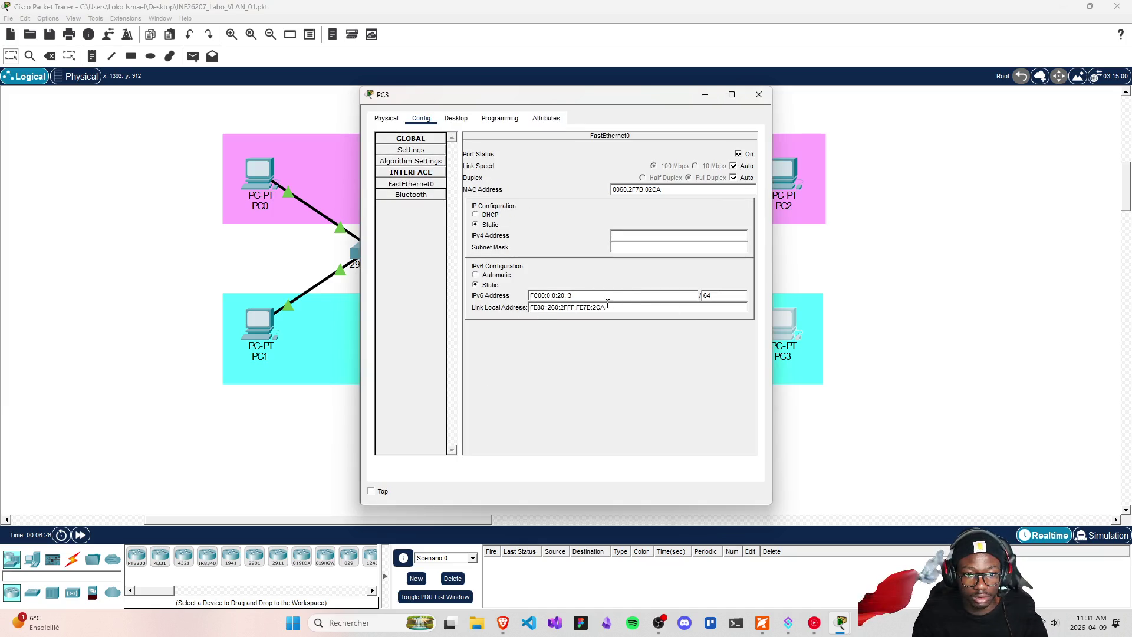
left_click(758, 94)
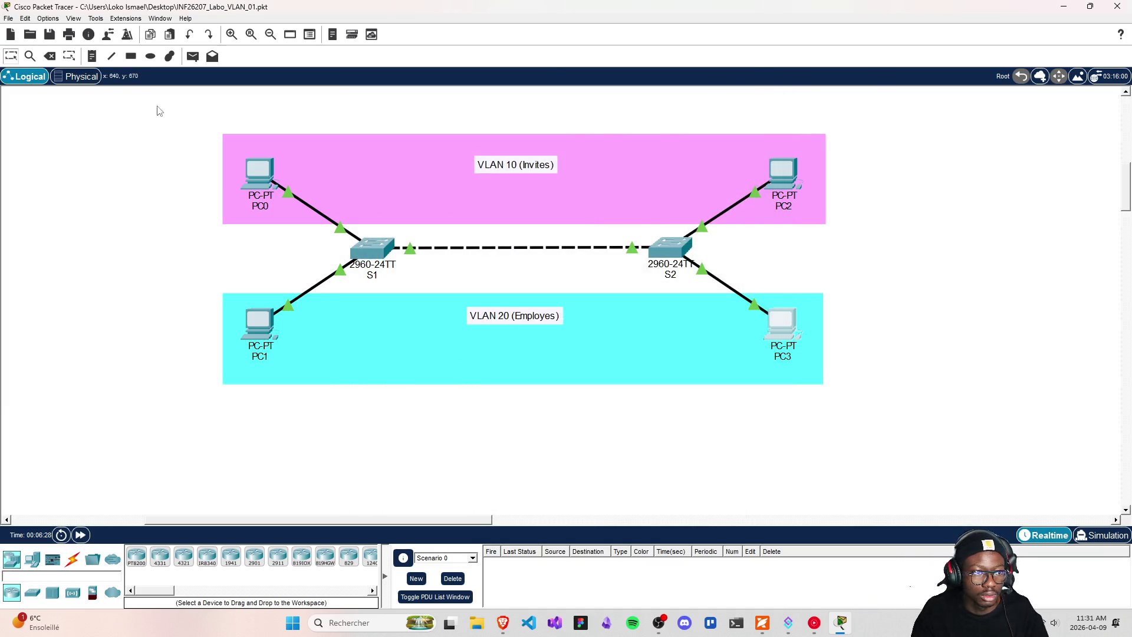
- Open PC0's Command Prompt from its Desktop tab and move the window aside to reveal S1
left_click(258, 171)
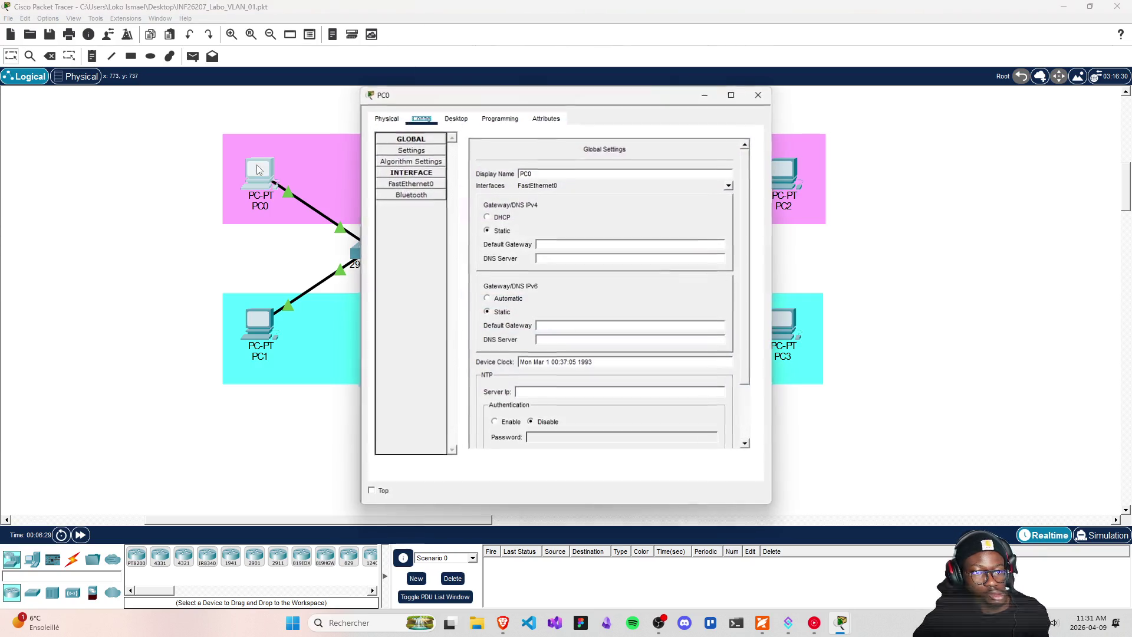
left_click(456, 117)
left_click(557, 171)
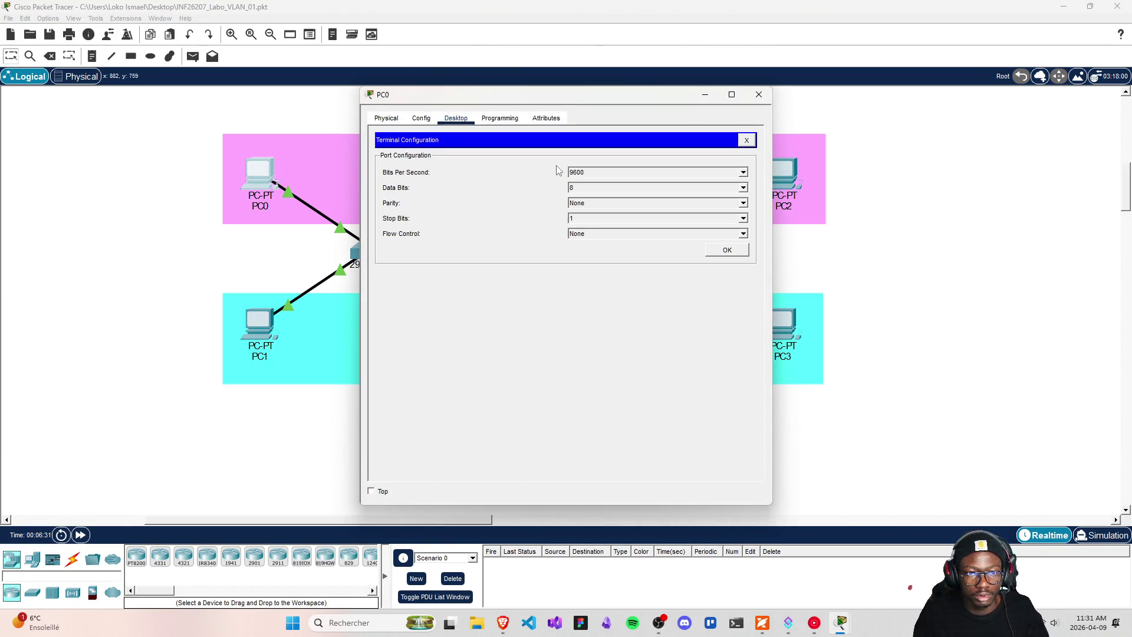
left_click(455, 119)
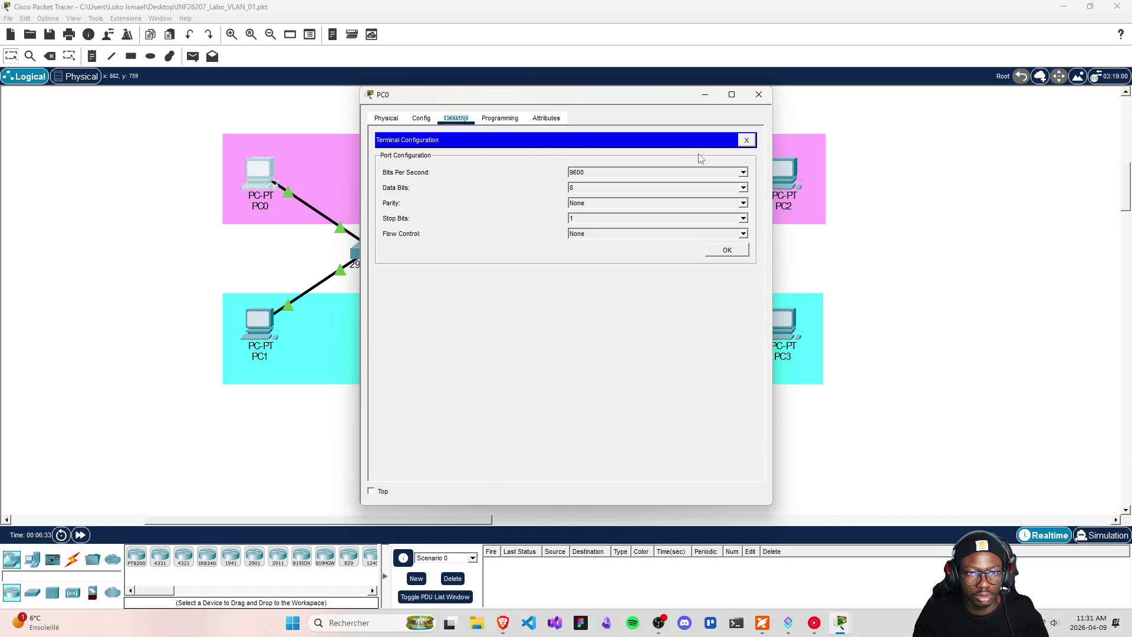
left_click(746, 140)
left_click(635, 166)
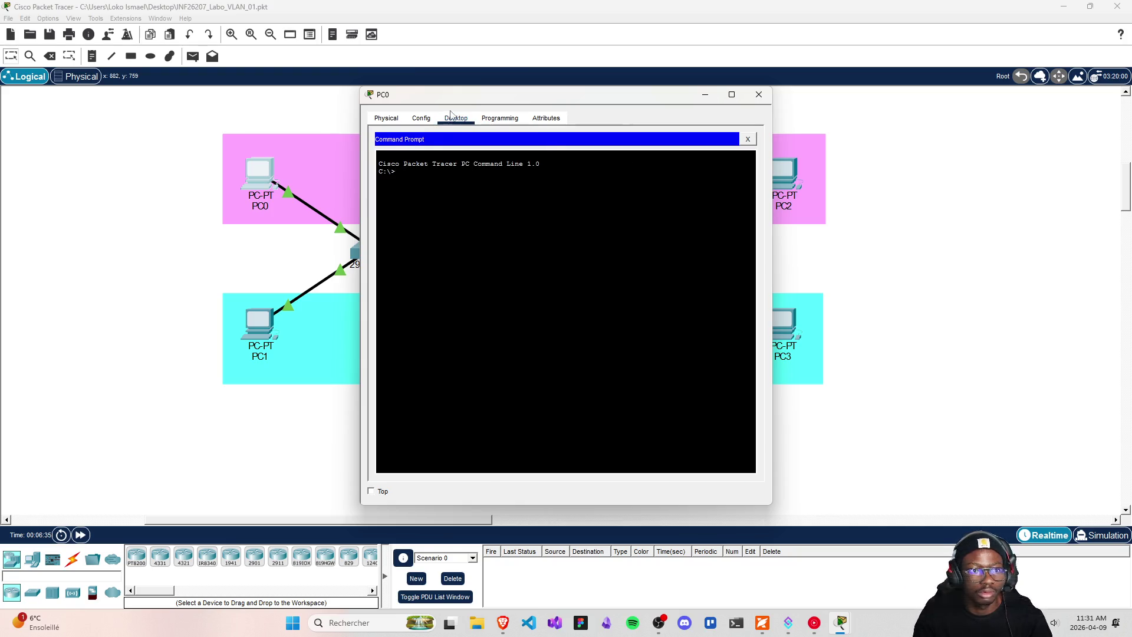
left_click_drag(469, 97, 733, 133)
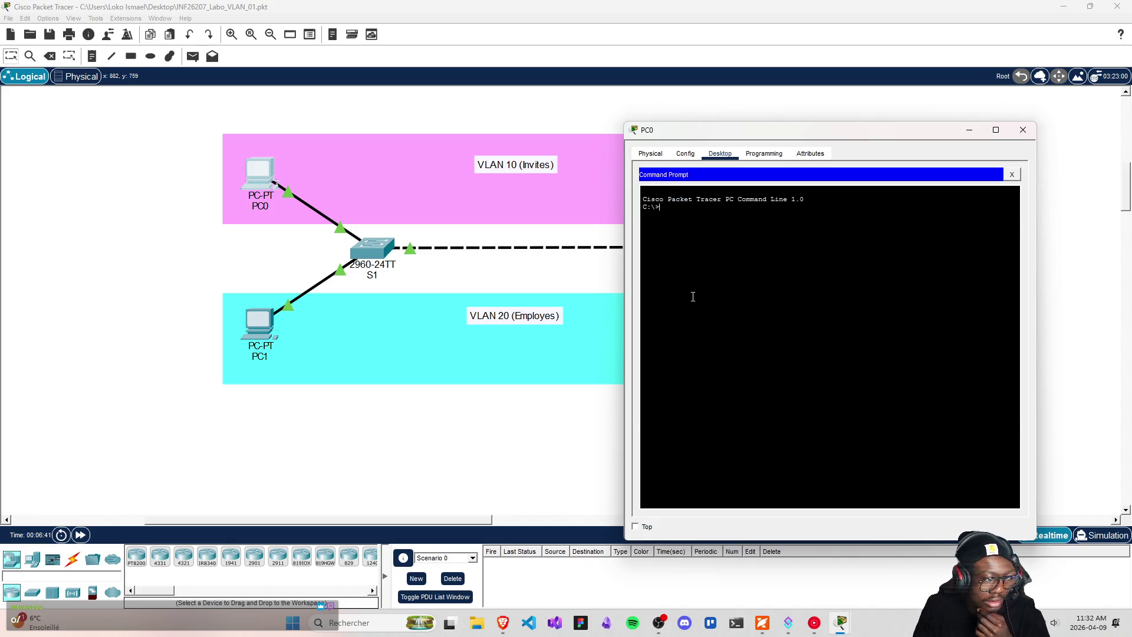
- Refocus PC0's command prompt, then bring the lab PDF's addressing table forward
key("alt+Tab")
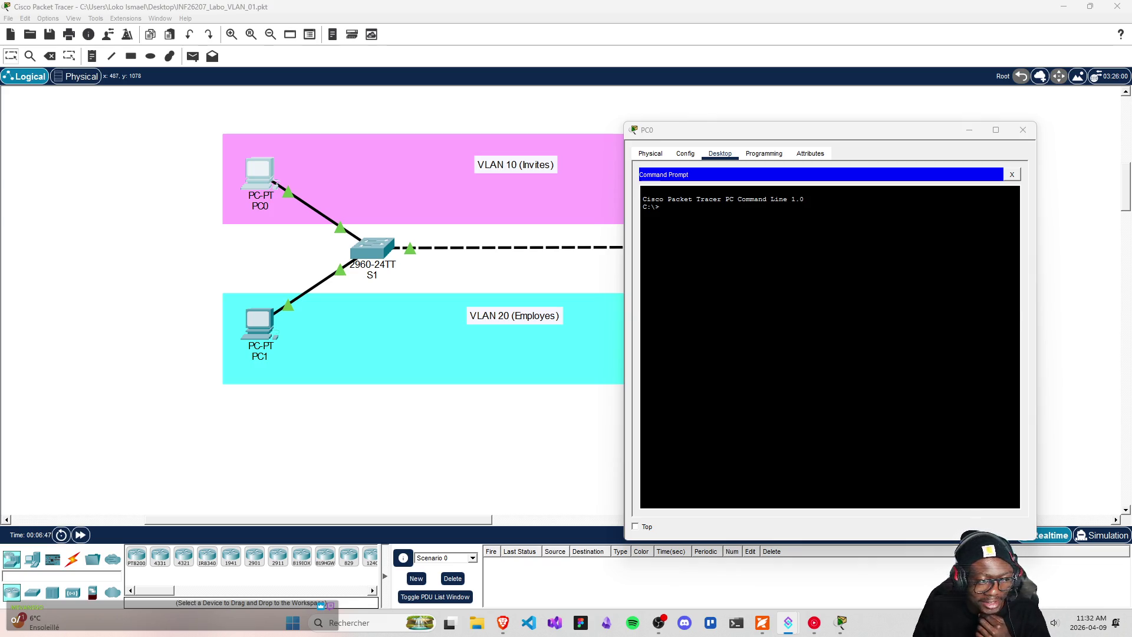
left_click(832, 356)
type("ping")
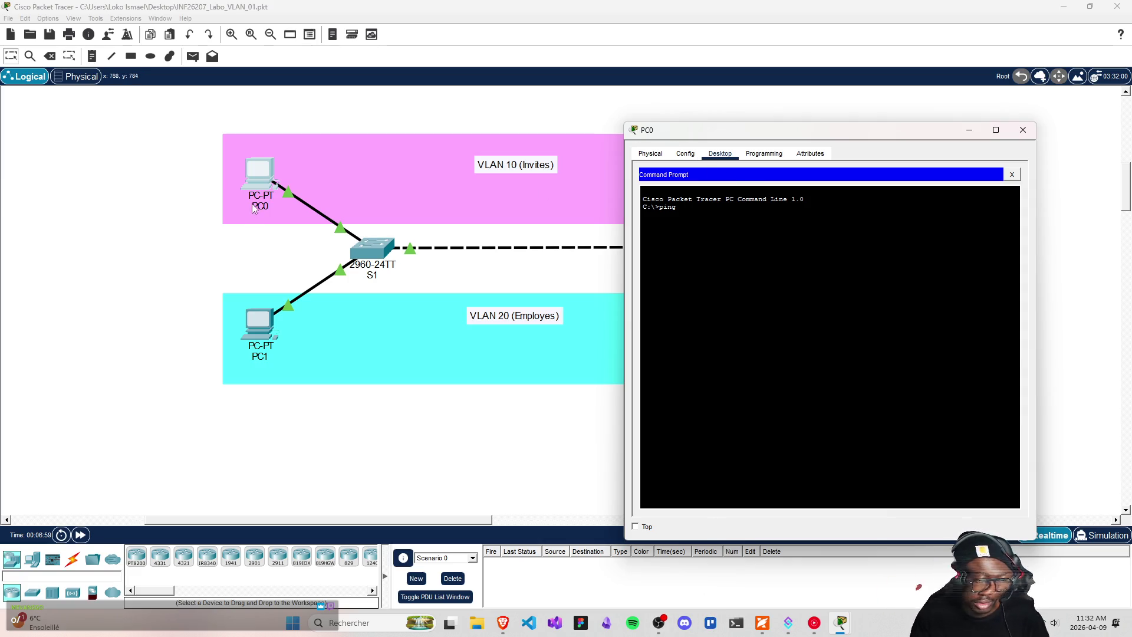
left_click(762, 623)
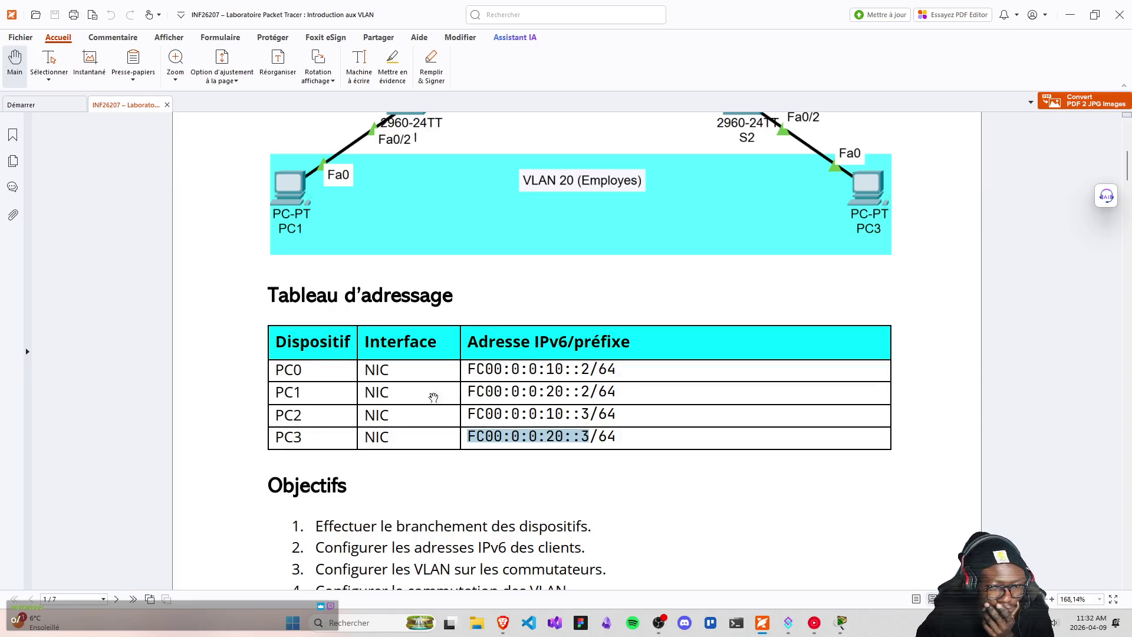
- Copy PC1's IPv6 address from the PDF table and continue the ping command in PC0's prompt
left_click_drag(486, 387, 582, 394)
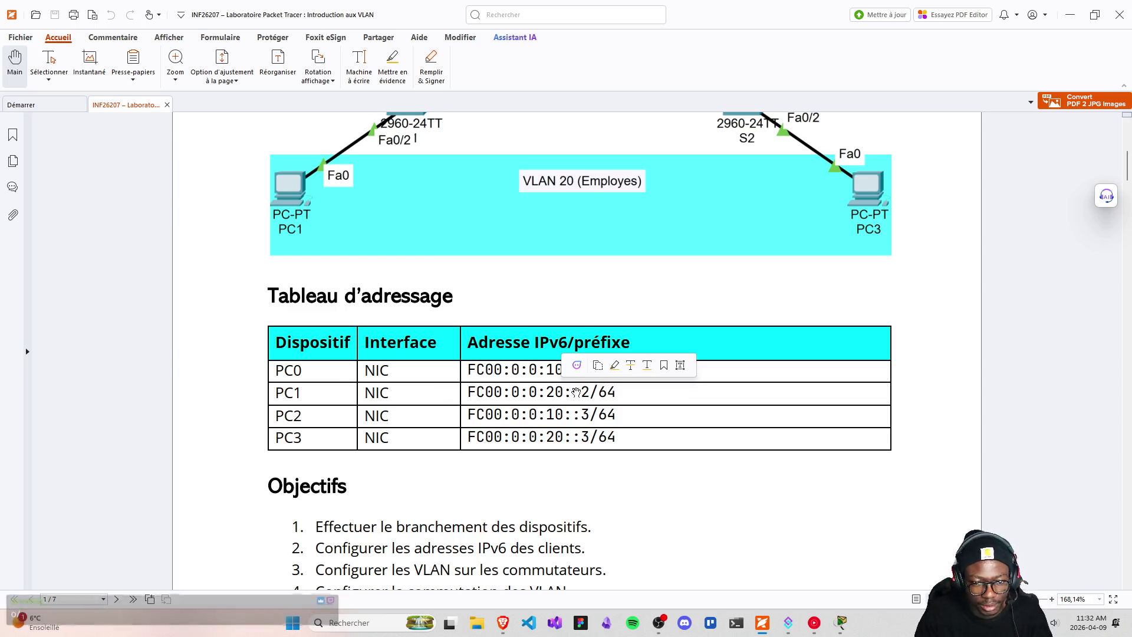
triple_click(581, 394)
left_click(471, 396)
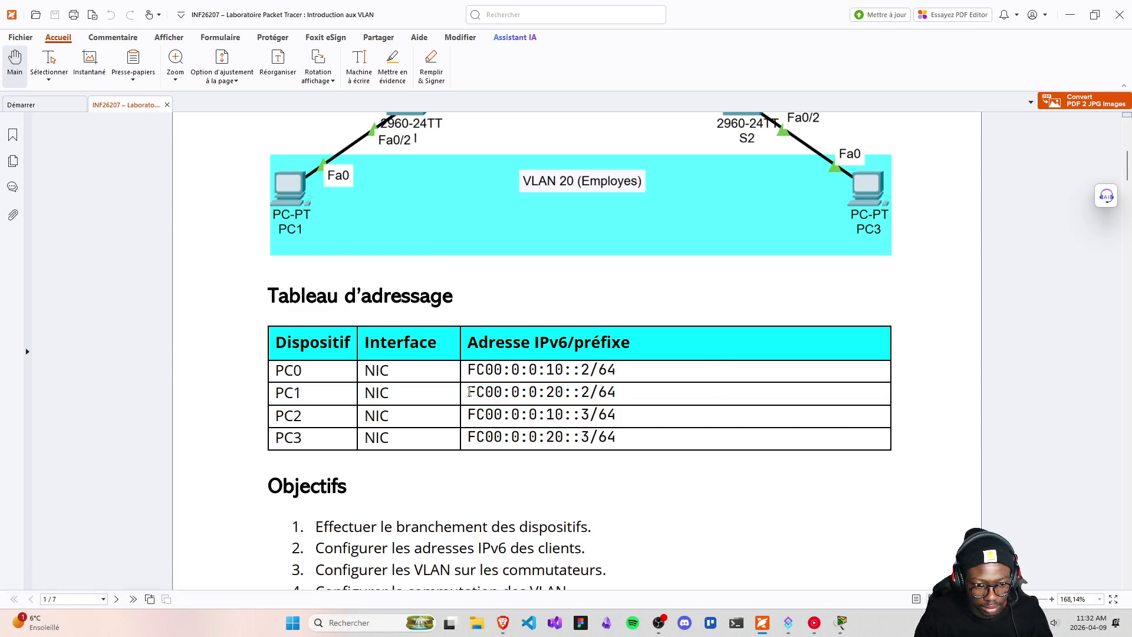
left_click_drag(469, 392, 590, 394)
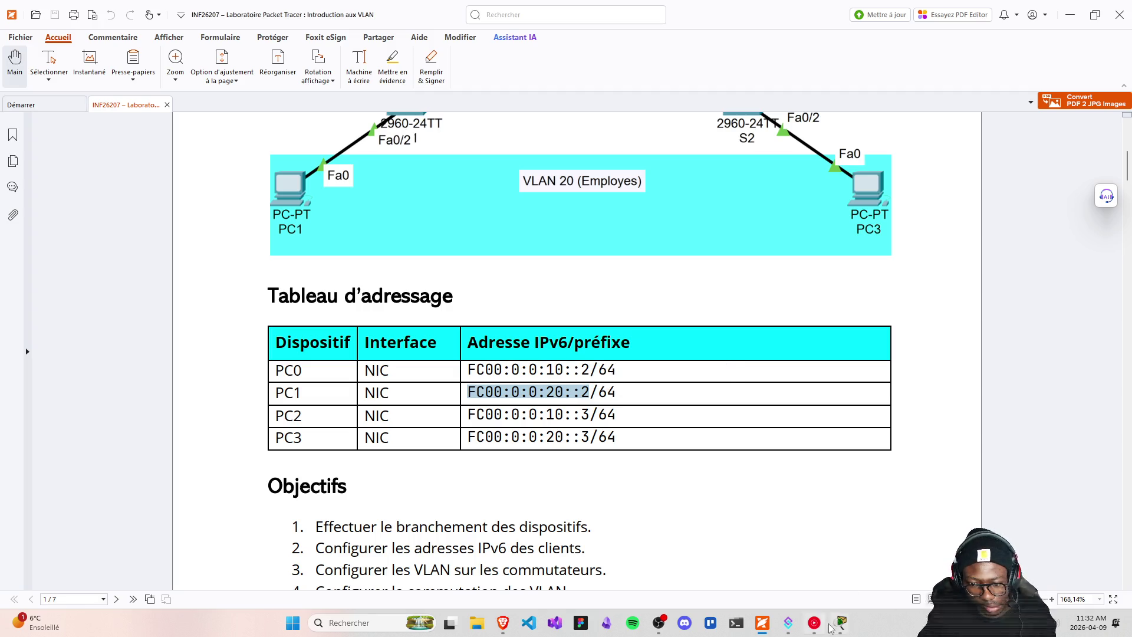
mouse_move(837, 624)
left_click(920, 548)
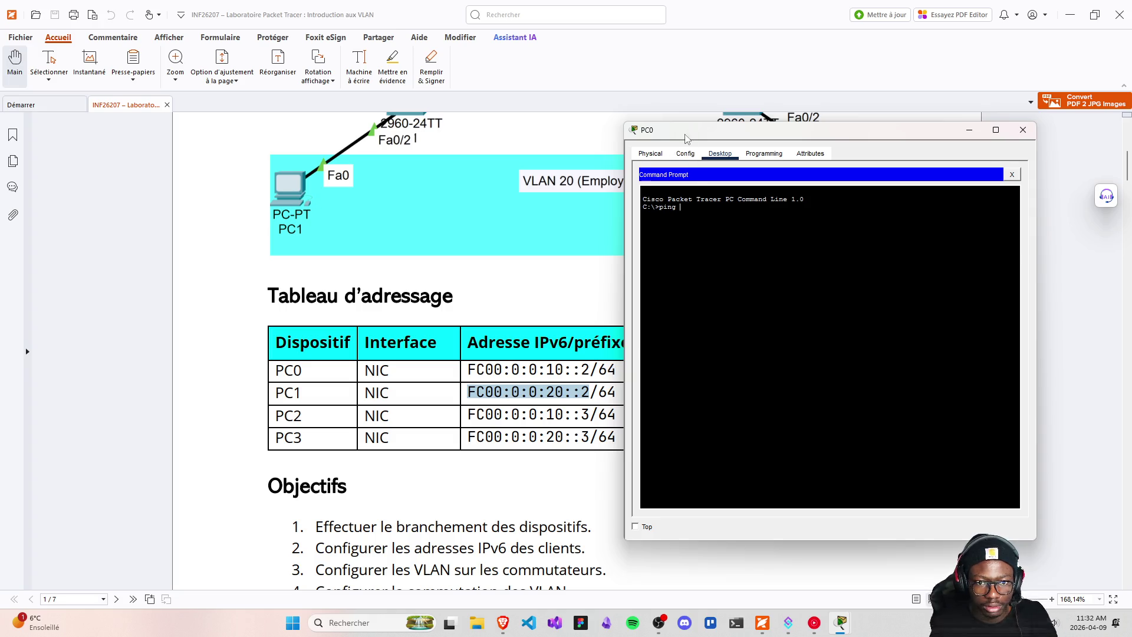
left_click_drag(685, 138, 730, 142)
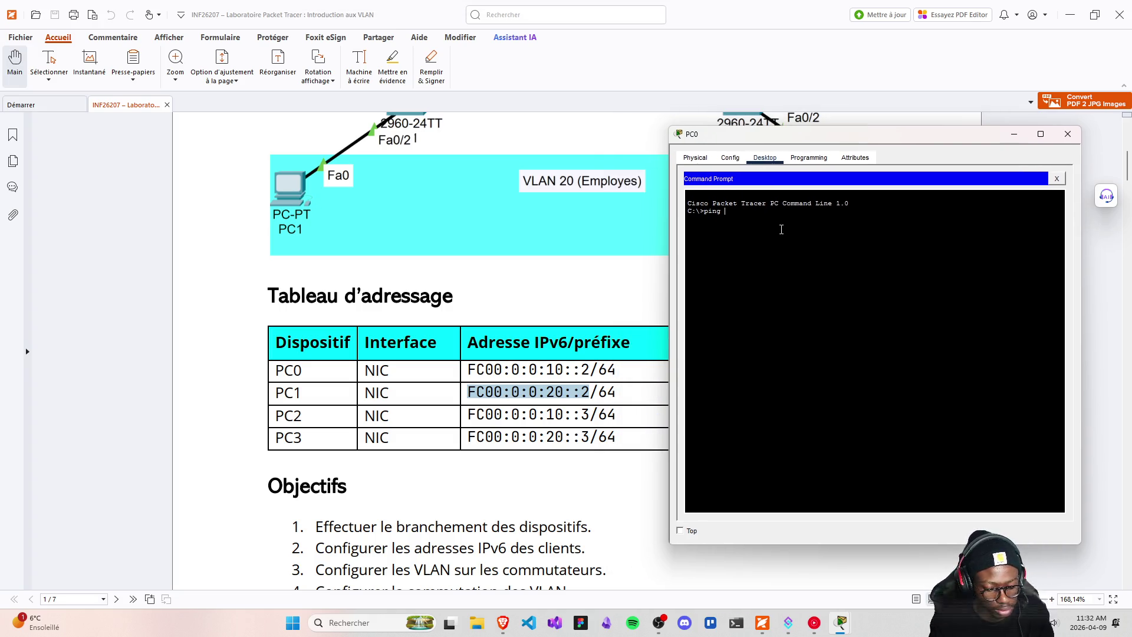
type("FC")
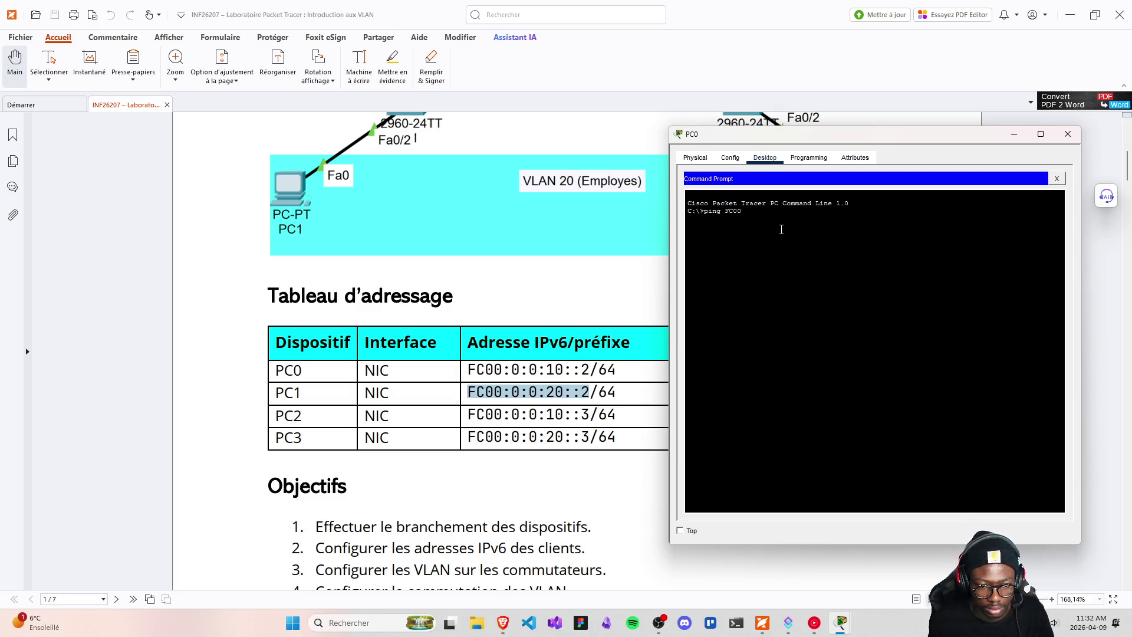
type("0")
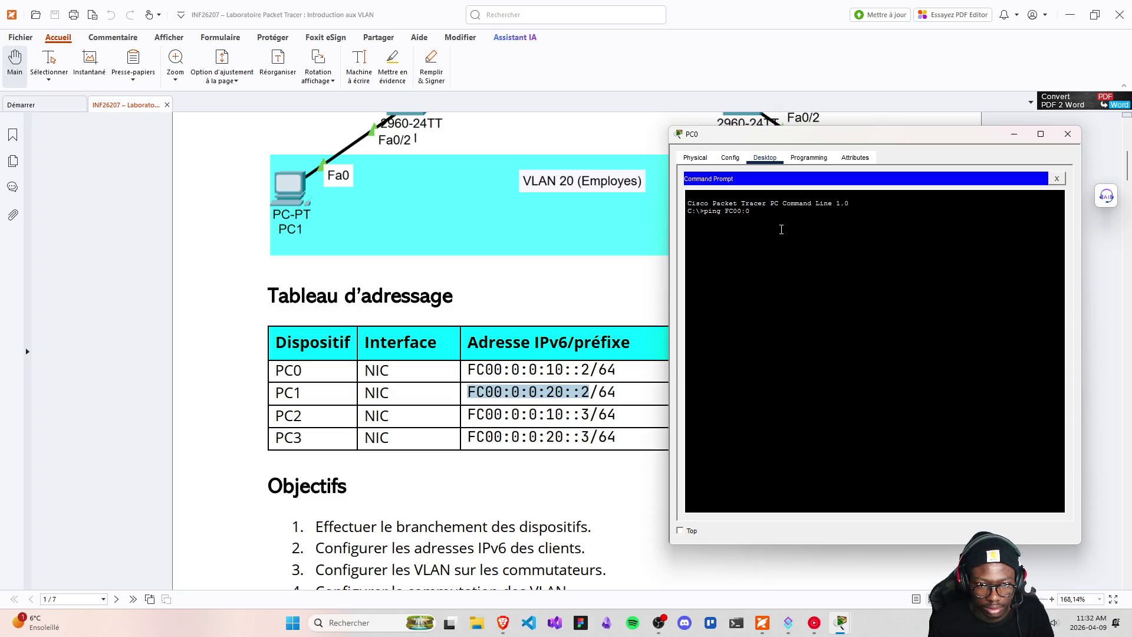
type(":0")
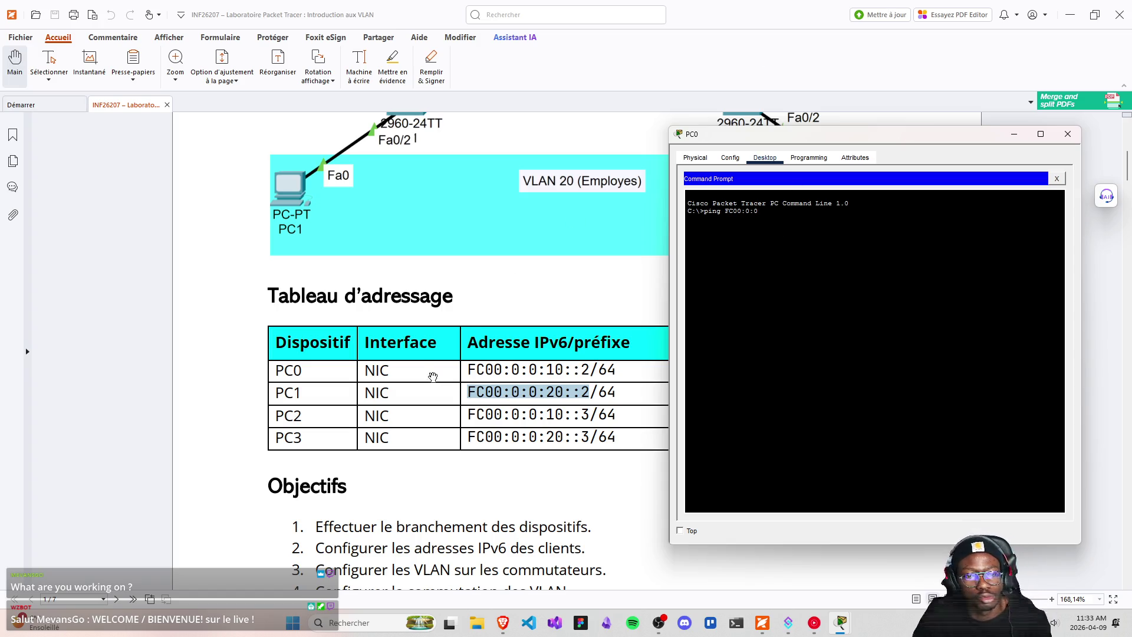
scroll(436, 383, "down", 3)
scroll(439, 395, "up", 8)
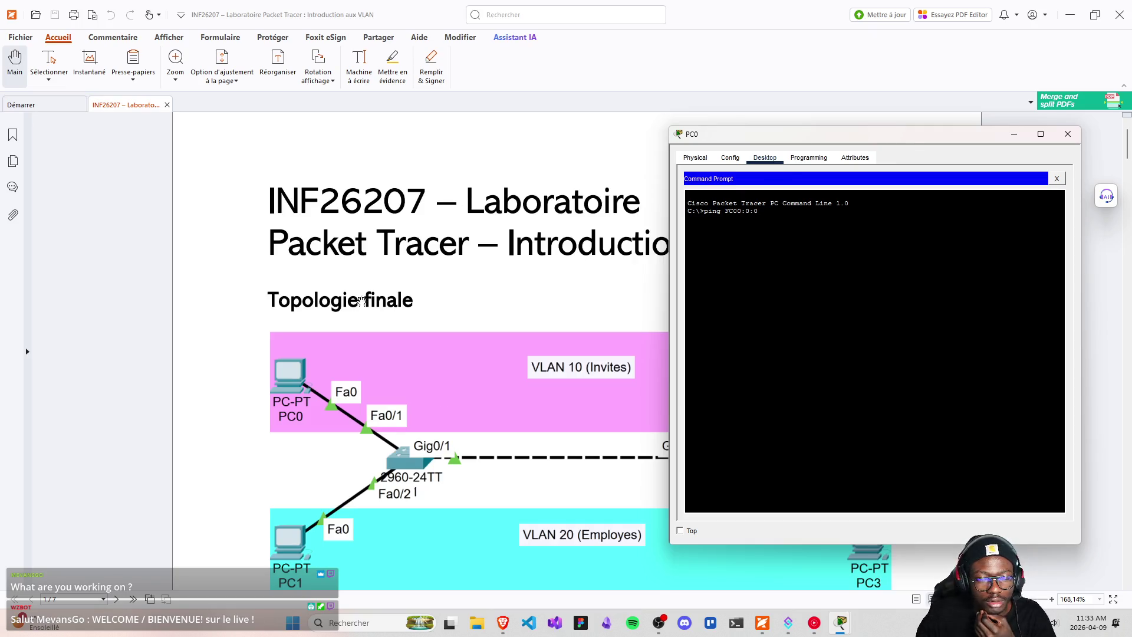
scroll(456, 395, "down", 10)
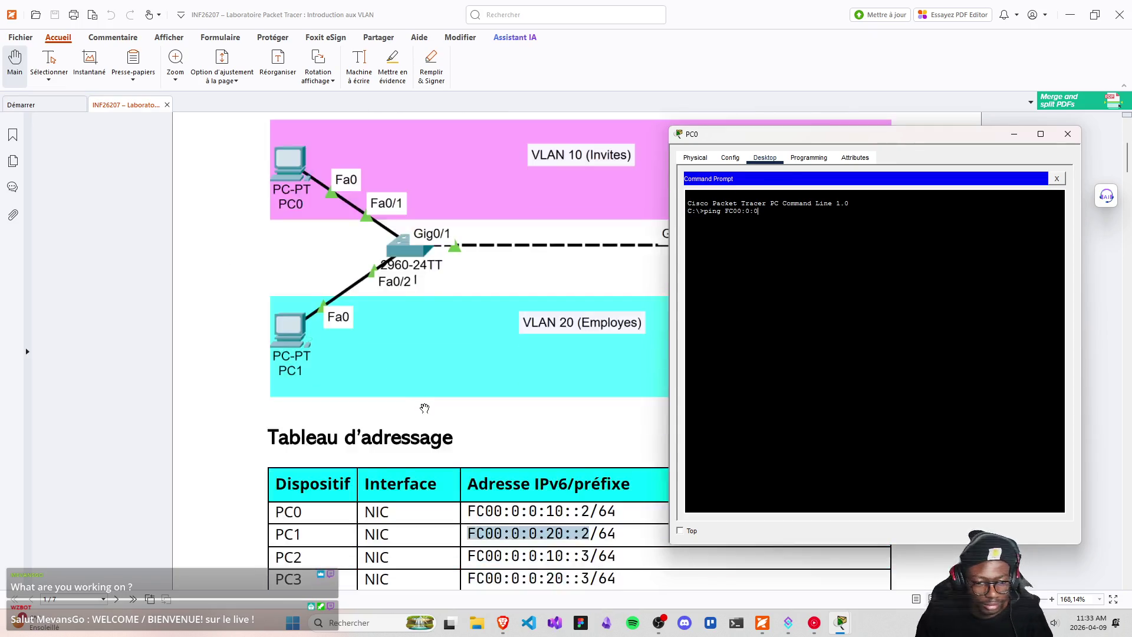
scroll(436, 393, "down", 10)
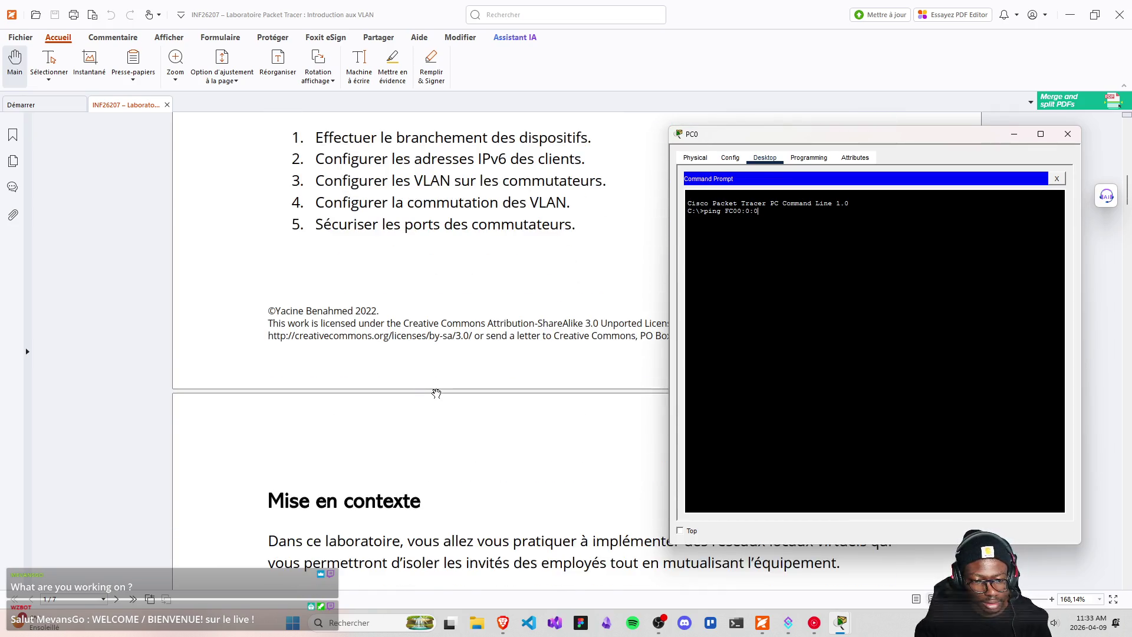
scroll(436, 394, "down", 1)
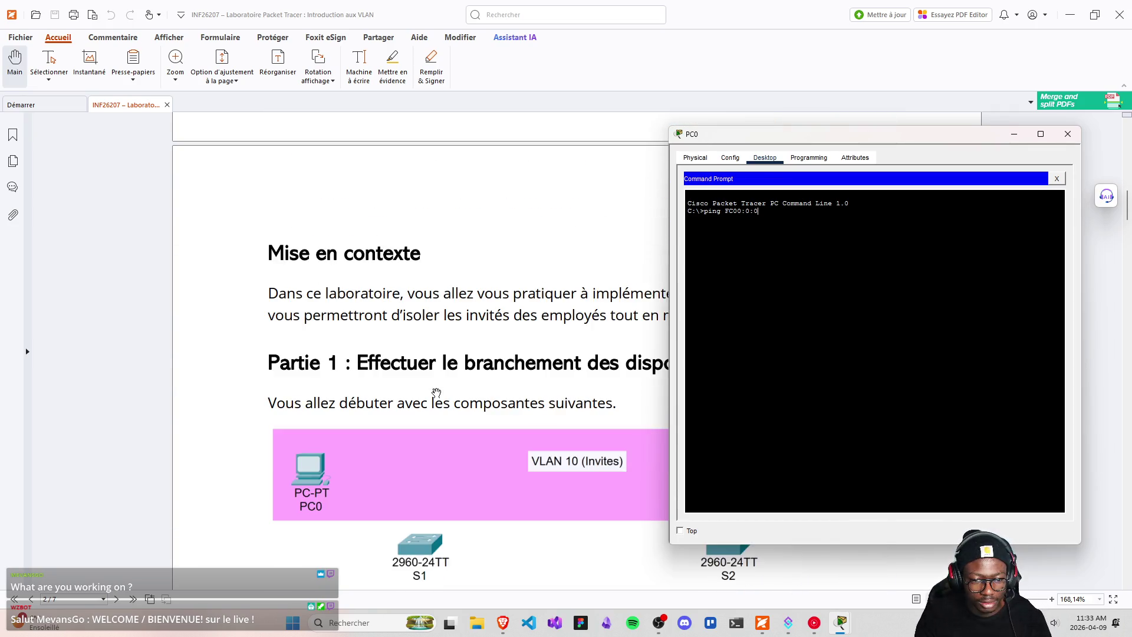
scroll(436, 393, "down", 3)
scroll(436, 393, "down", 3)
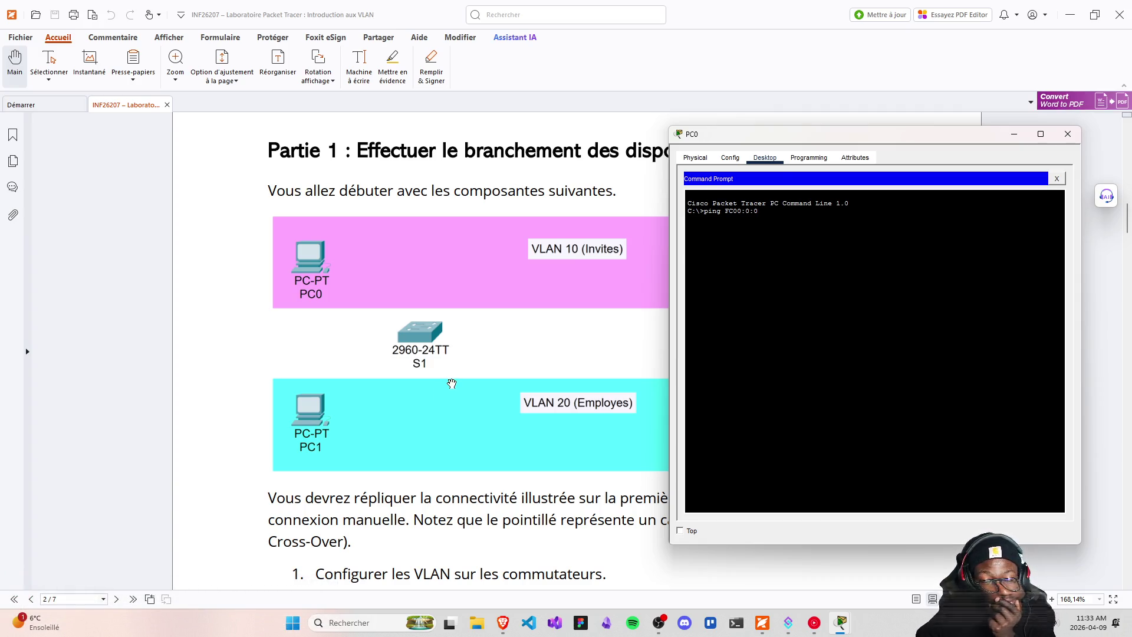
scroll(451, 383, "down", 5)
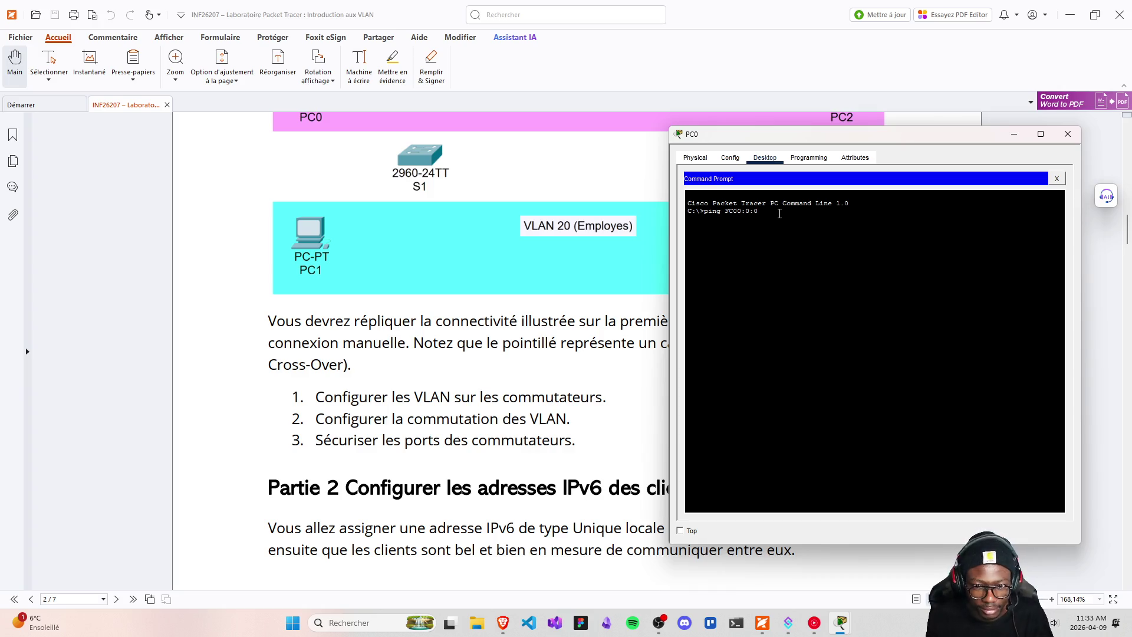
scroll(465, 450, "down", 3)
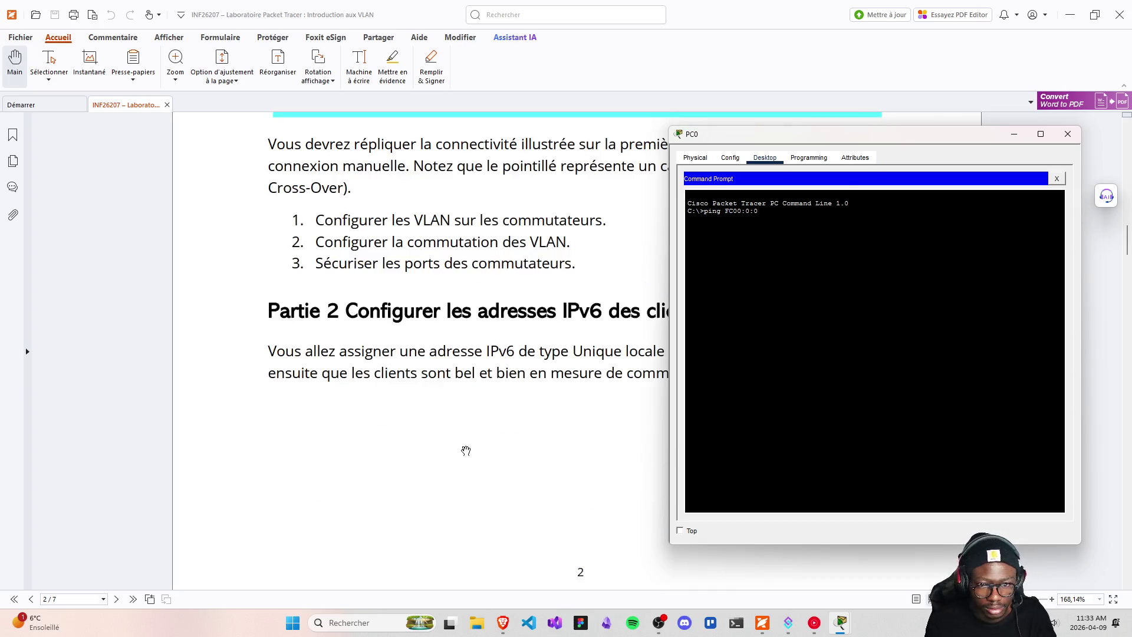
scroll(458, 448, "up", 10)
scroll(458, 457, "up", 8)
type(":20")
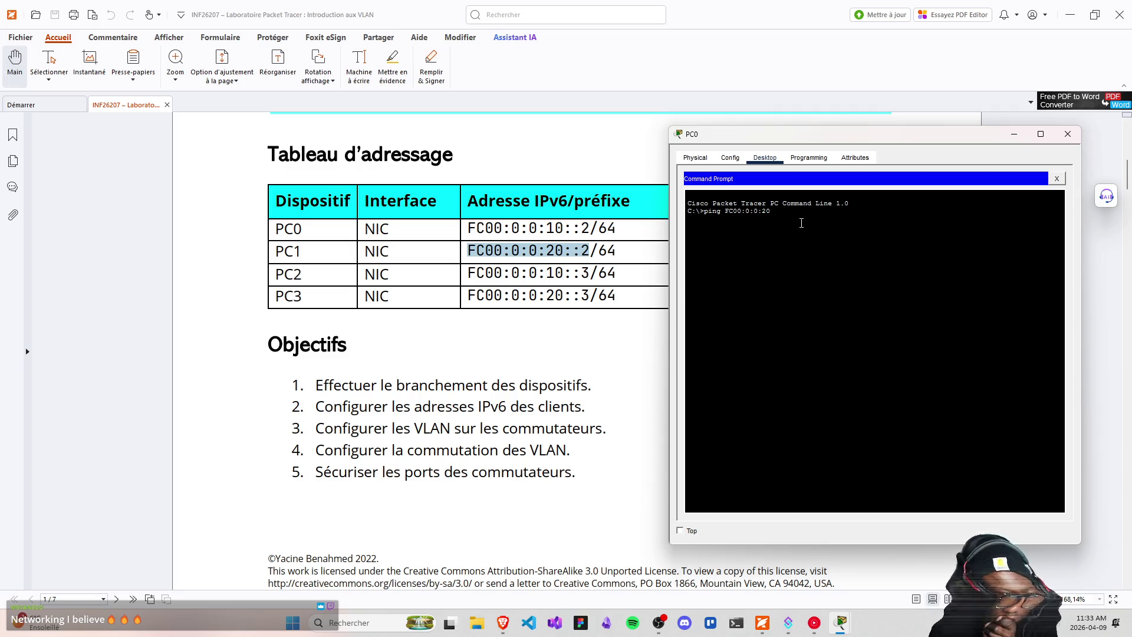
- Run ping FC00:0:0:20::2 from PC0 and stop it with Ctrl+C after timeouts
type("::2")
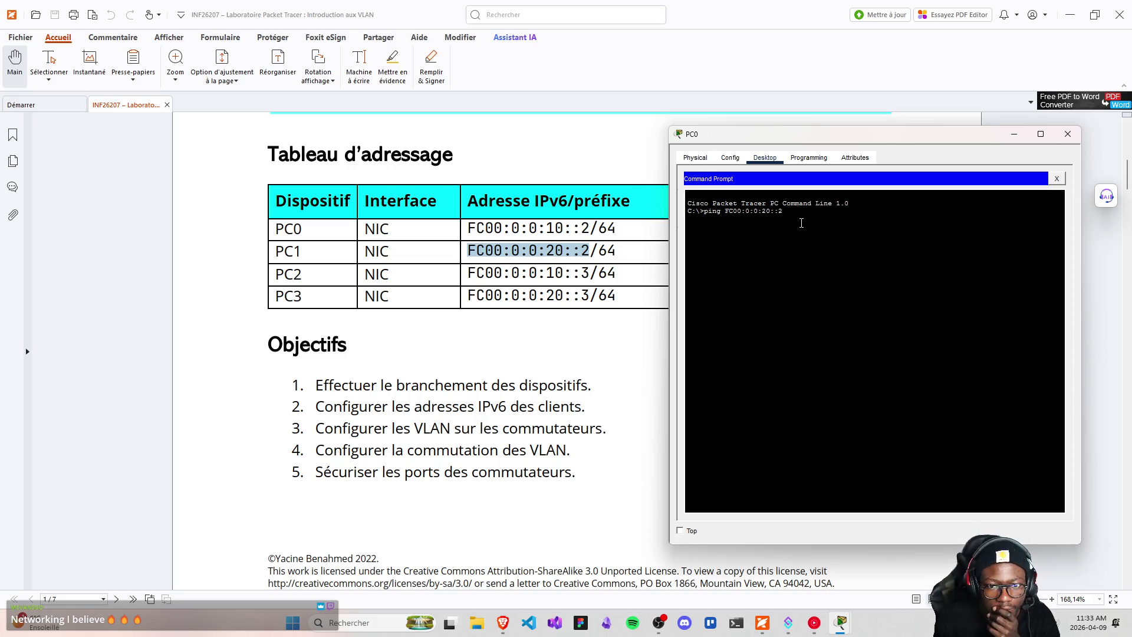
key("Return")
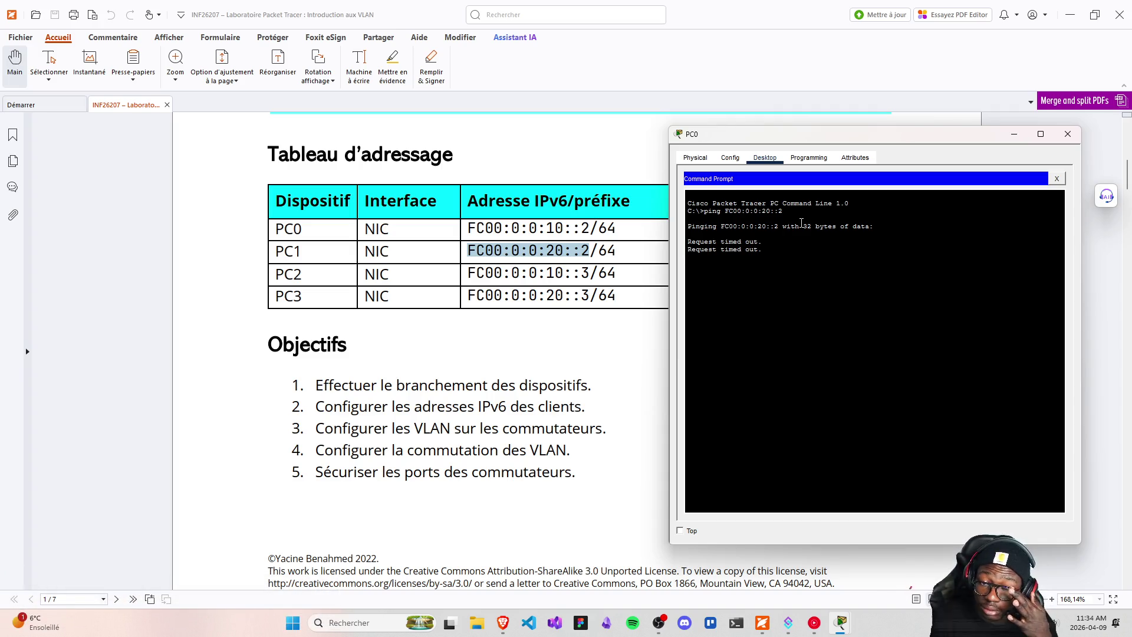
key("ctrl+c")
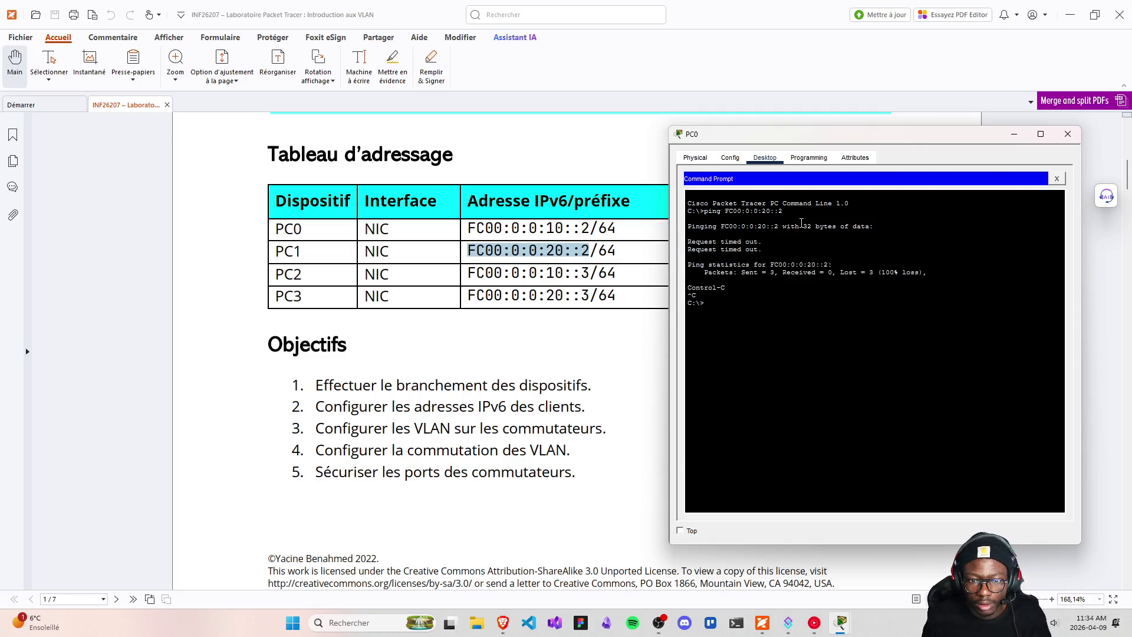
- Retry as 'ping -c 4 FC00:0:0:20::2', which is rejected as invalid, and recall it
key("Up")
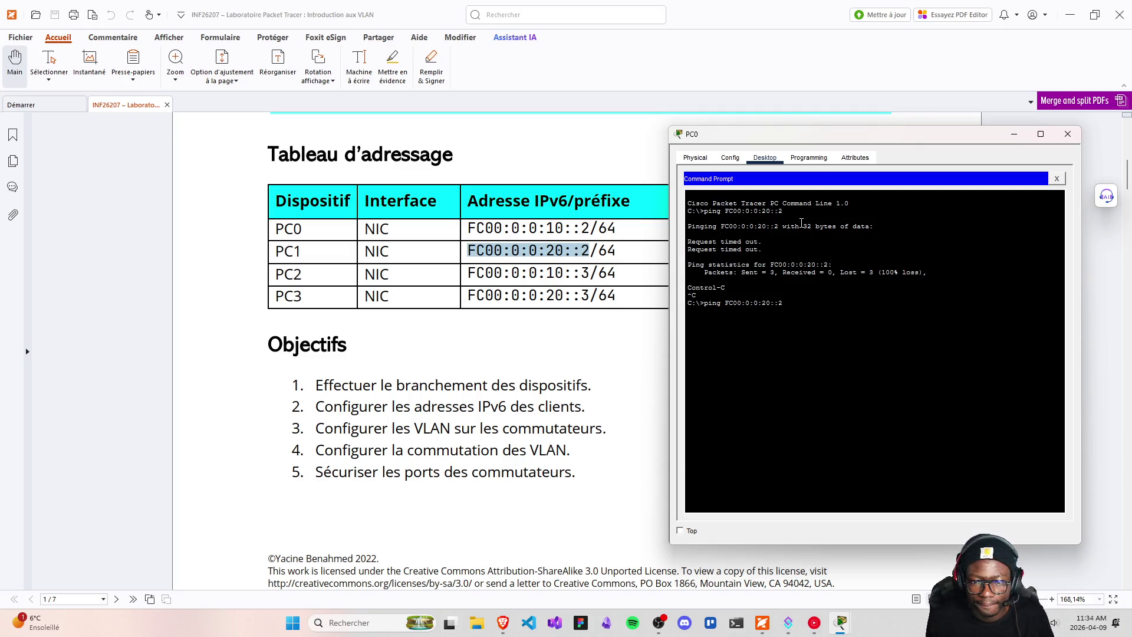
type("-c ")
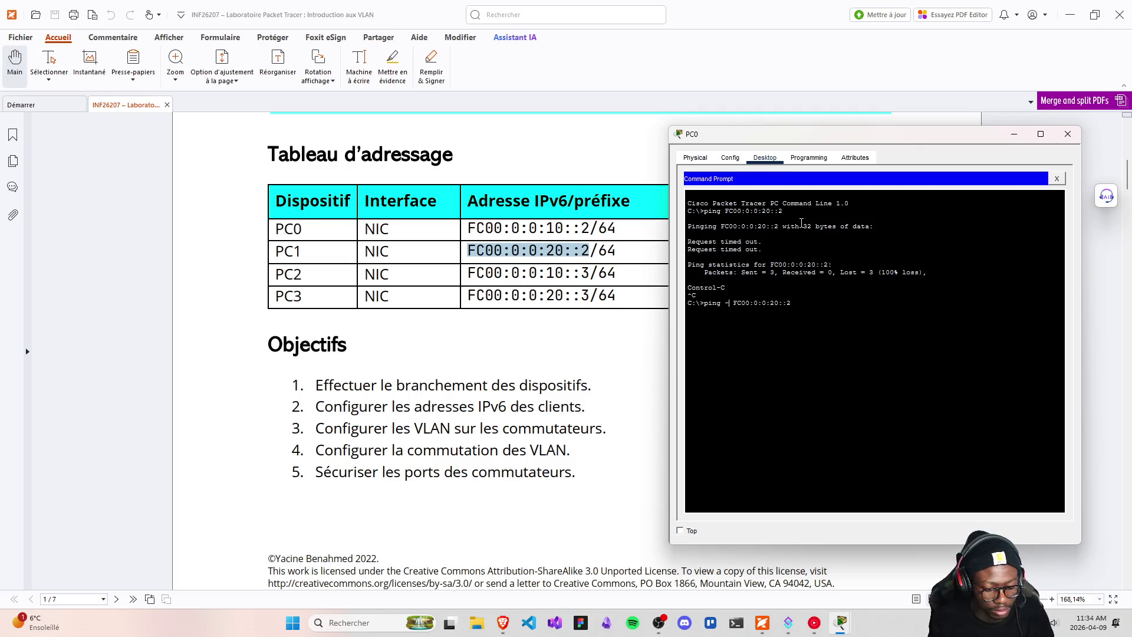
type("4")
key("Return")
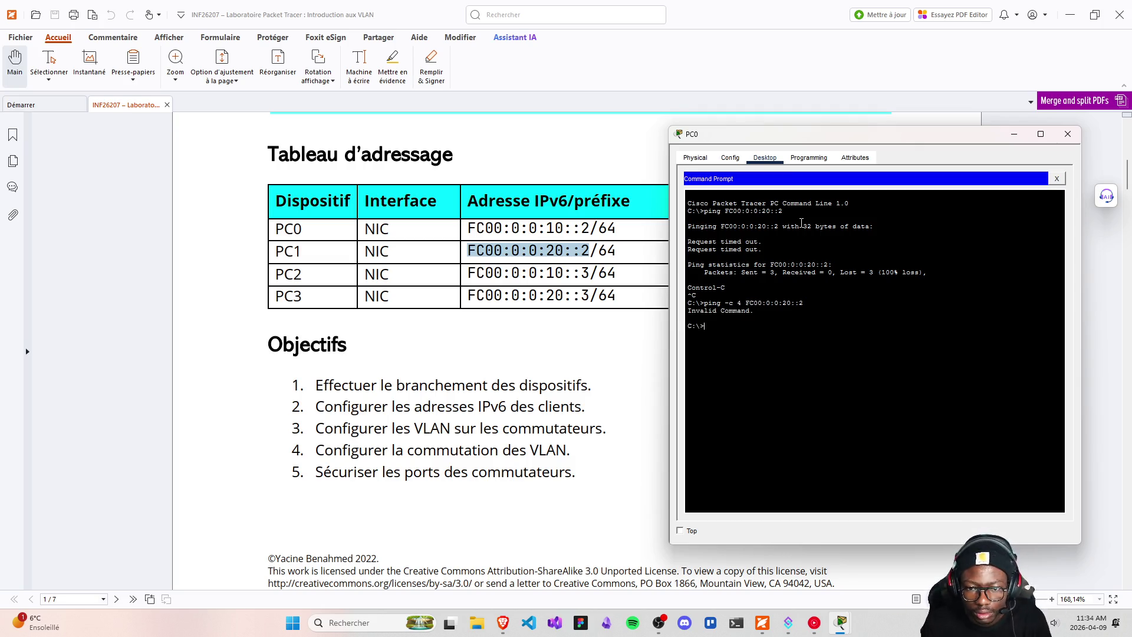
key("Up")
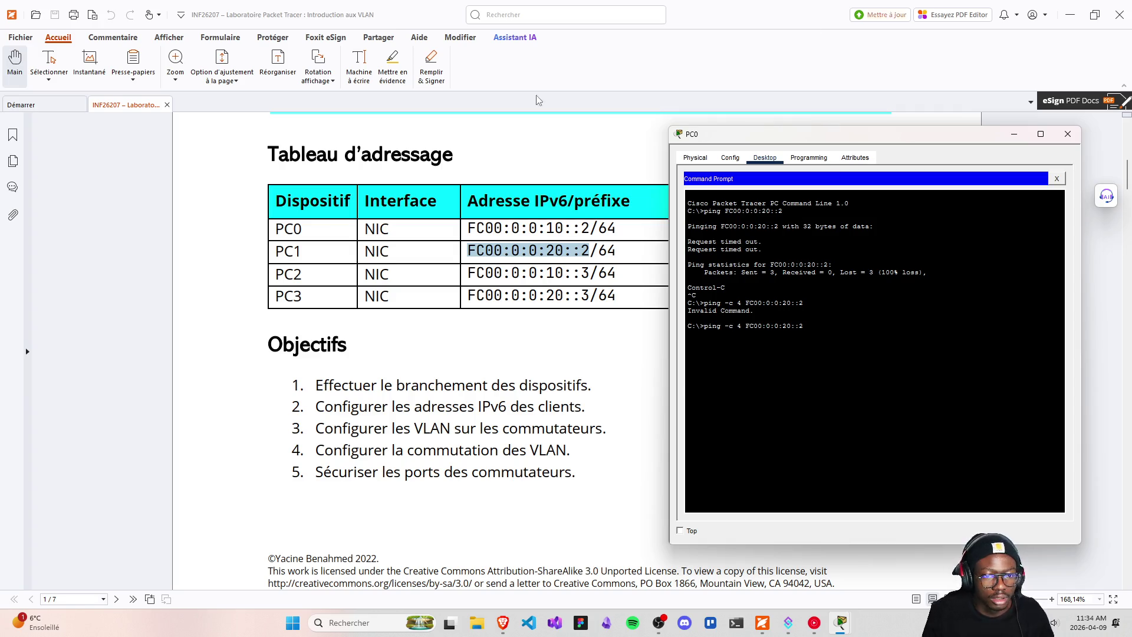
- Search in a new Brave tab for 'how to ping apc on a n ipv6'
left_click(507, 632)
left_click(481, 566)
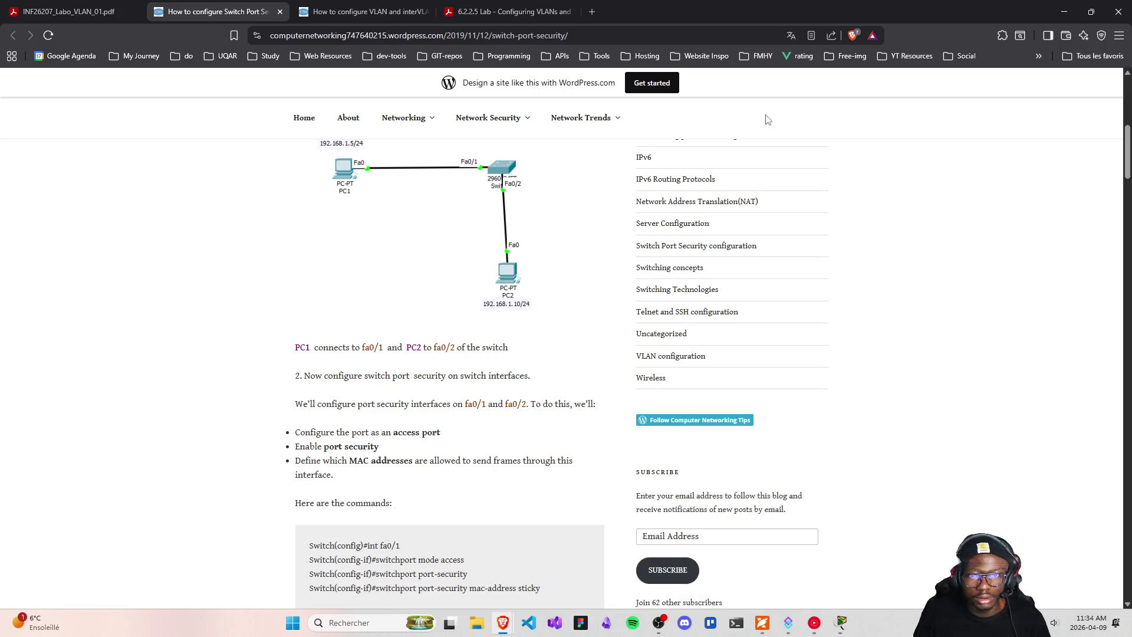
left_click(587, 14)
type("how ")
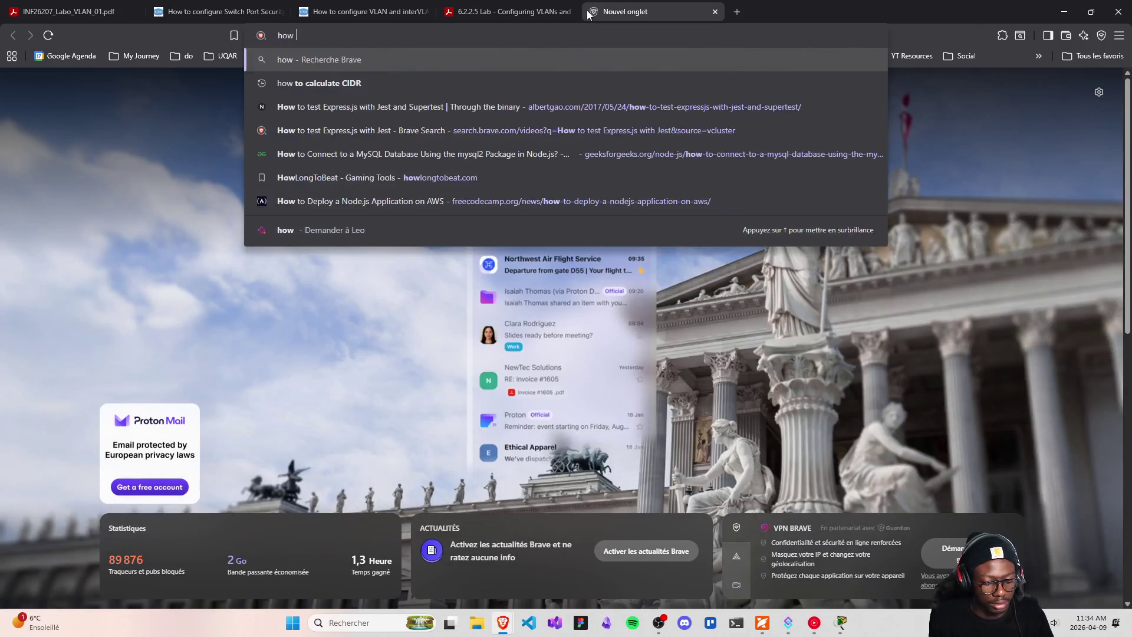
type("to ping a")
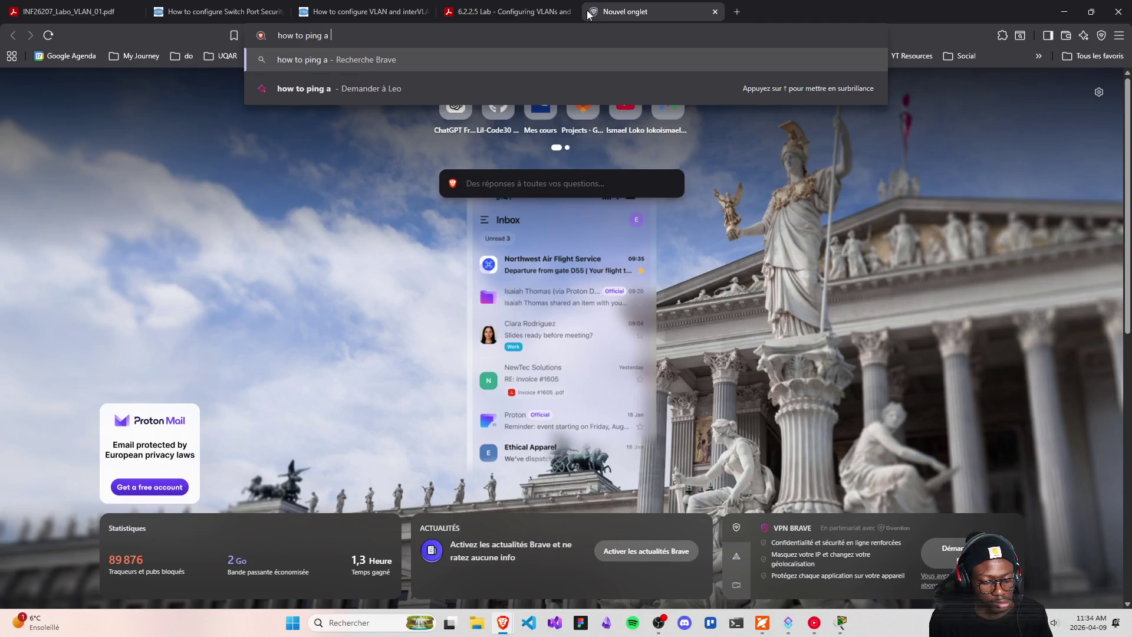
type("pc on a ")
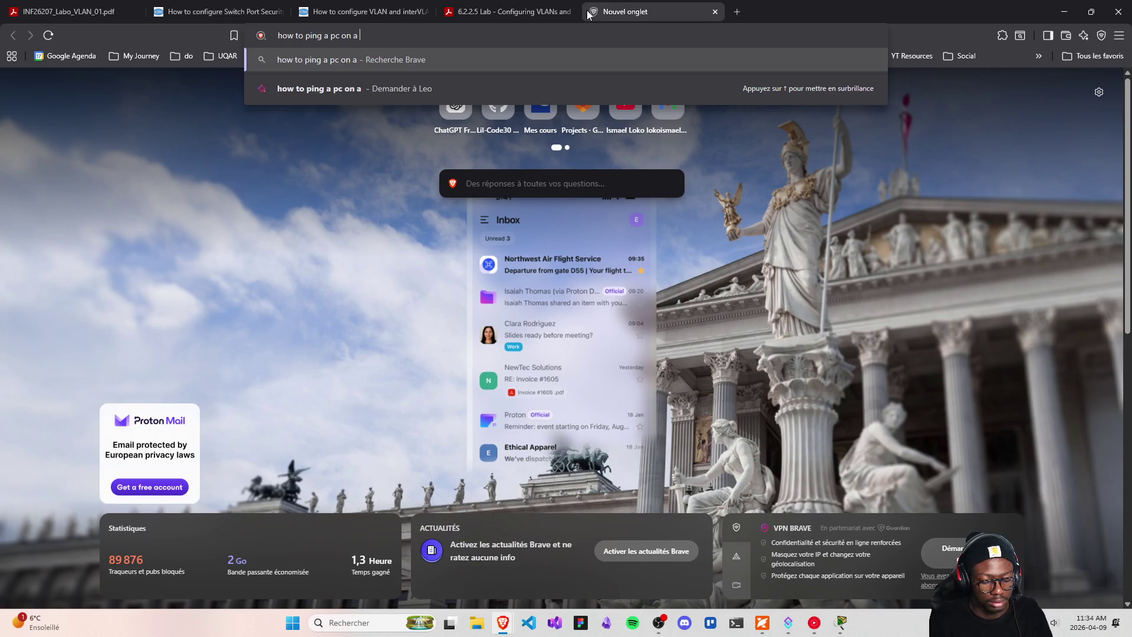
type("n ip")
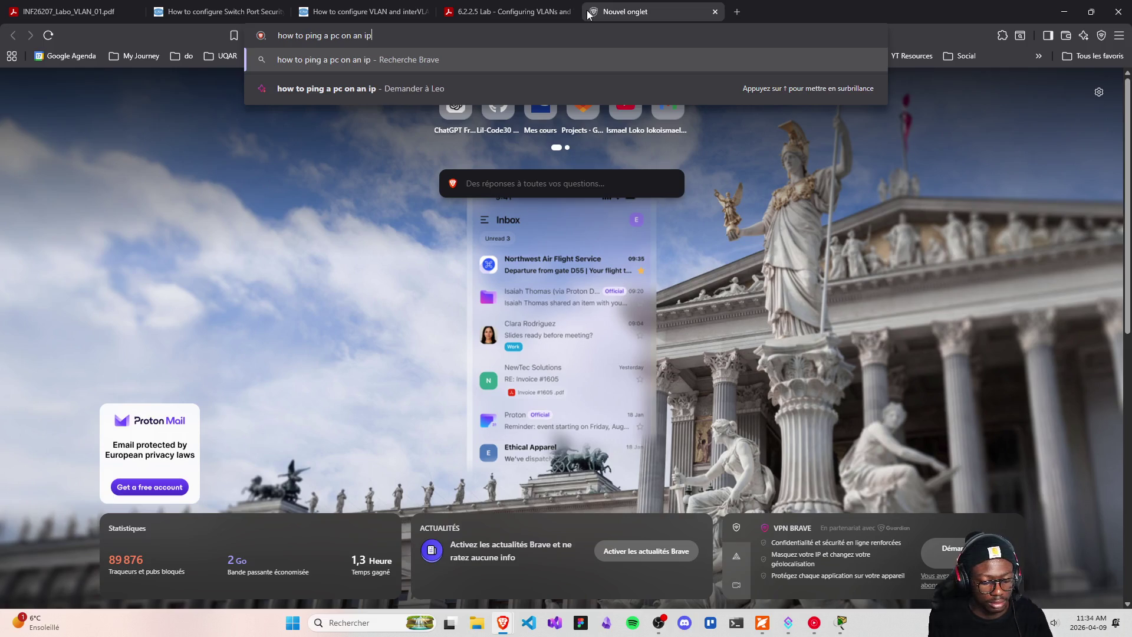
type("v6")
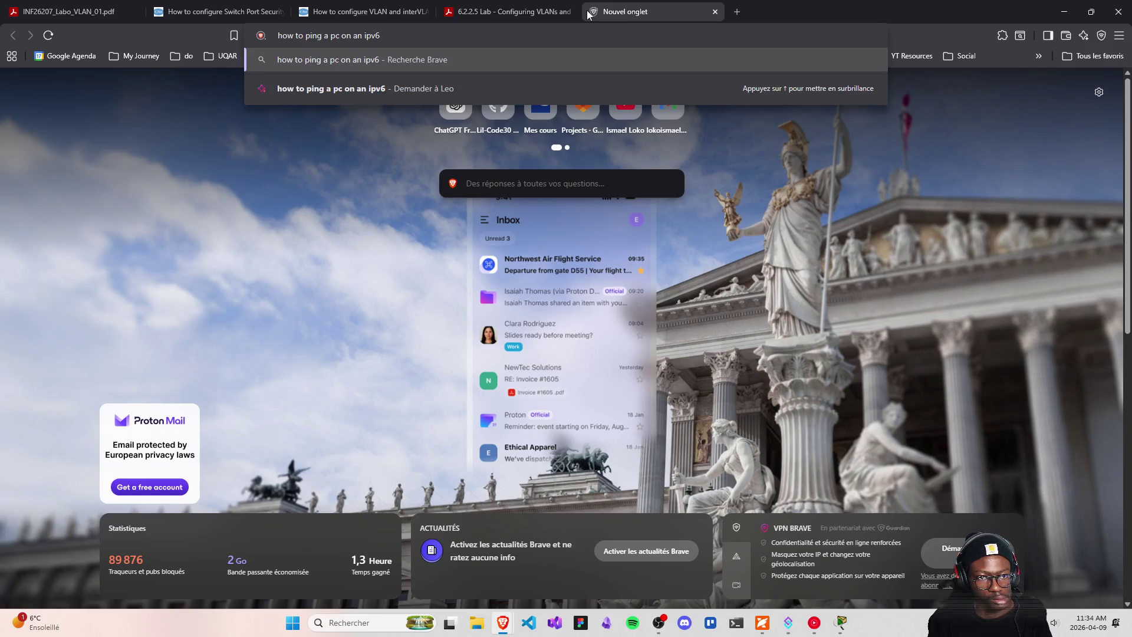
key("Return")
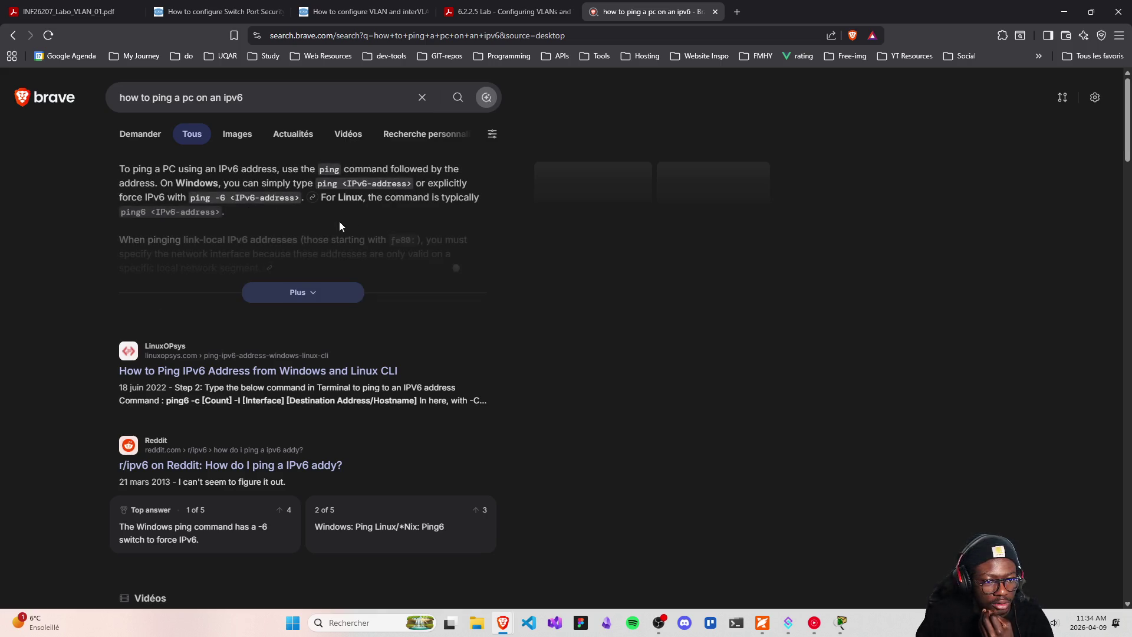
- Expand the AI answer and highlight the ping6 example commands and link-local address
left_click(299, 291)
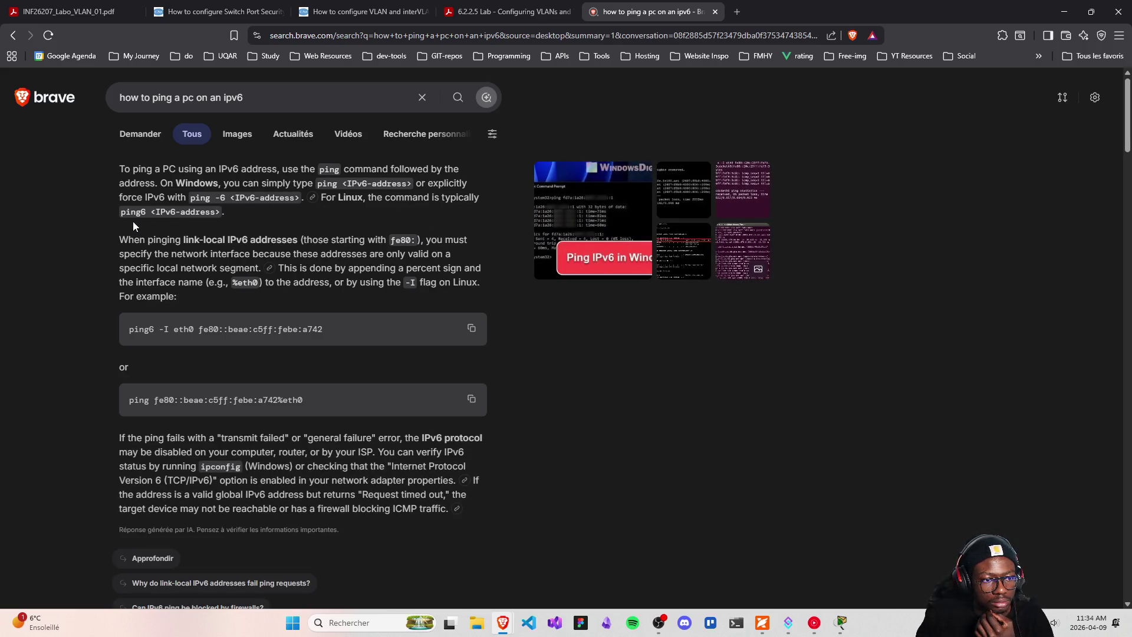
left_click_drag(159, 329, 223, 328)
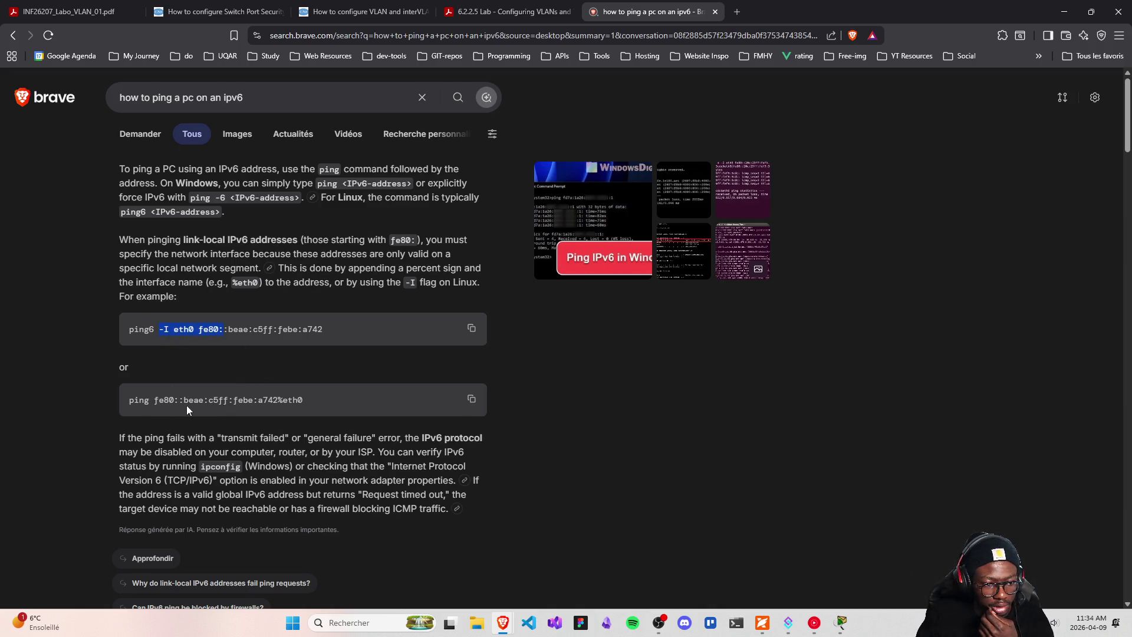
scroll(186, 405, "down", 5)
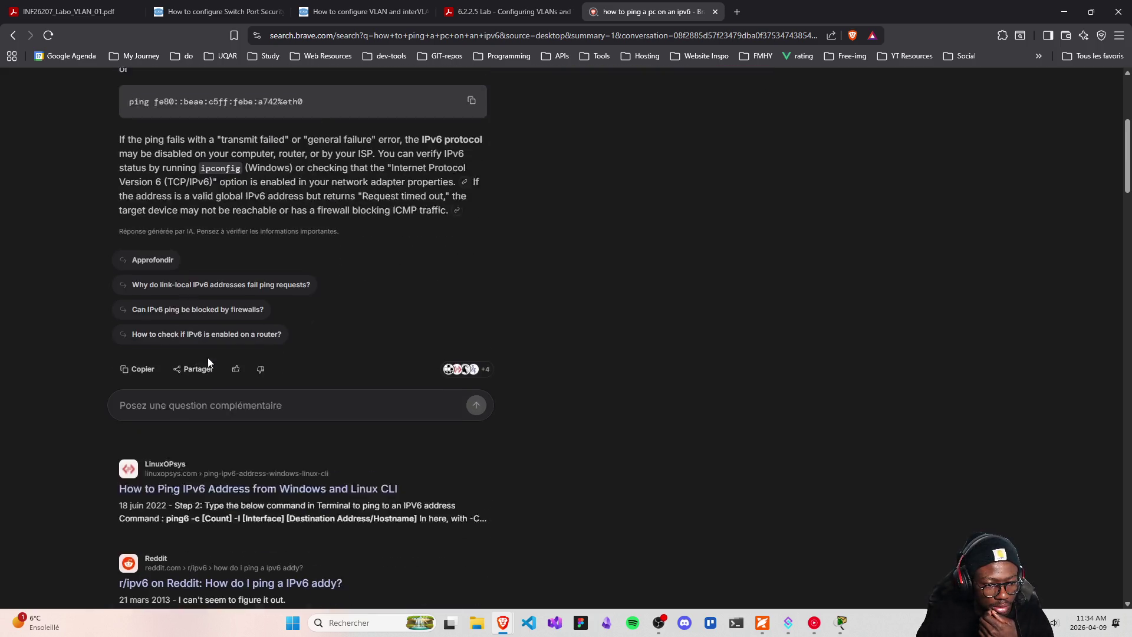
scroll(211, 359, "up", 4)
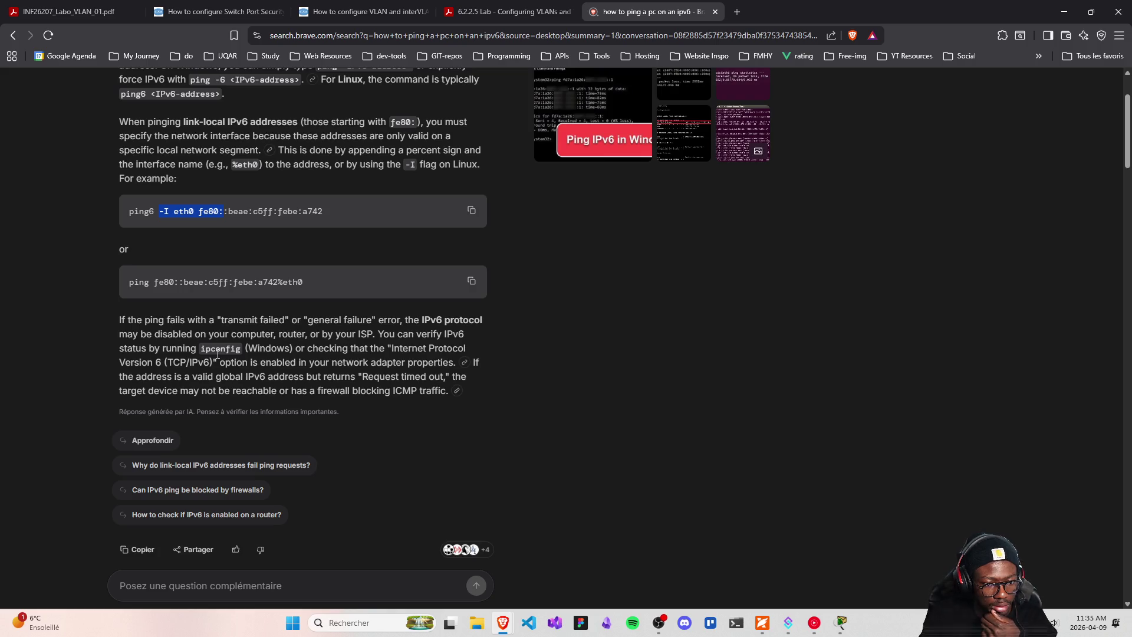
scroll(356, 344, "up", 1)
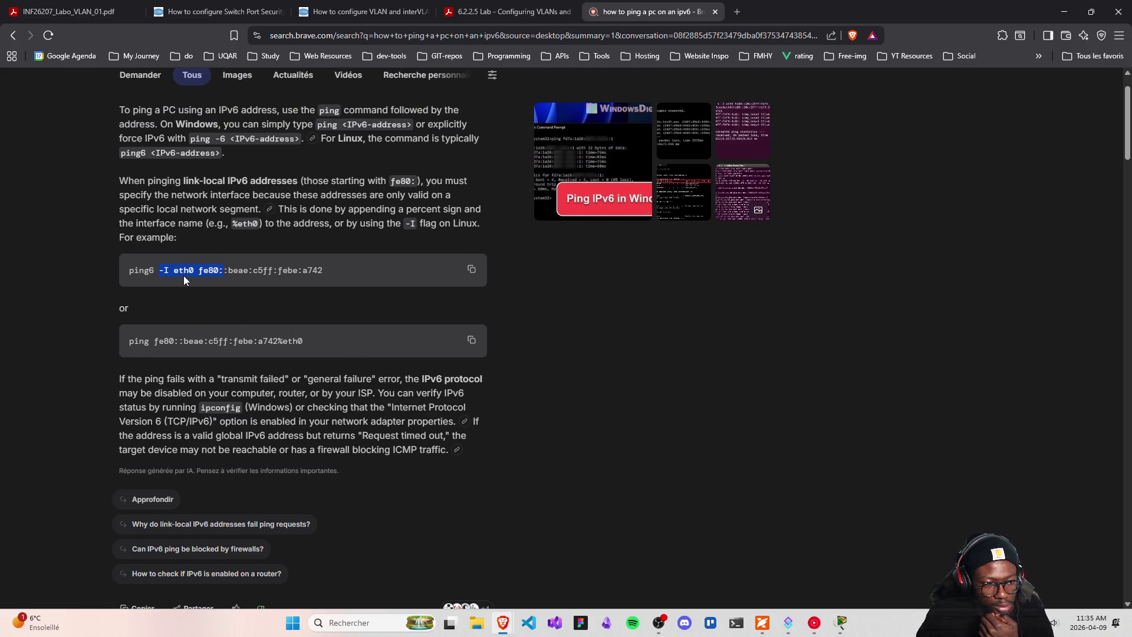
left_click_drag(177, 269, 155, 270)
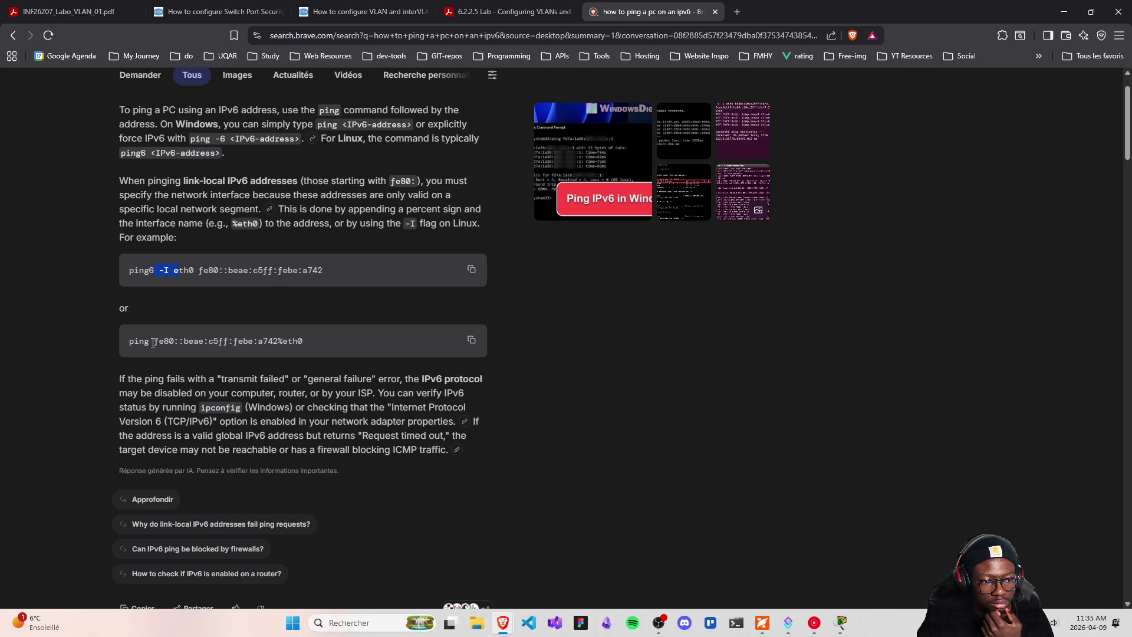
left_click_drag(154, 341, 331, 343)
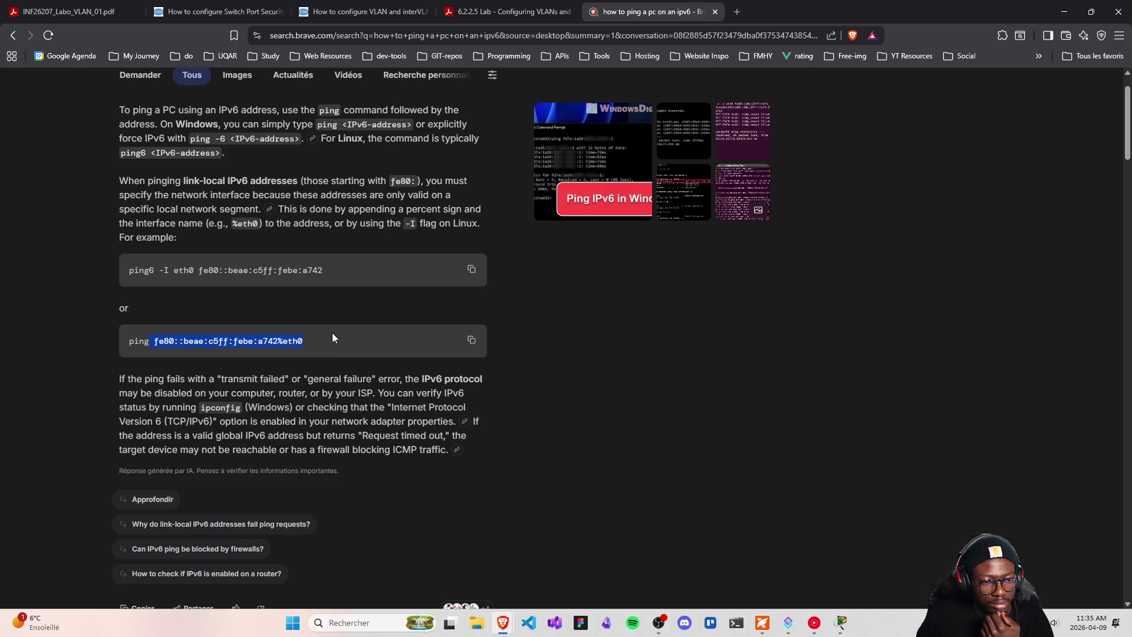
scroll(332, 337, "up", 1)
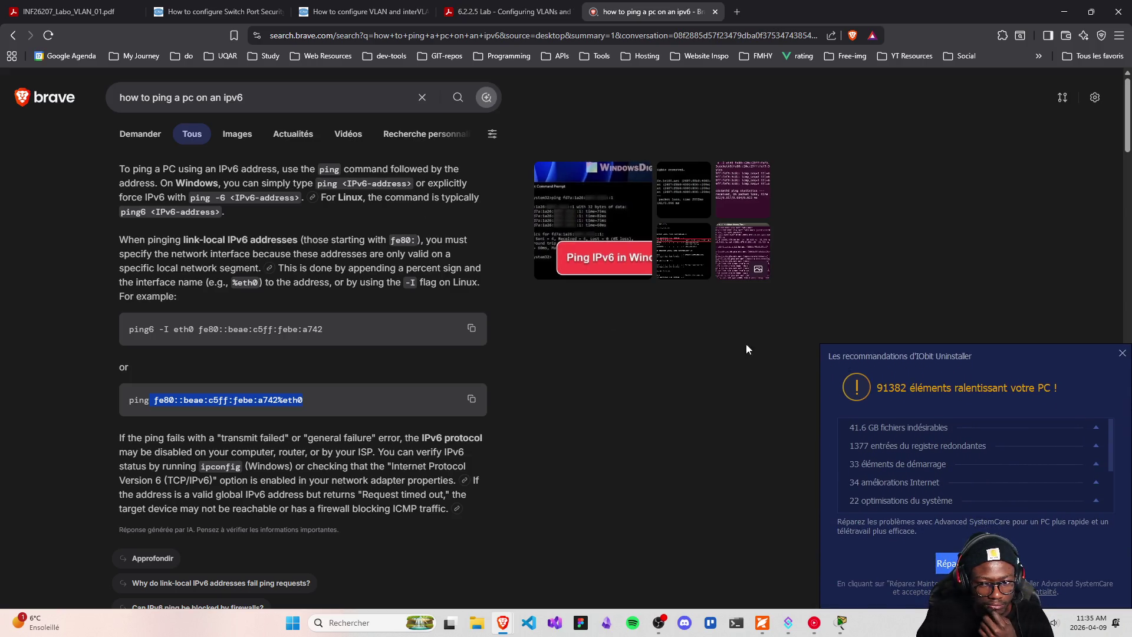
- Dismiss the popup, browse the image results, go back, and return to Packet Tracer
left_click(1122, 359)
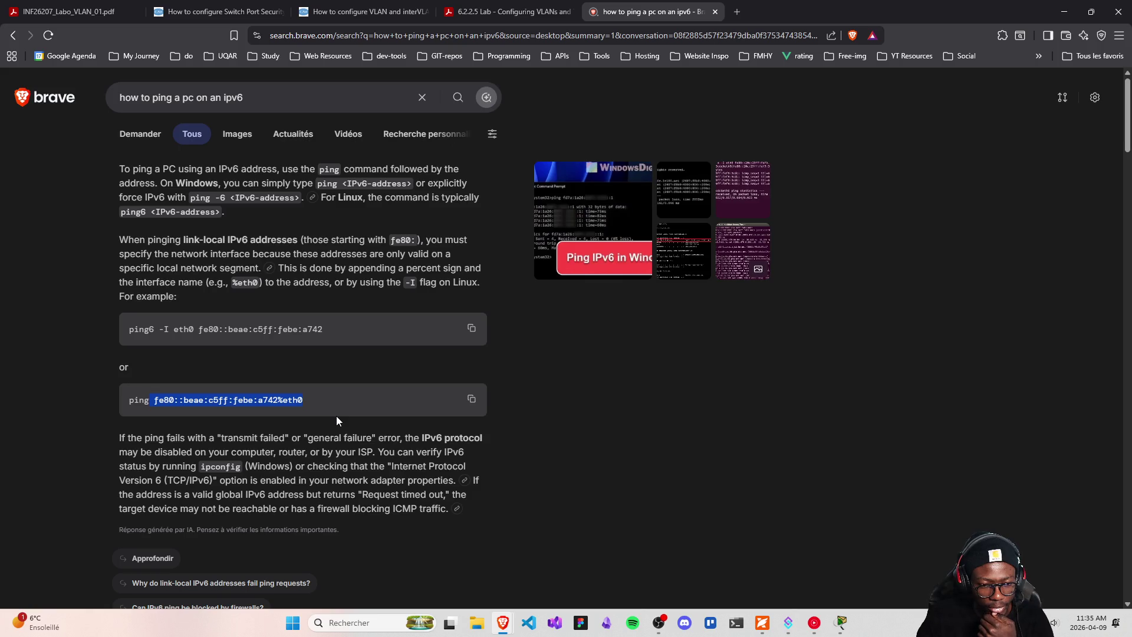
left_click(565, 211)
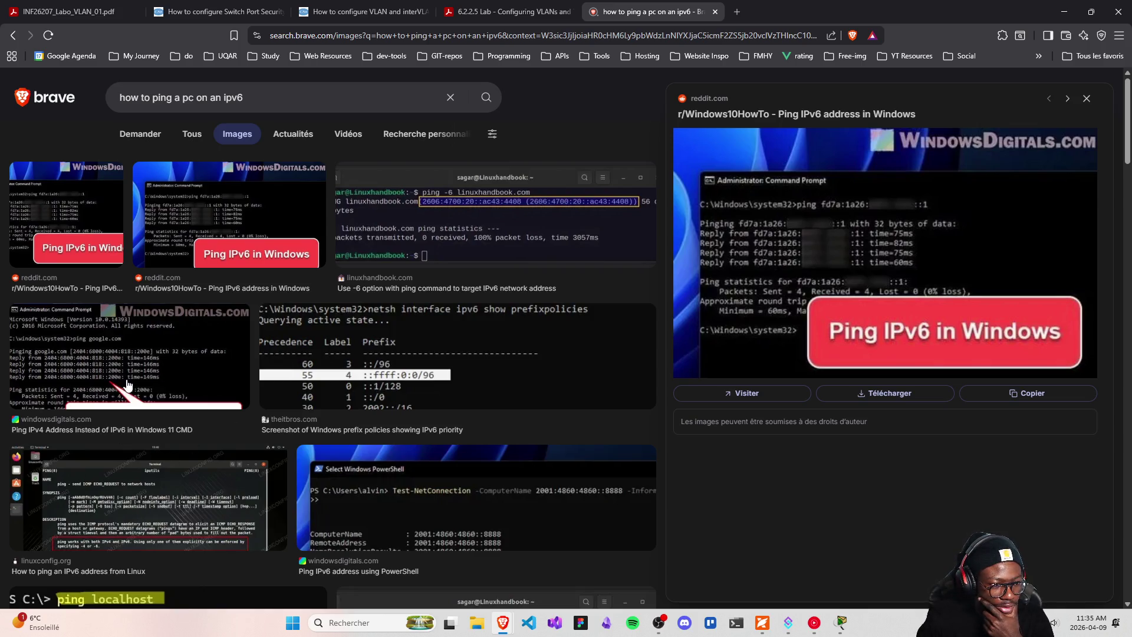
left_click(12, 37)
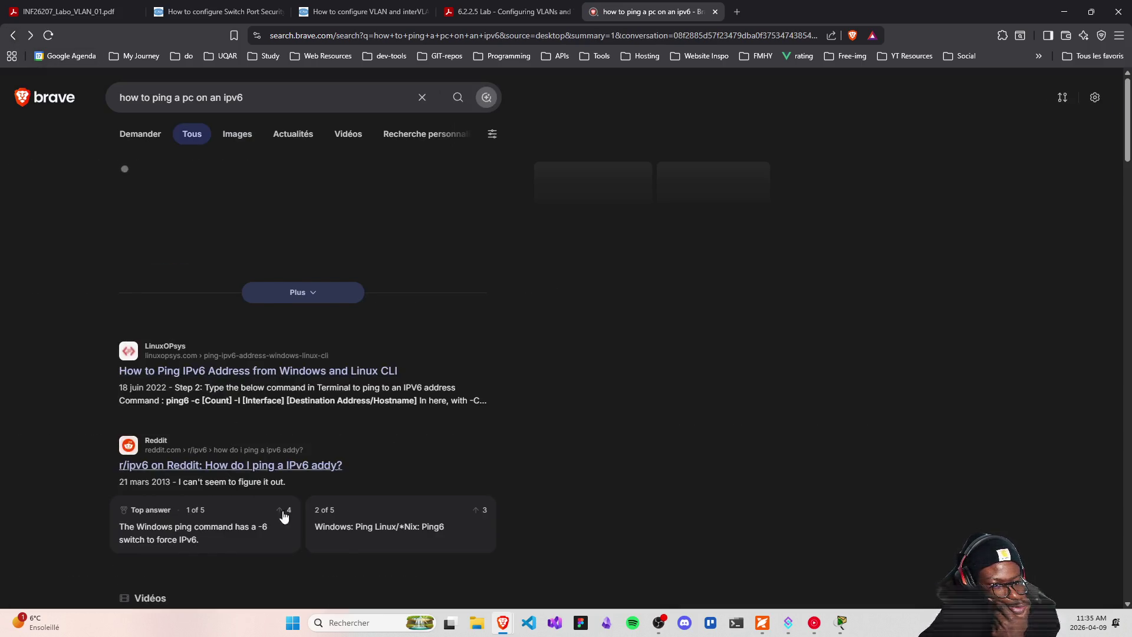
scroll(217, 416, "down", 2)
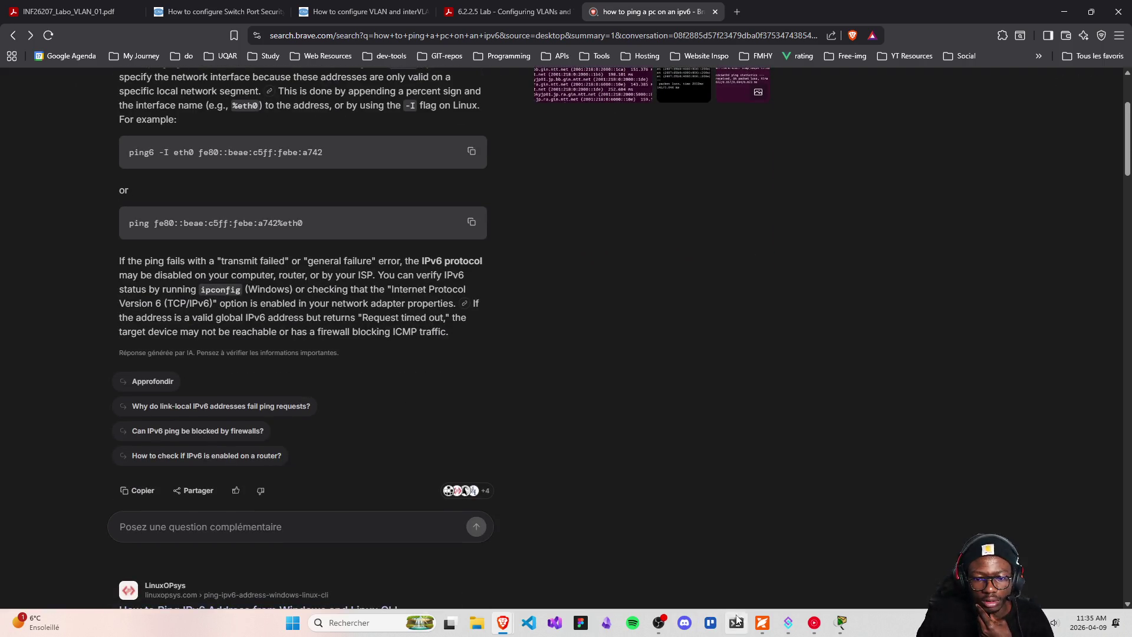
mouse_move(834, 606)
left_click(803, 560)
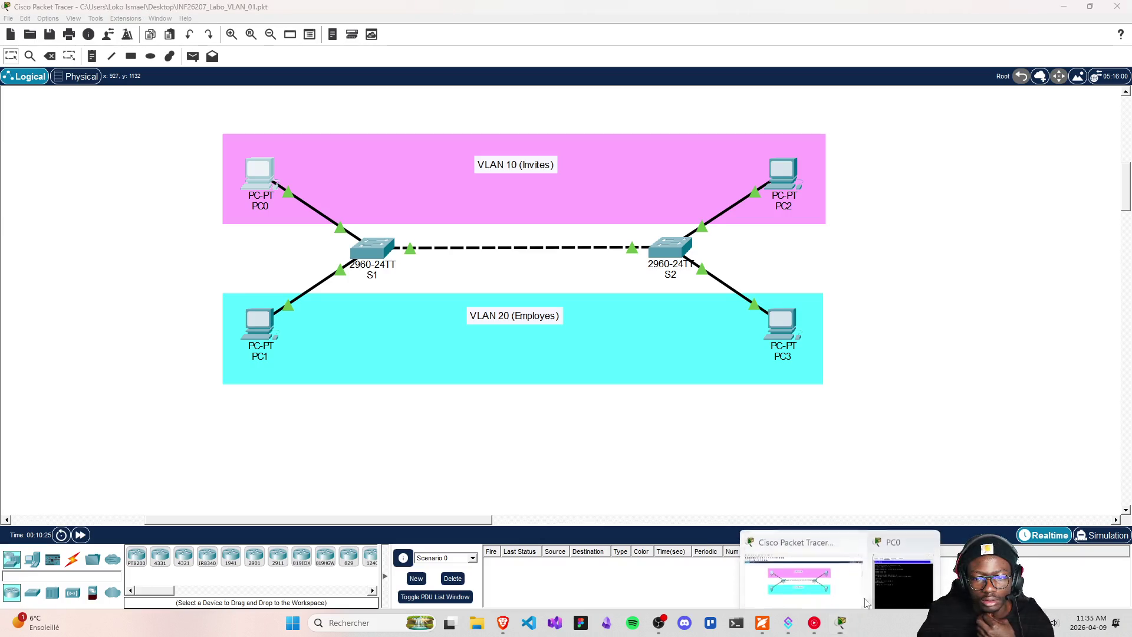
- Drop the count option and rerun ping FC00:0:0:20::2 in PC0's command prompt
left_click(903, 560)
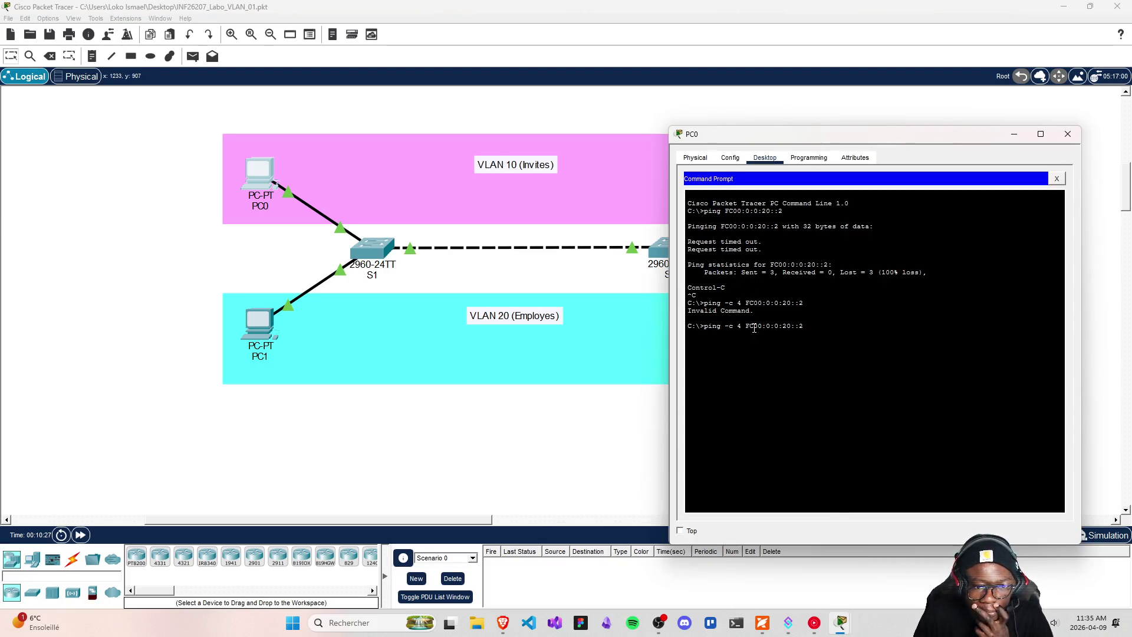
key("Left")
key("Left")
key("Left")
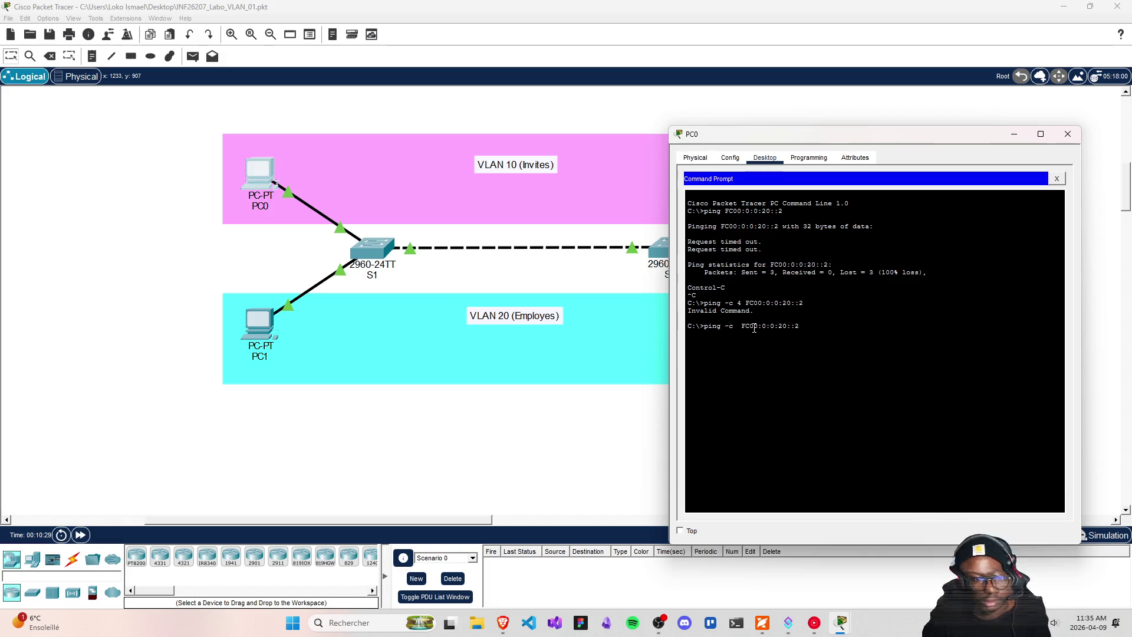
key("BackSpace")
key("BackSpace")
key("BackSpace")
key("BackSpace")
key("Return")
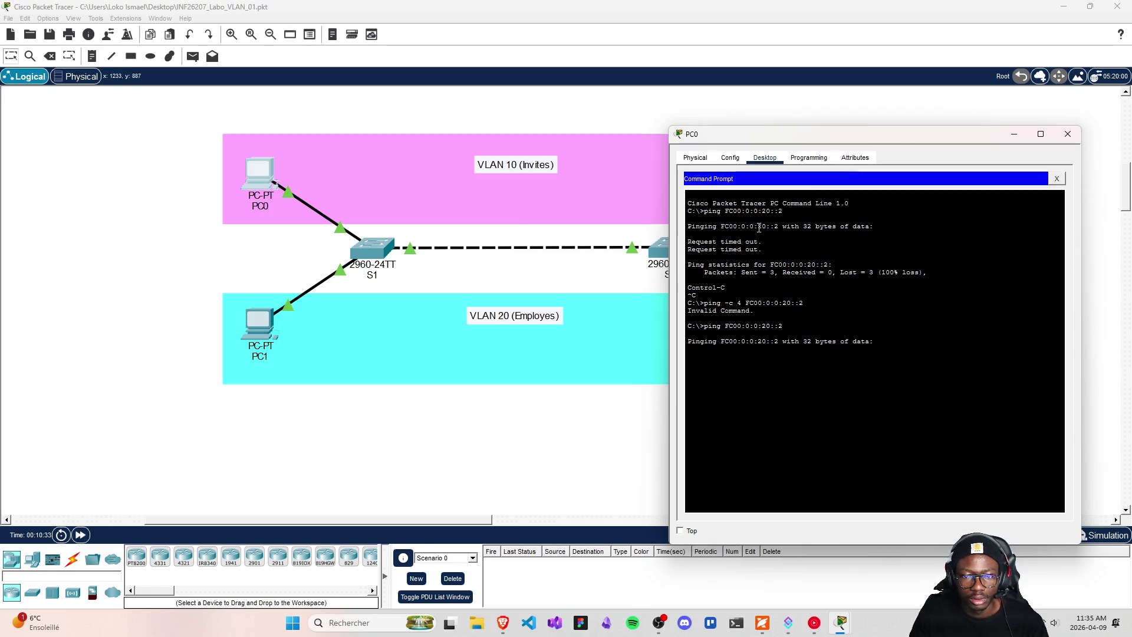
- Place PC0's prompt over the lab PDF and highlight the received and lost packet counts
left_click(1063, 8)
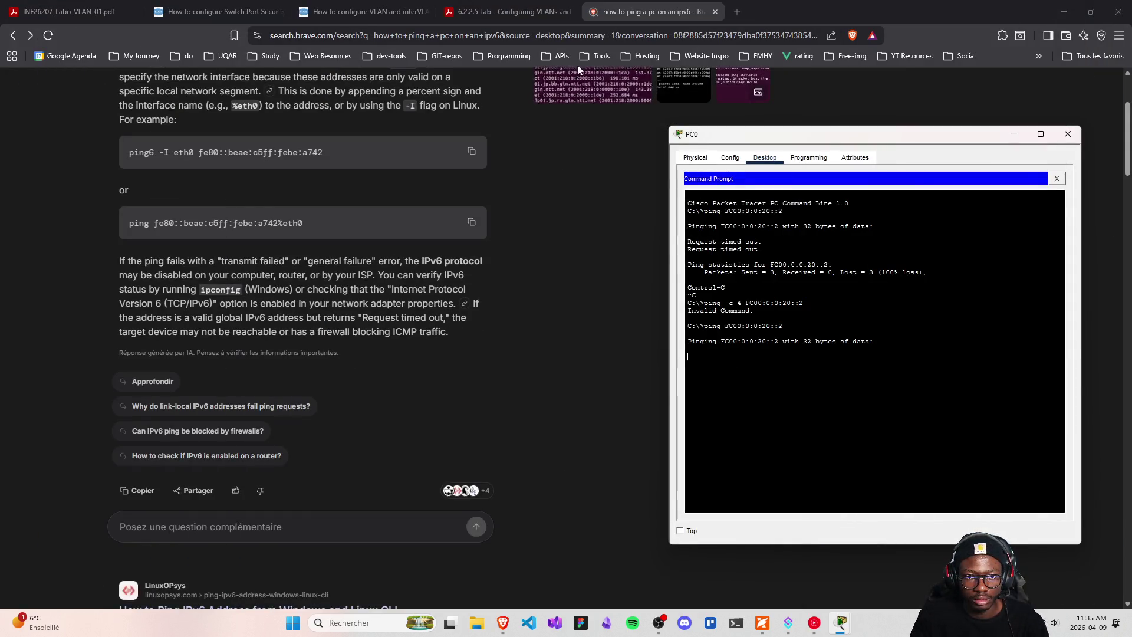
left_click(762, 622)
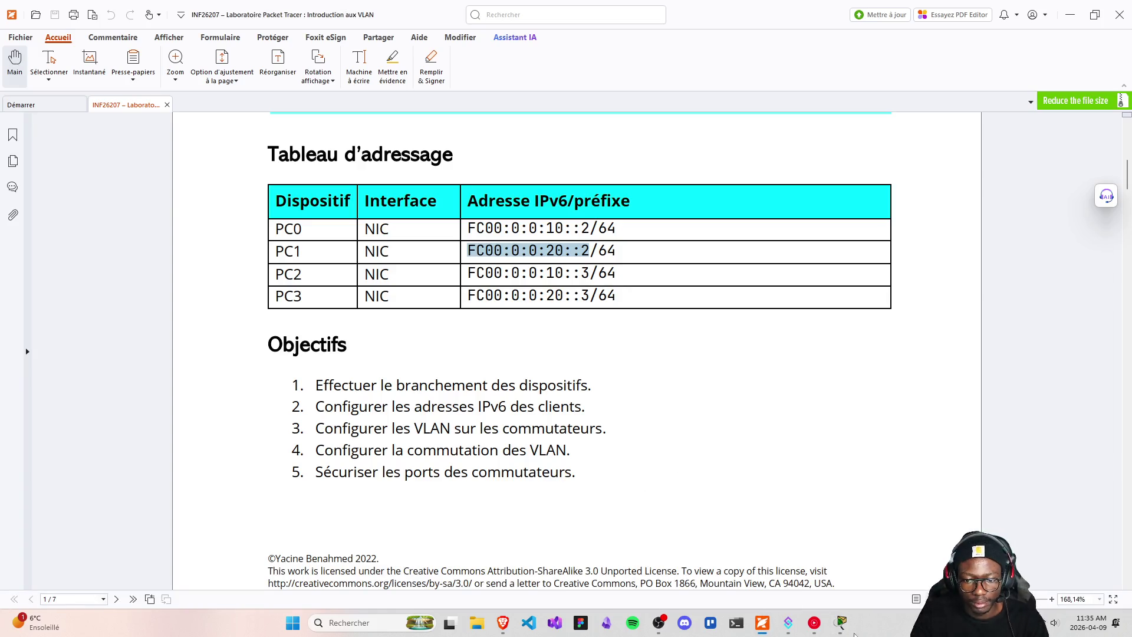
mouse_move(841, 622)
left_click(881, 598)
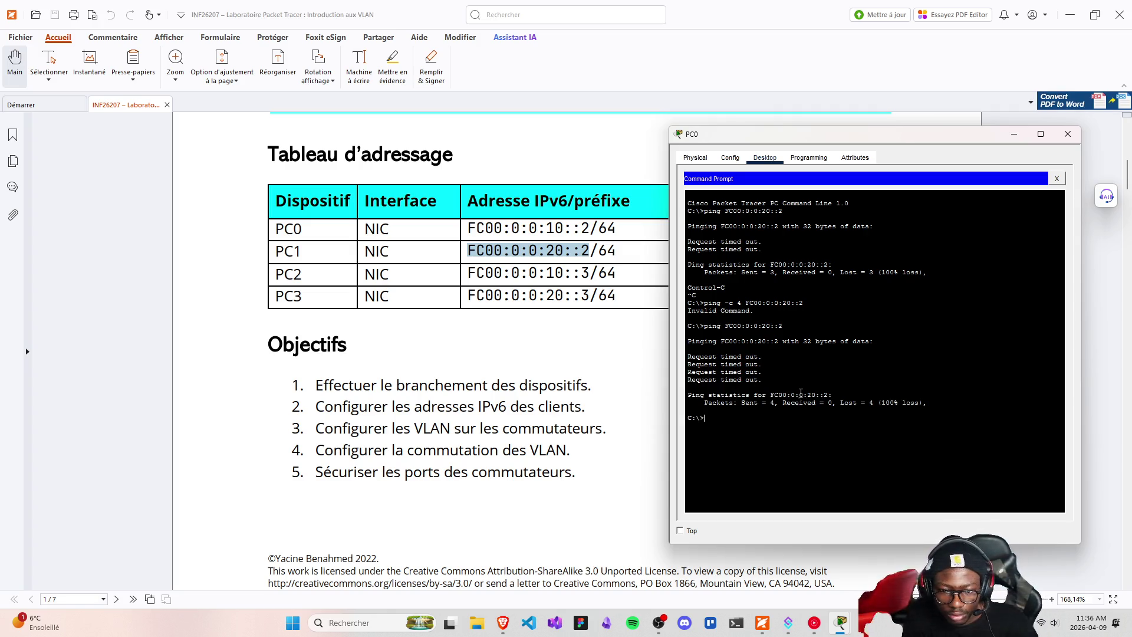
left_click_drag(777, 406, 927, 406)
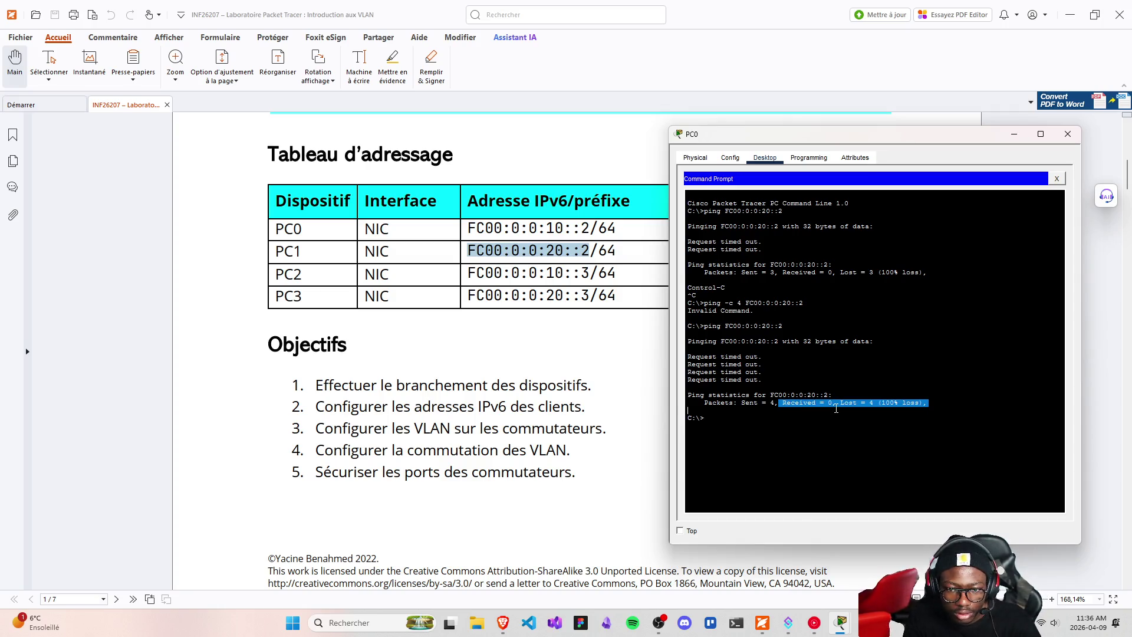
left_click(833, 408)
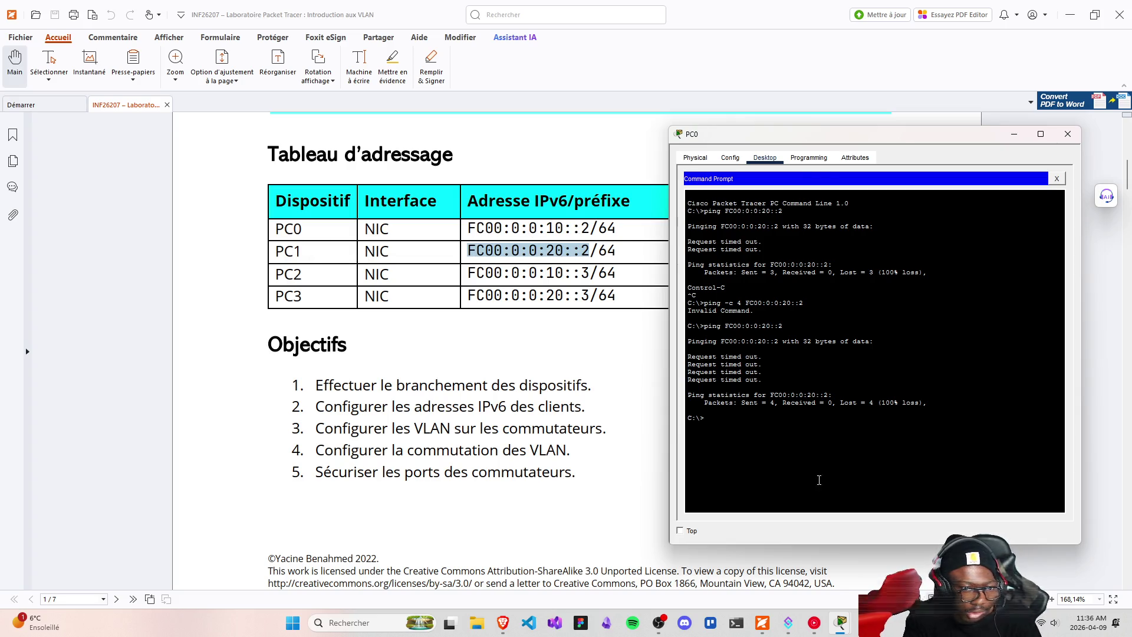
- Ping PC2 at FC00:0:0:10::3 from PC0, getting Received = 4 with 0% loss
key("Up")
key("Left")
key("Left")
key("Left")
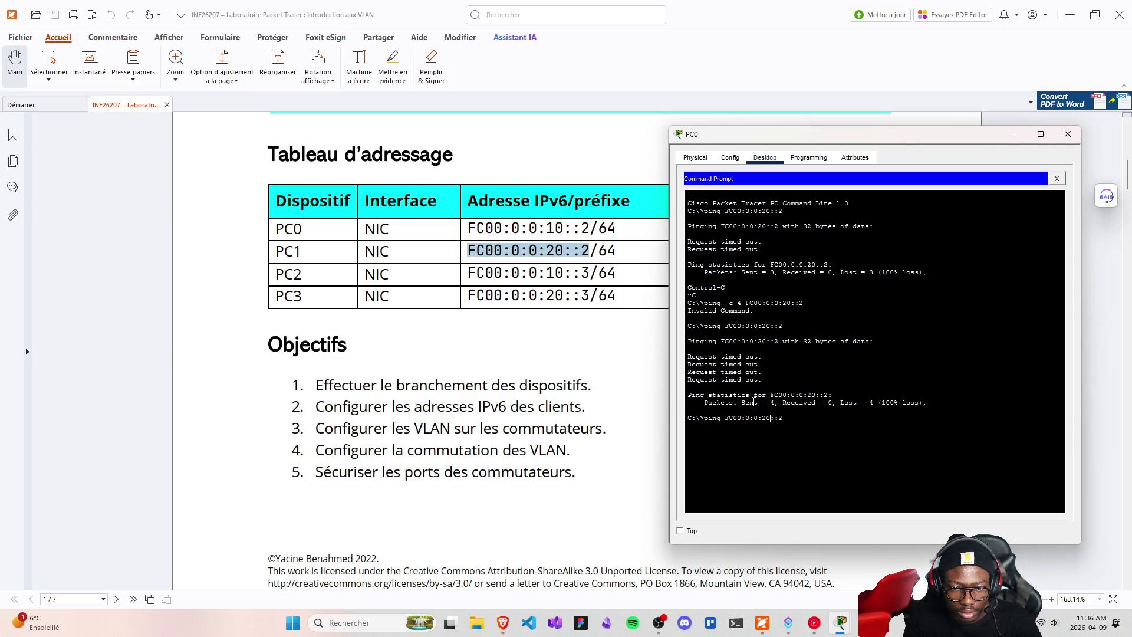
key("BackSpace")
type("1")
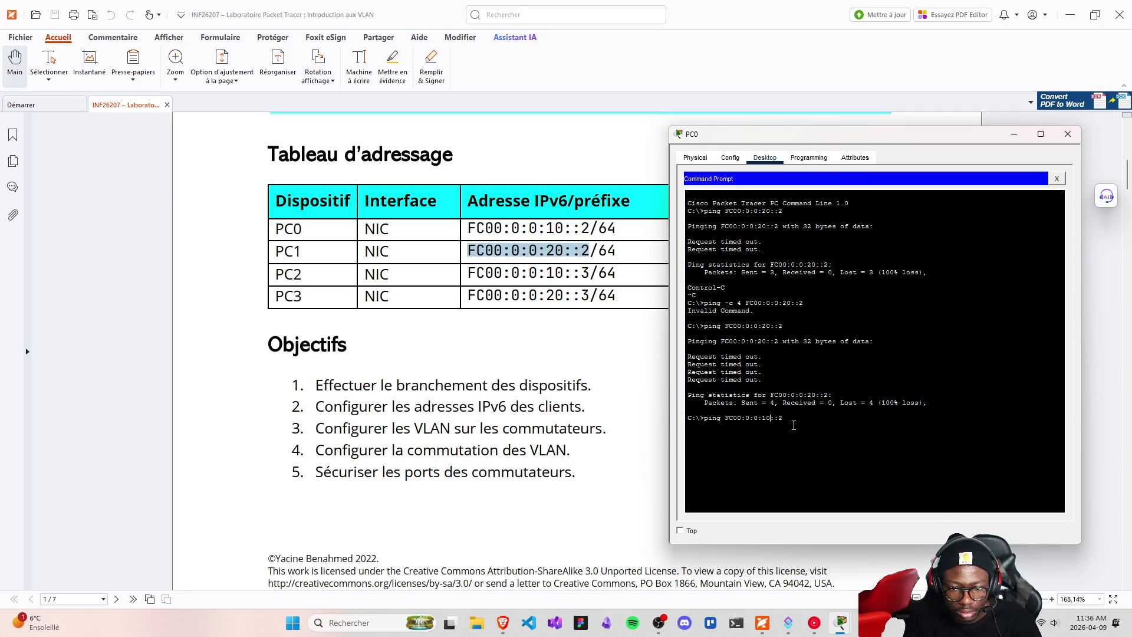
key("BackSpace")
type("3")
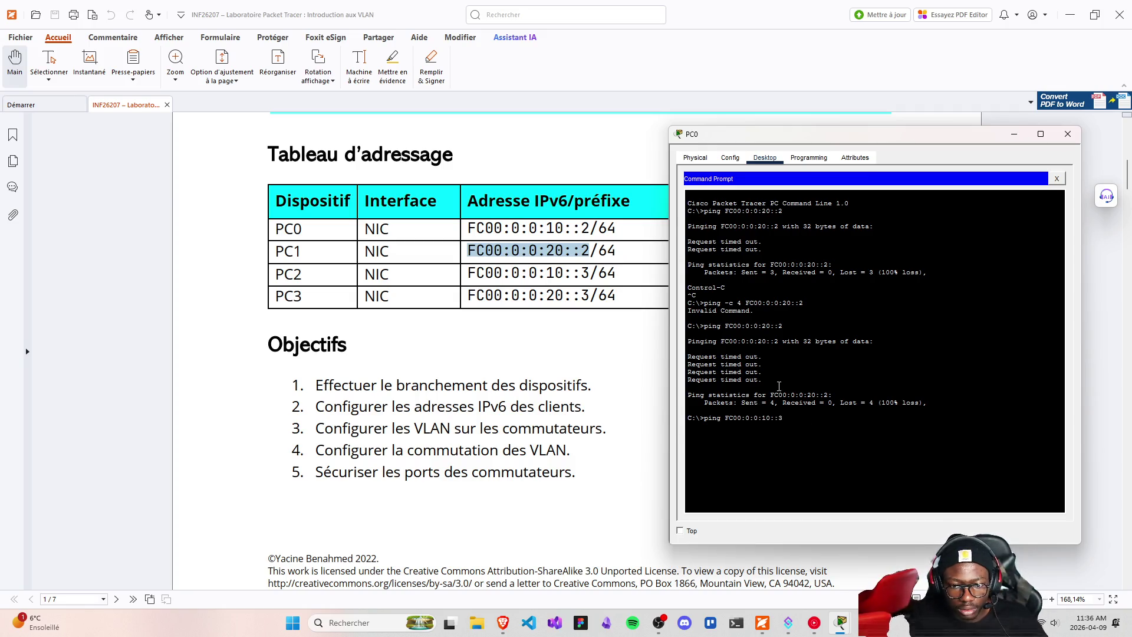
key("Return")
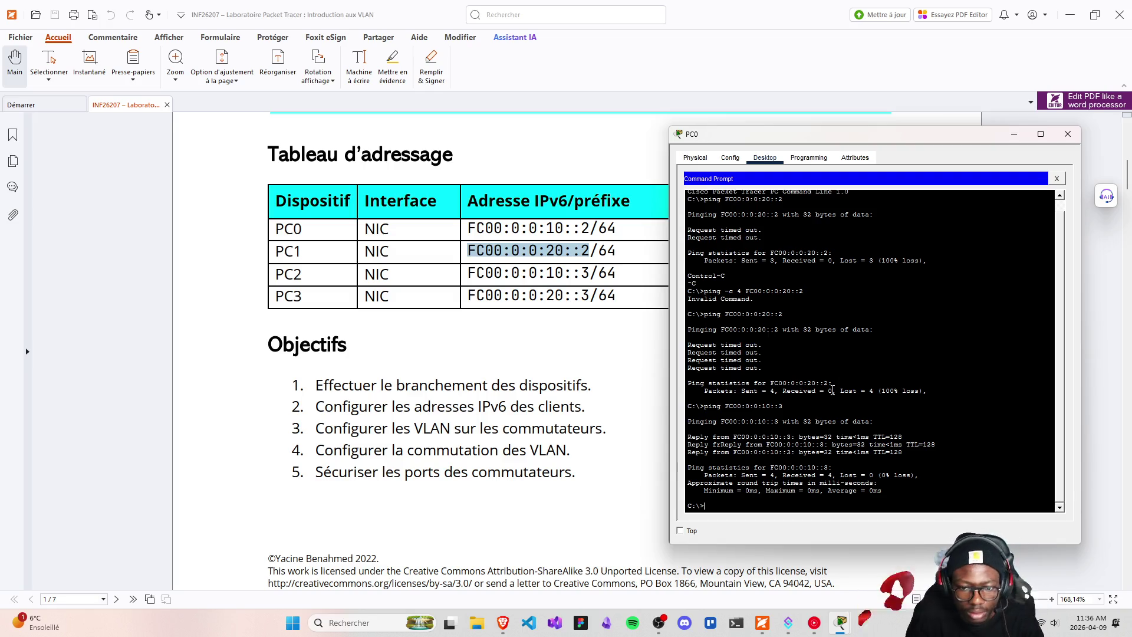
left_click_drag(779, 475, 836, 475)
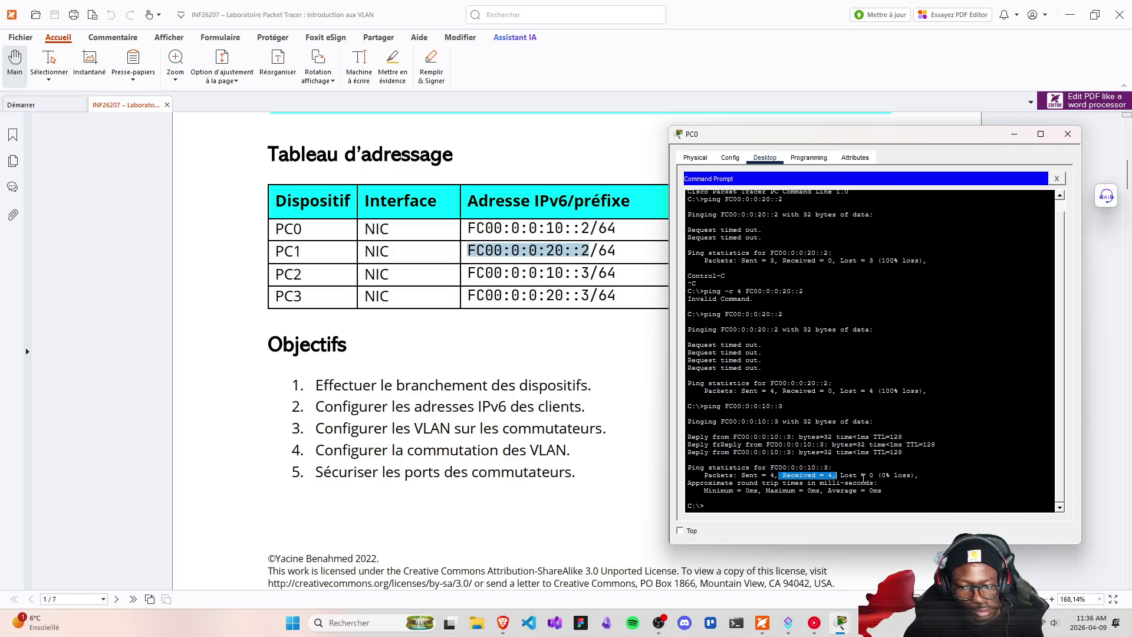
key("ctrl+c")
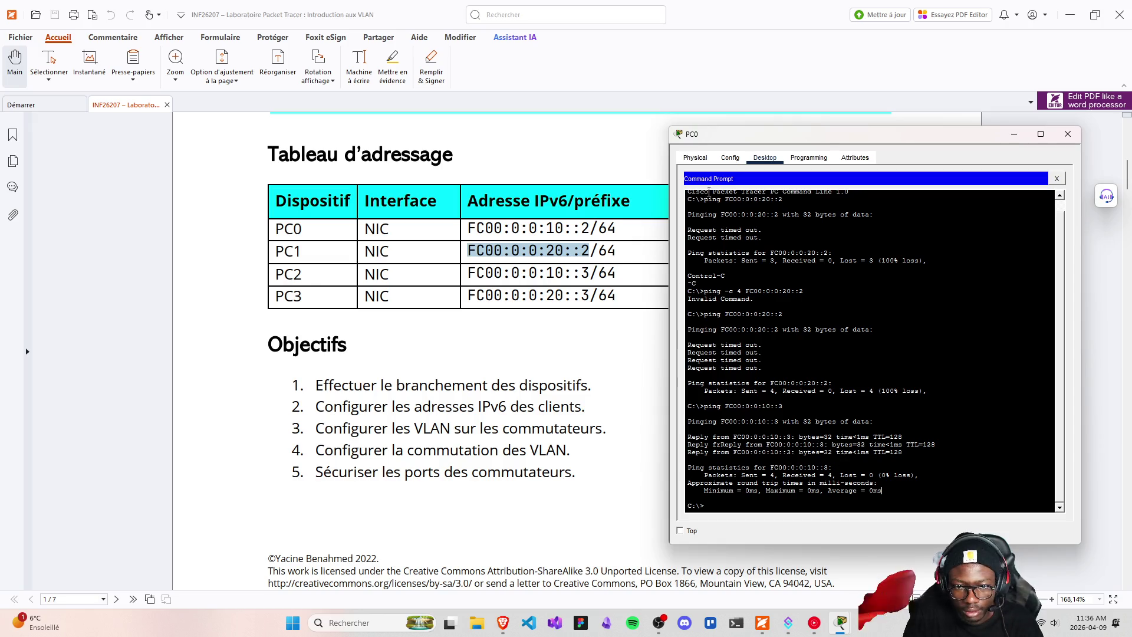
- Close PC0's window and open PC1's command prompt
left_click(1067, 134)
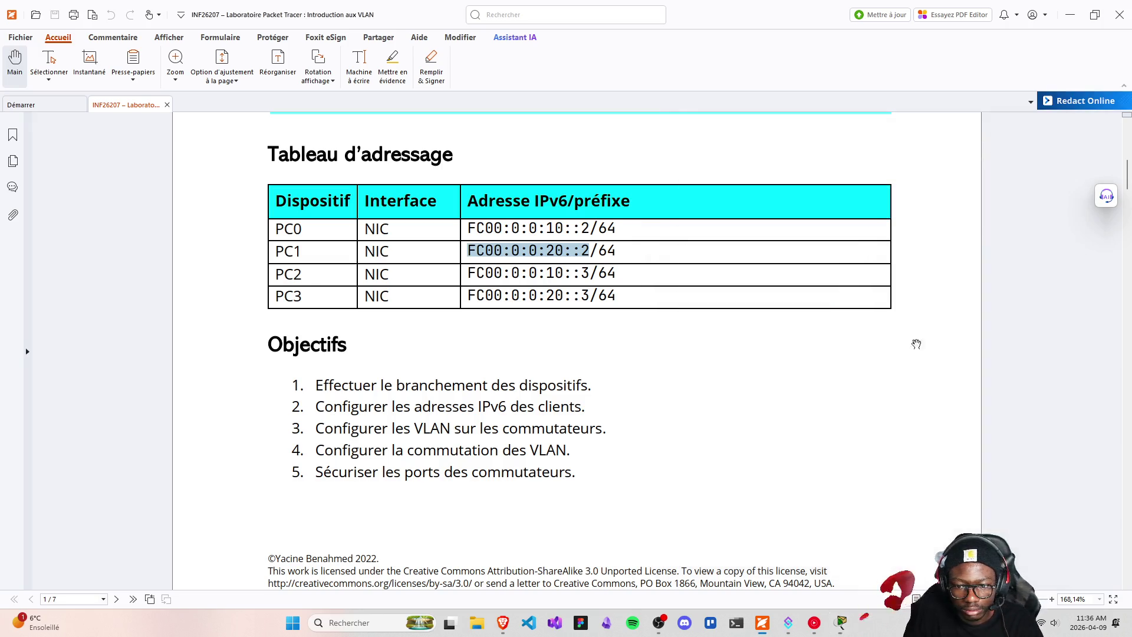
key("alt+Tab")
left_click(259, 341)
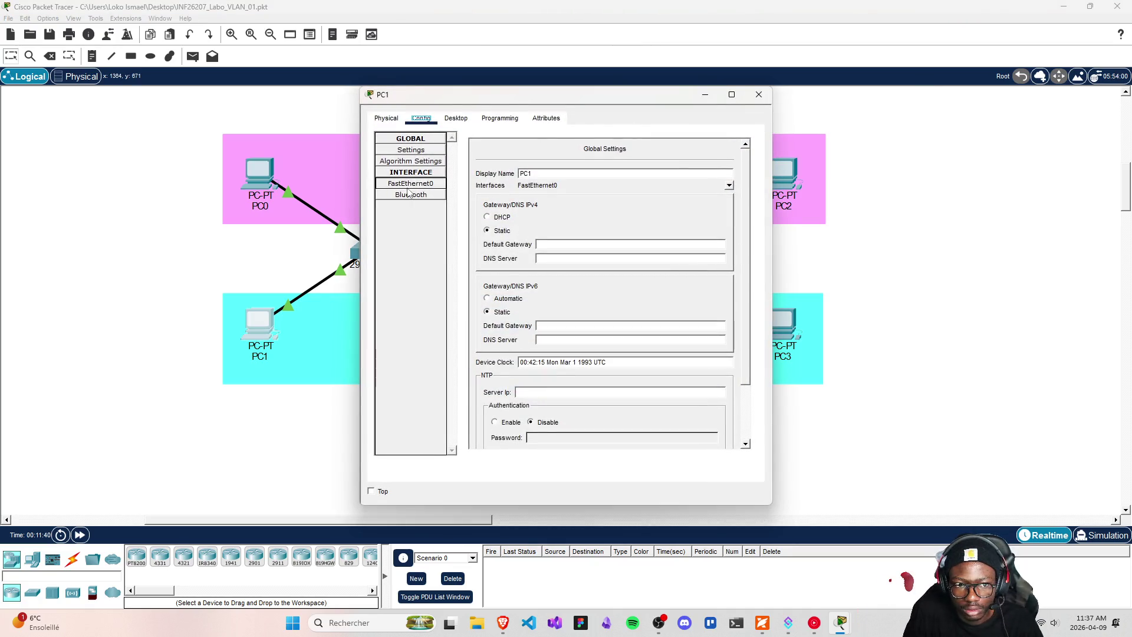
left_click(408, 186)
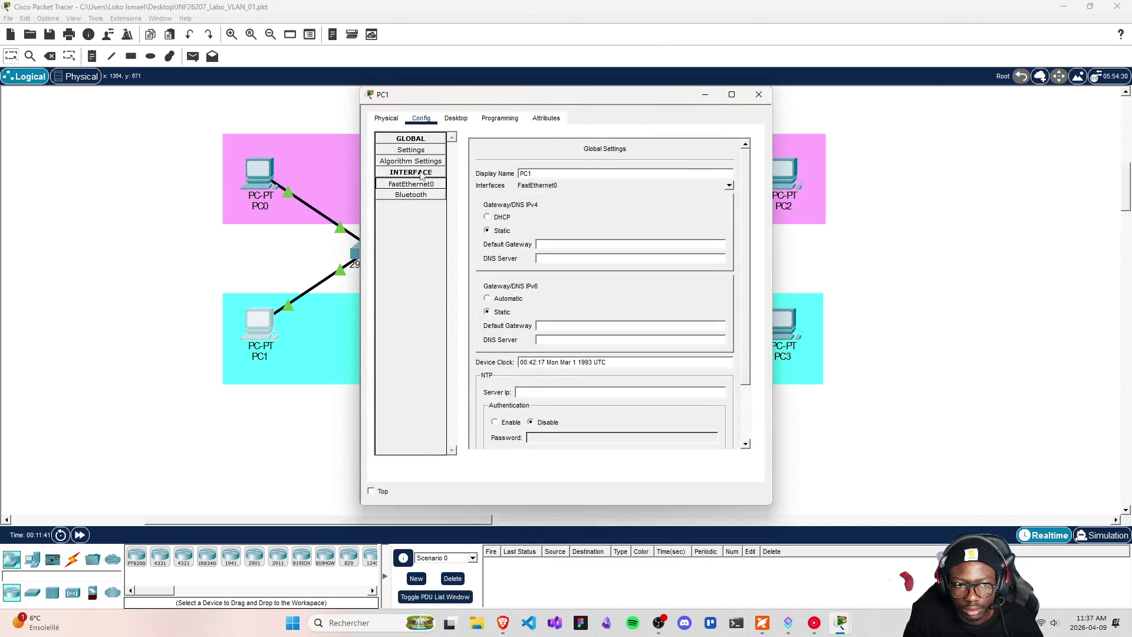
left_click(456, 118)
left_click(627, 171)
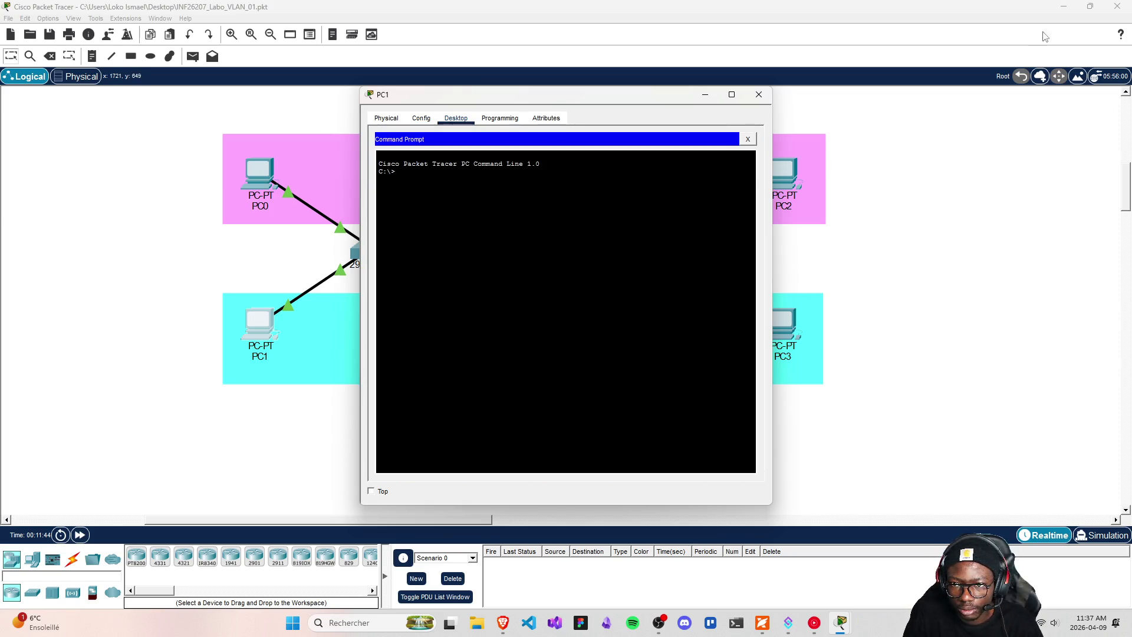
- Move PC1's command prompt right so the PDF's IPv6 addressing table stays visible
left_click(763, 624)
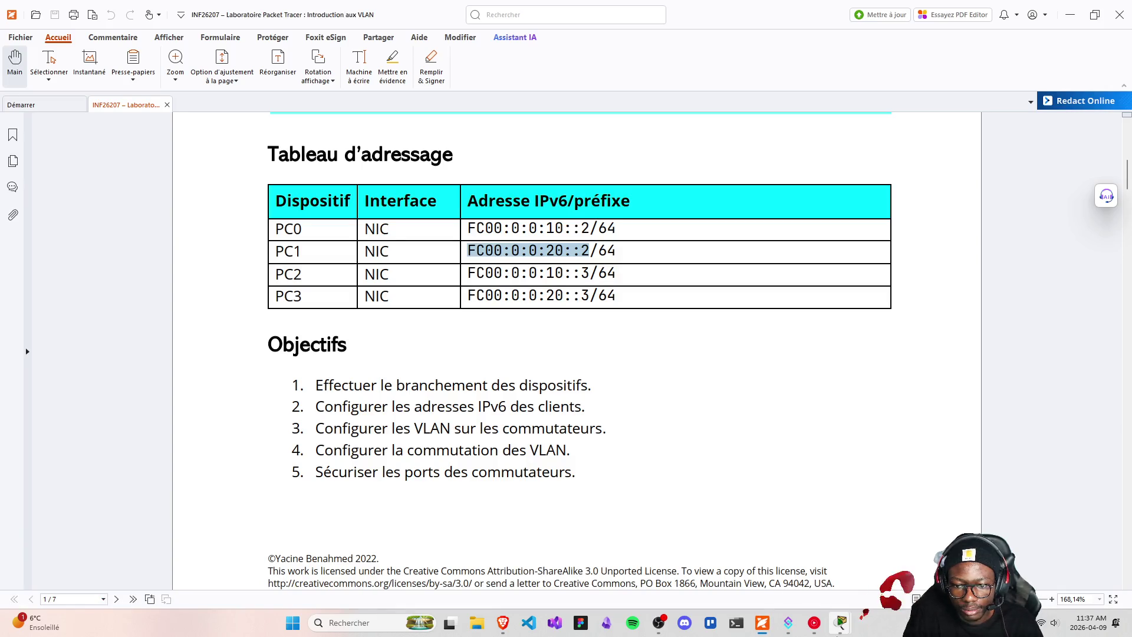
mouse_move(842, 623)
left_click(920, 548)
left_click_drag(560, 94, 892, 113)
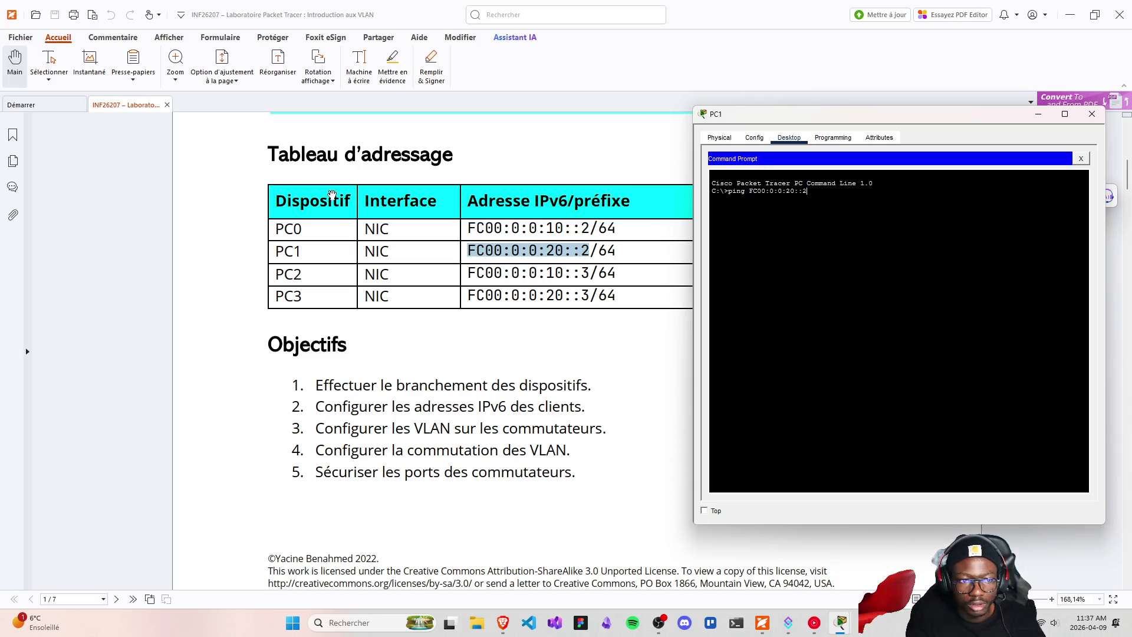
- Change PC1's ping target to FC00:0:0:20::3, run it, highlight the 0% loss, and scroll the PDF
key("BackSpace")
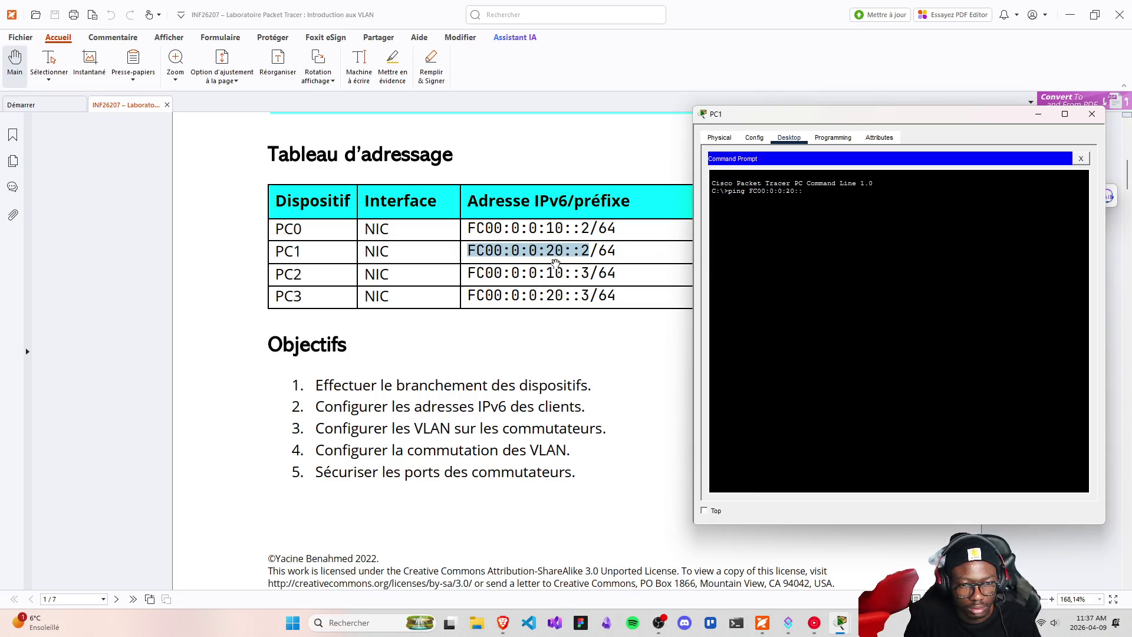
type("3")
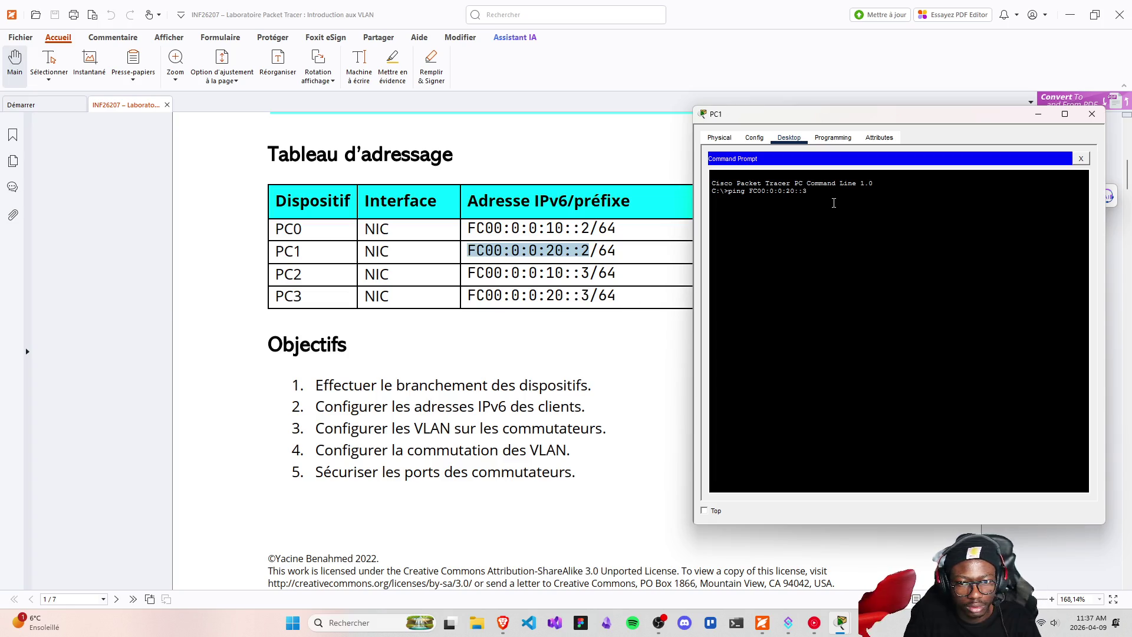
key("Return")
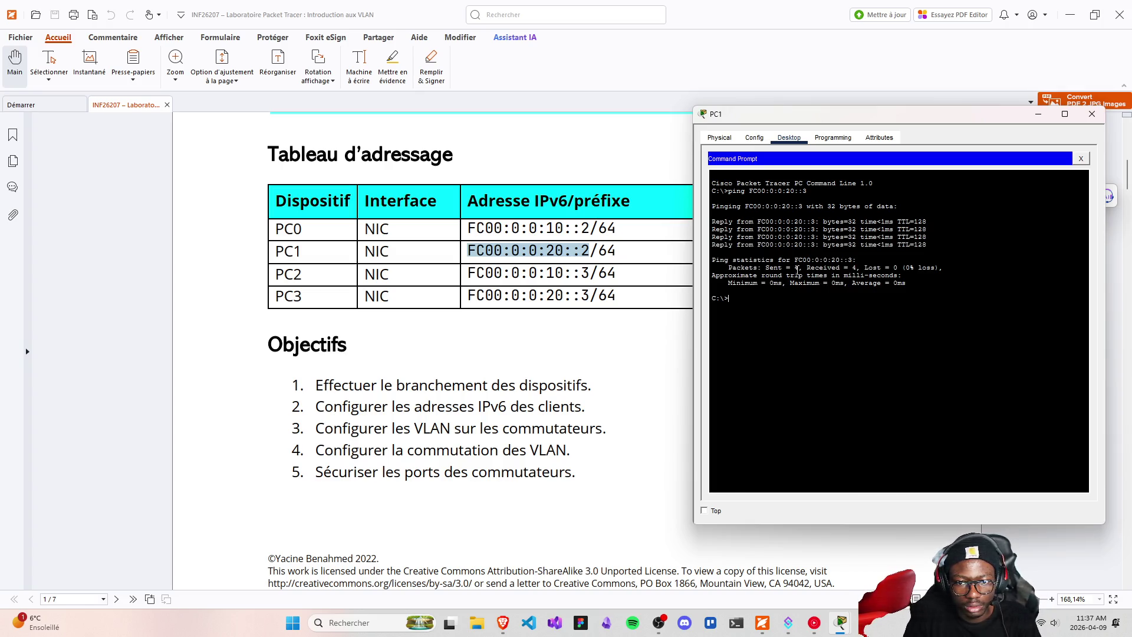
left_click_drag(802, 267, 914, 267)
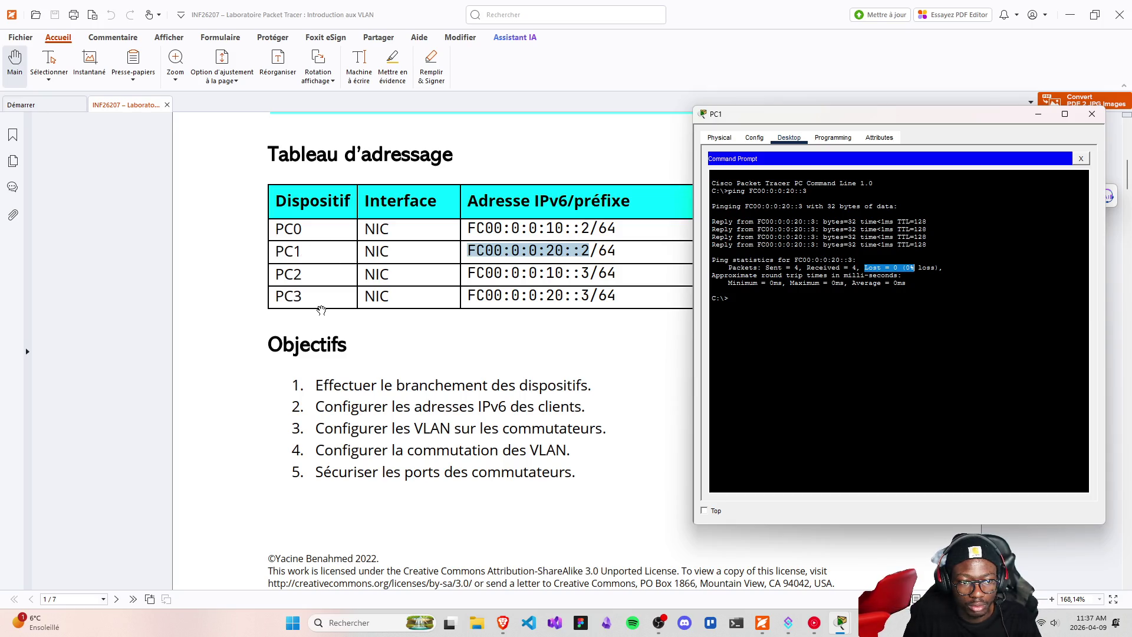
scroll(684, 290, "down", 6)
left_click(784, 316)
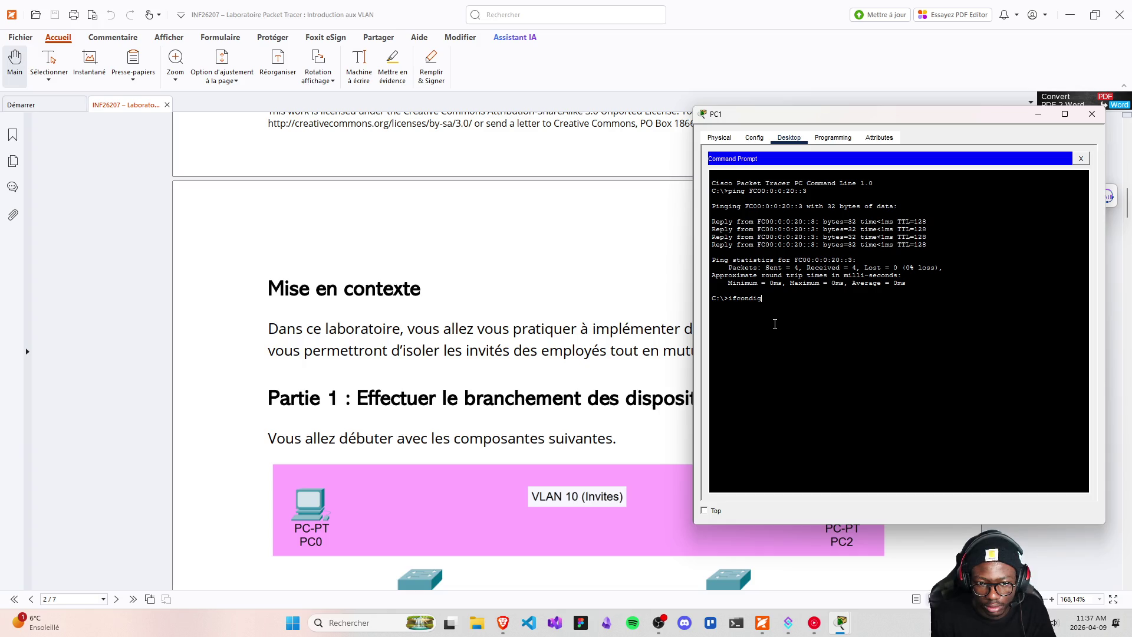
- Run ifconfig on PC1, which is rejected, then run ipconfig
type("g")
key("Return")
type("ipconfig")
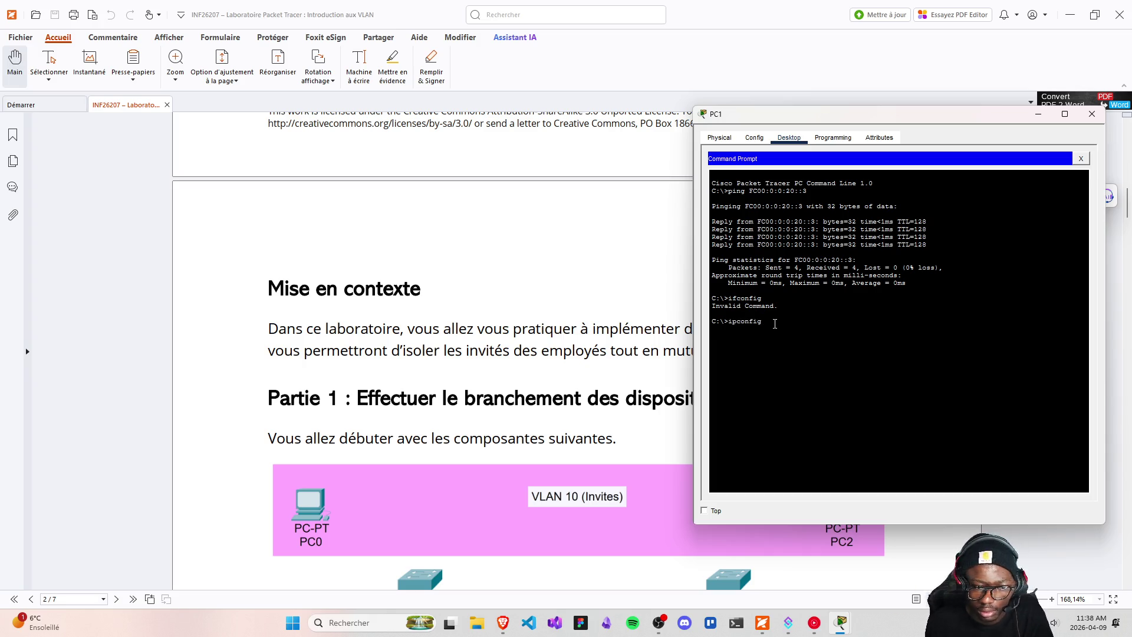
key("Return")
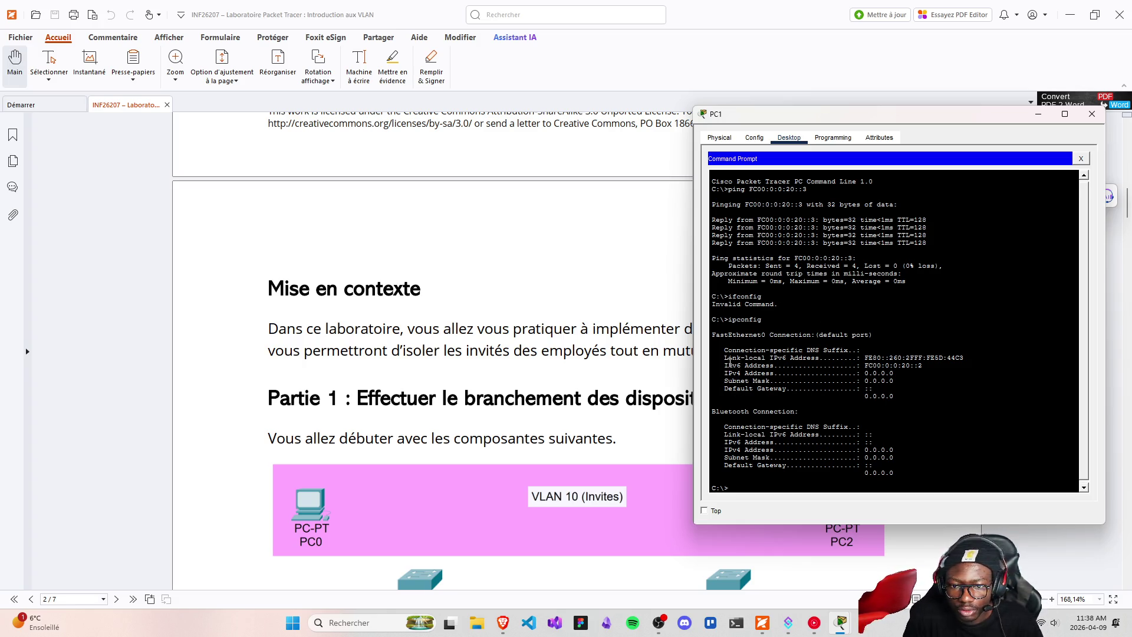
- Highlight PC1's IPv6 address FC00:0:0:20::2 and its Link-local IPv6 Address line
left_click_drag(724, 365, 922, 367)
key("ctrl+c")
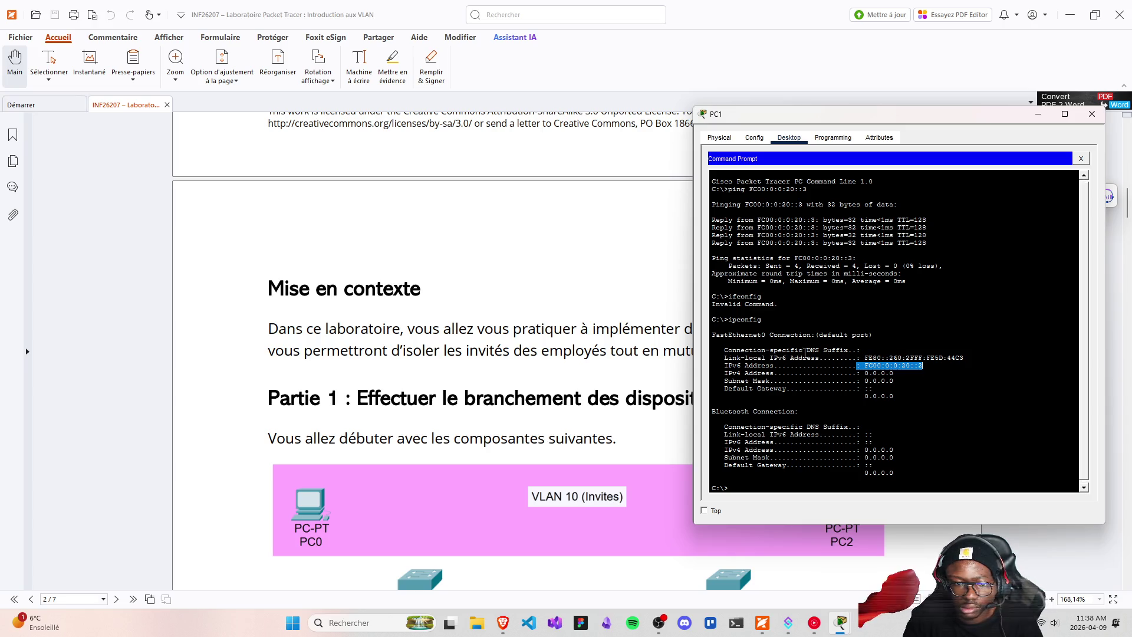
left_click_drag(820, 358, 723, 357)
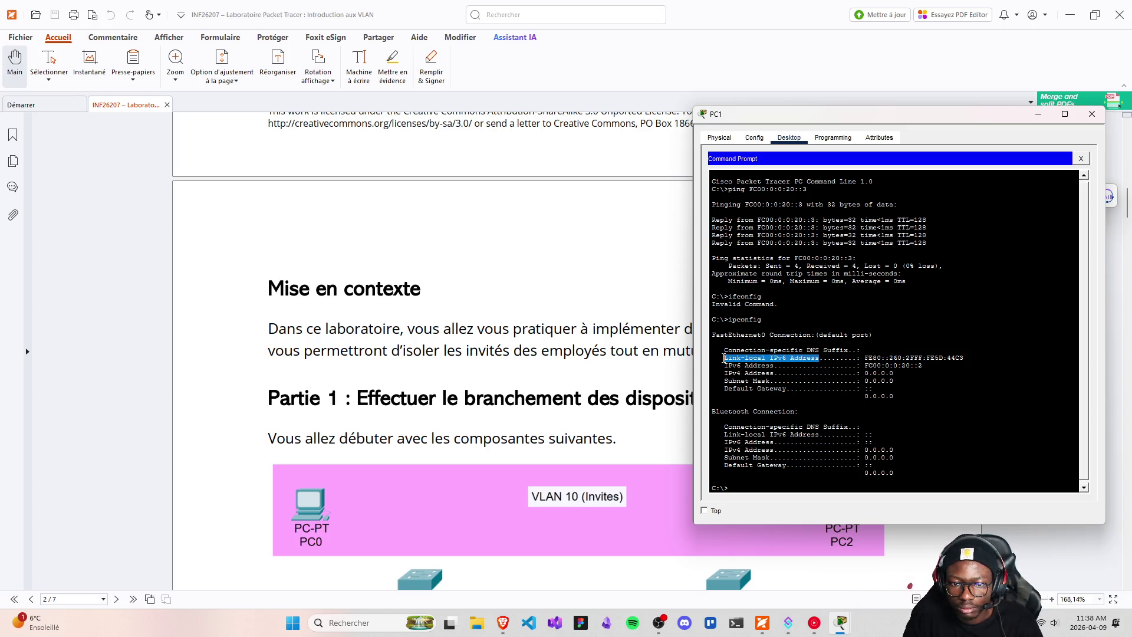
key("Return")
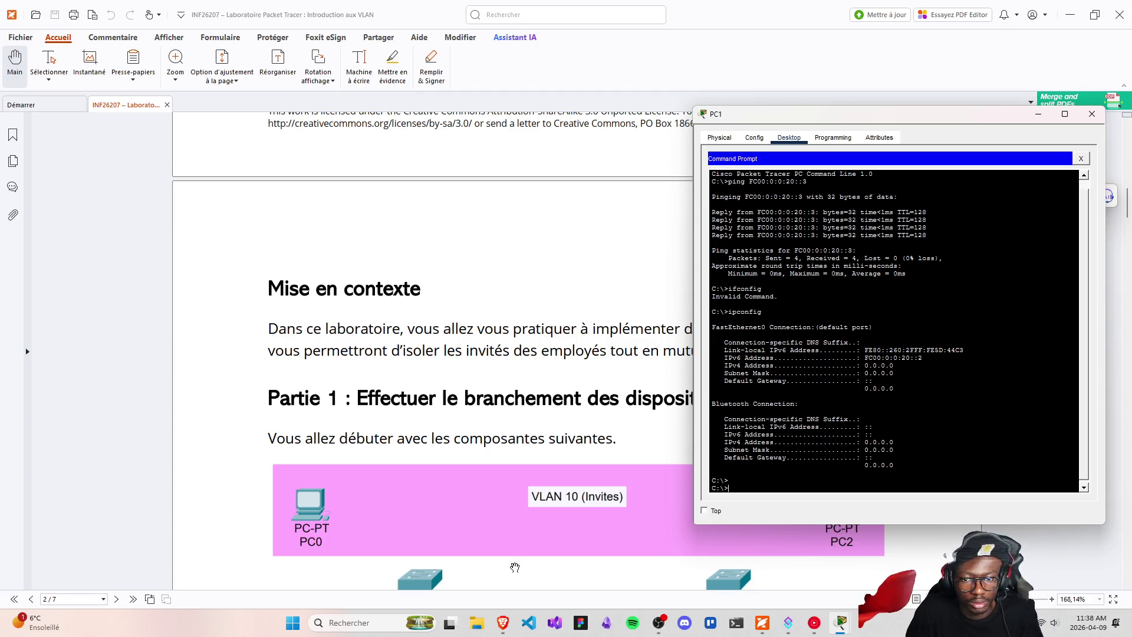
mouse_move(502, 622)
left_click(468, 567)
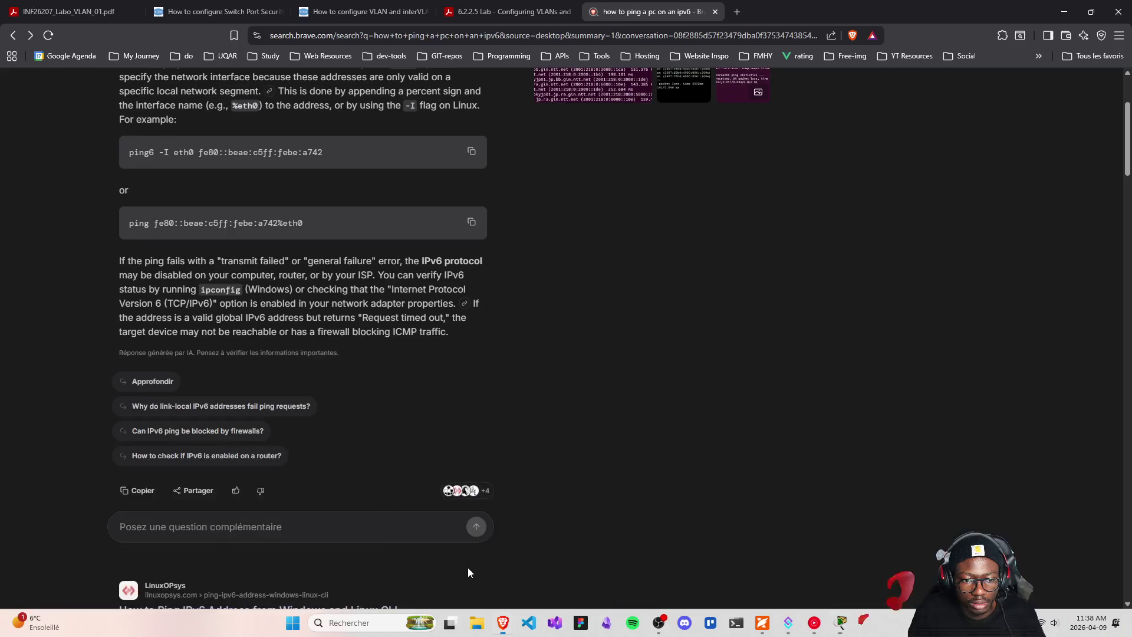
- Type the query 'what is the purpose of link-local ipv6' in Brave's address bar
scroll(312, 168, "up", 3)
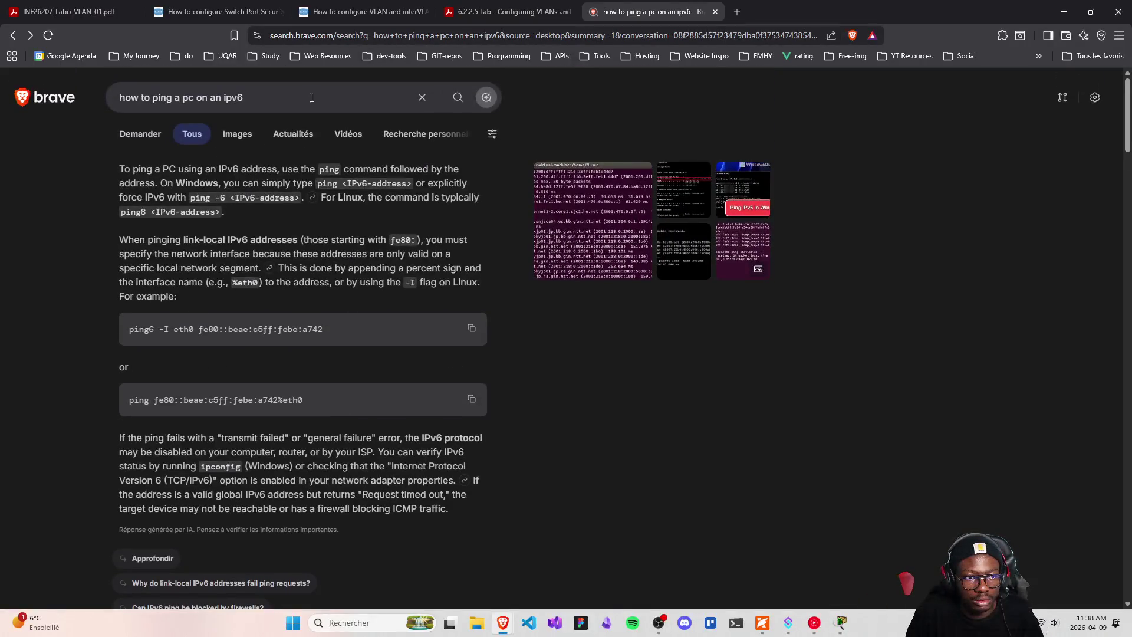
left_click(403, 34)
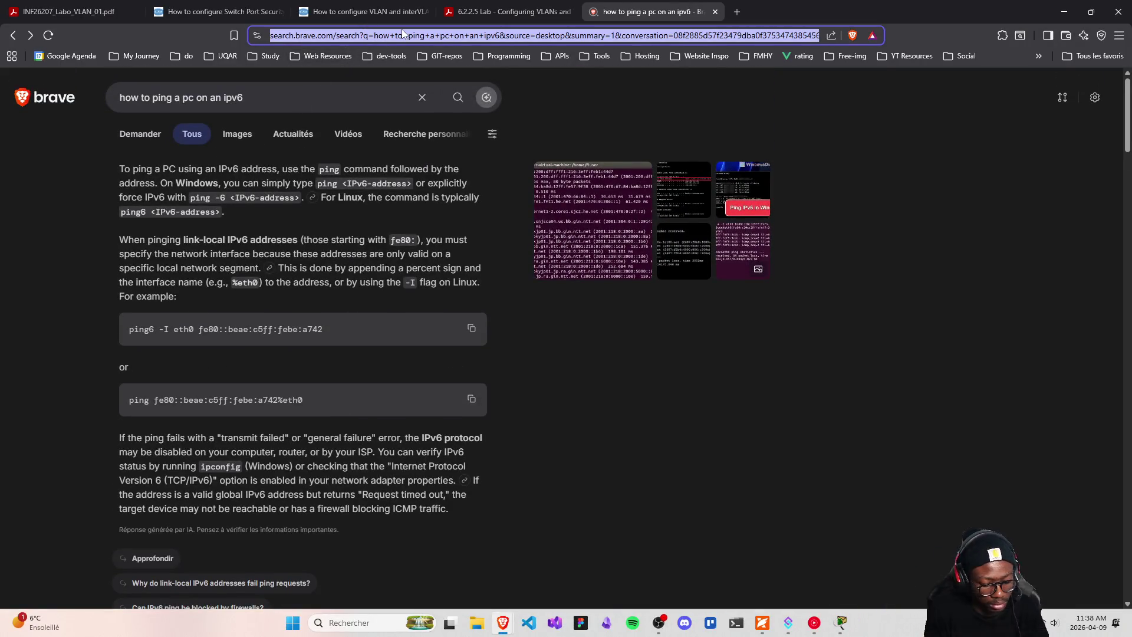
type("what is th")
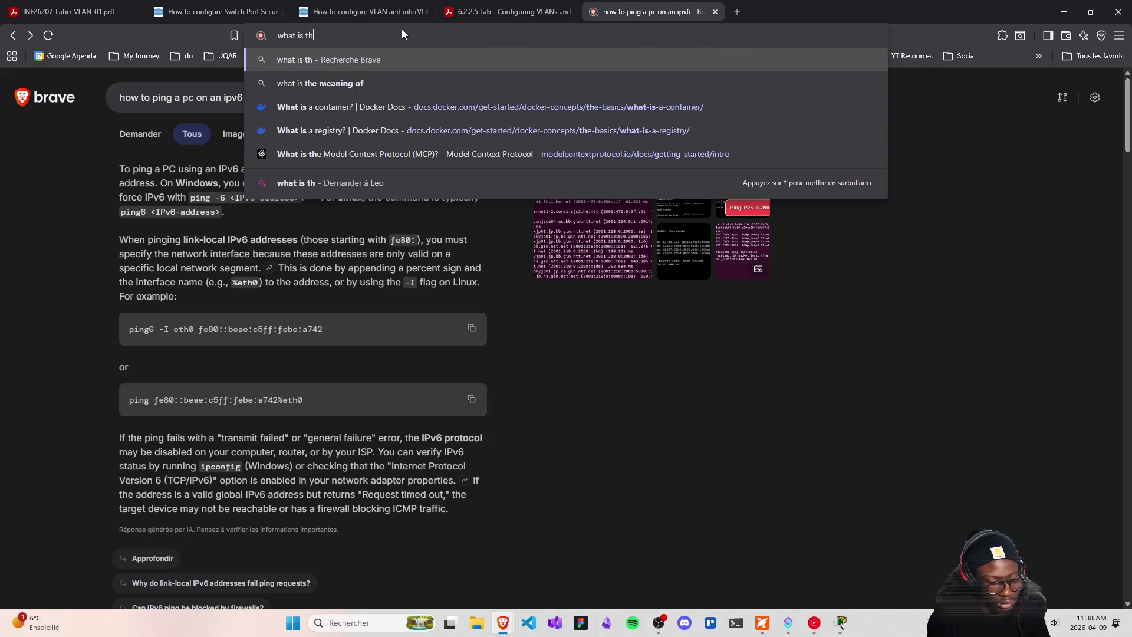
type("e purpose of")
key("ctrl+v")
key("BackSpace")
key("BackSpace")
key("BackSpace")
type("locla")
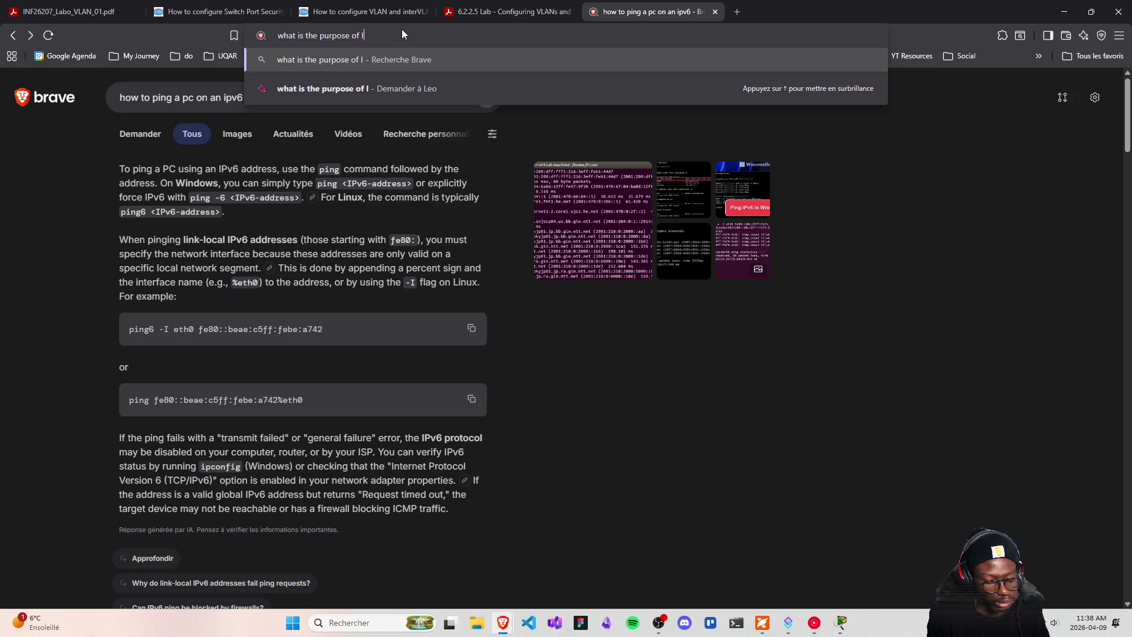
key("BackSpace")
key("BackSpace")
type("al-loink")
key("BackSpace")
key("BackSpace")
key("BackSpace")
type("ink ")
type("ipv6")
- Run the search, read Wikipedia's Link-local address article, then minimize Brave
key("Return")
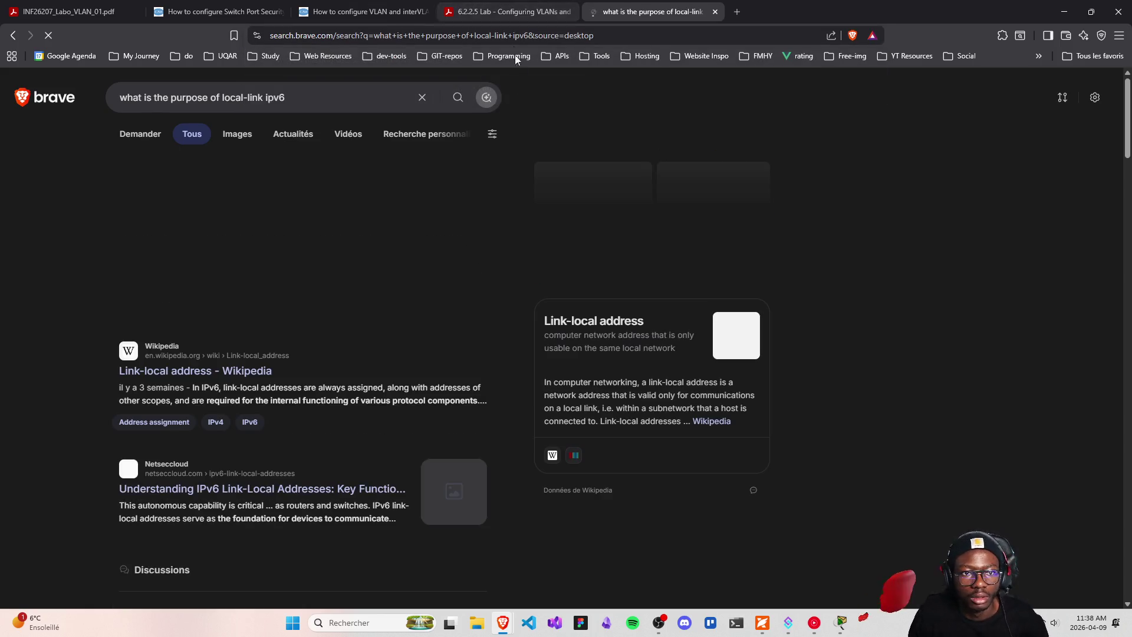
left_click(214, 372)
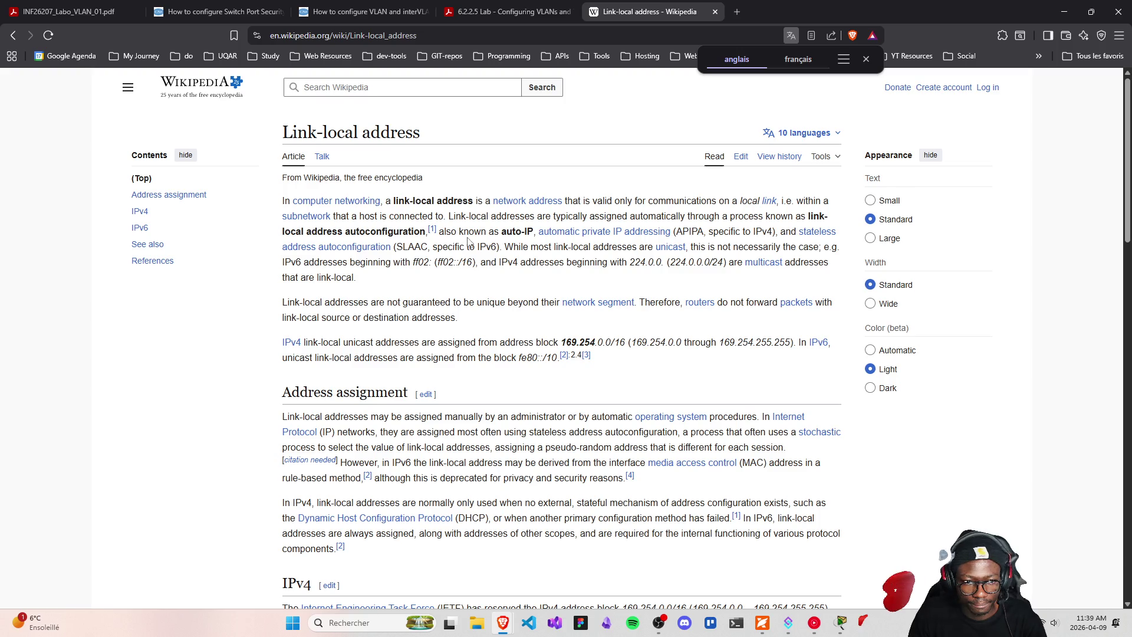
left_click(1064, 11)
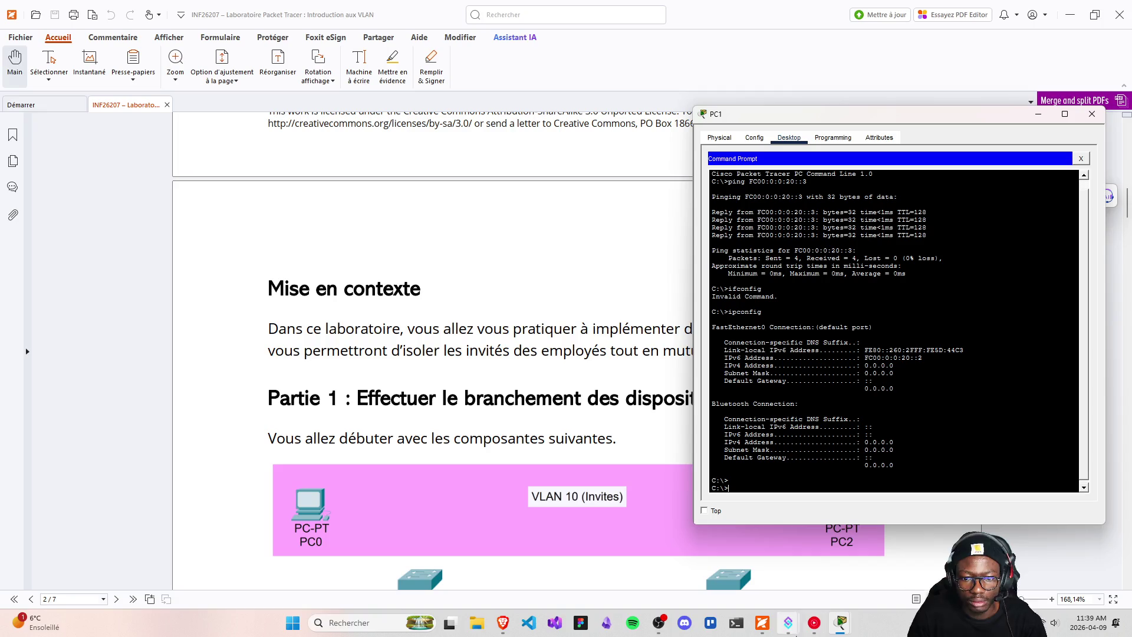
- Bring Packet Tracer forward, open PC0, and close PC1's window
mouse_move(841, 622)
left_click(798, 534)
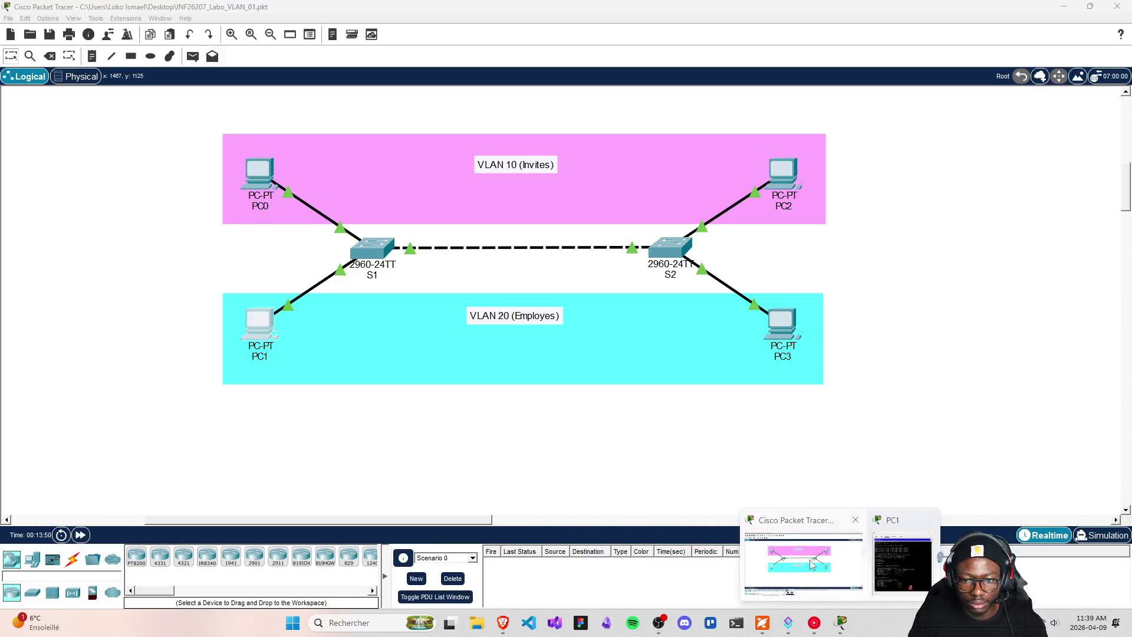
left_click(248, 177)
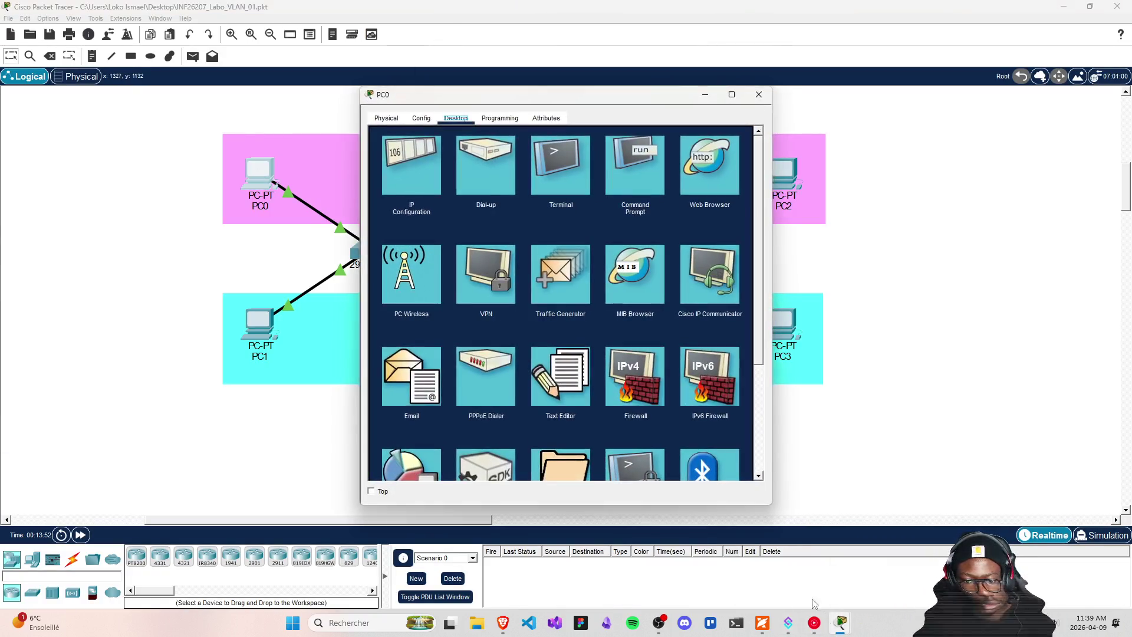
mouse_move(848, 619)
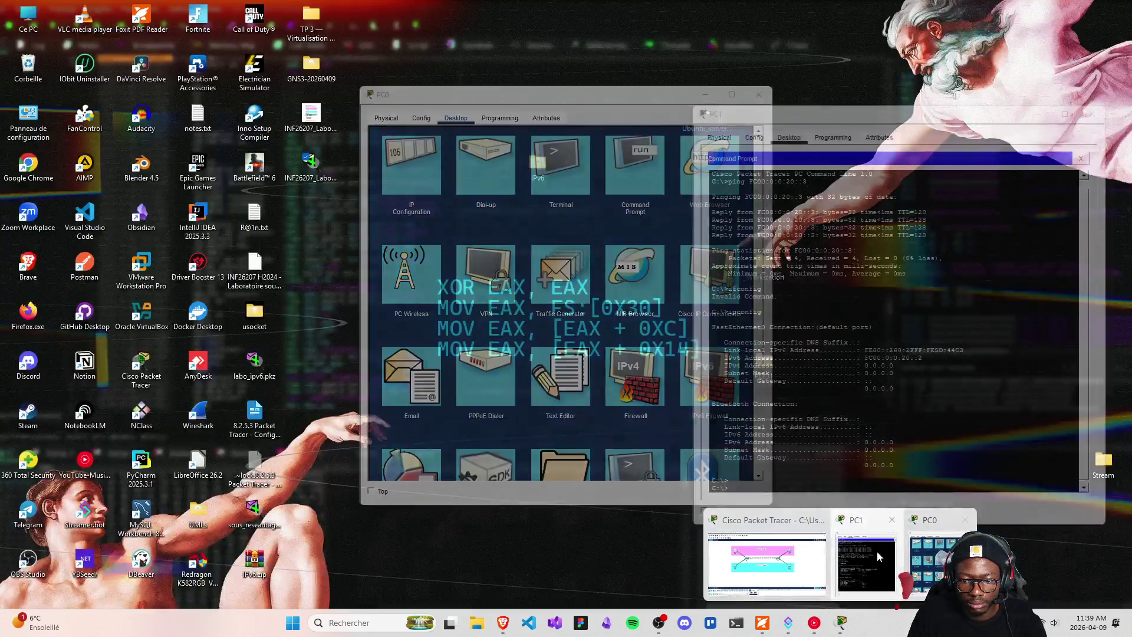
left_click(865, 575)
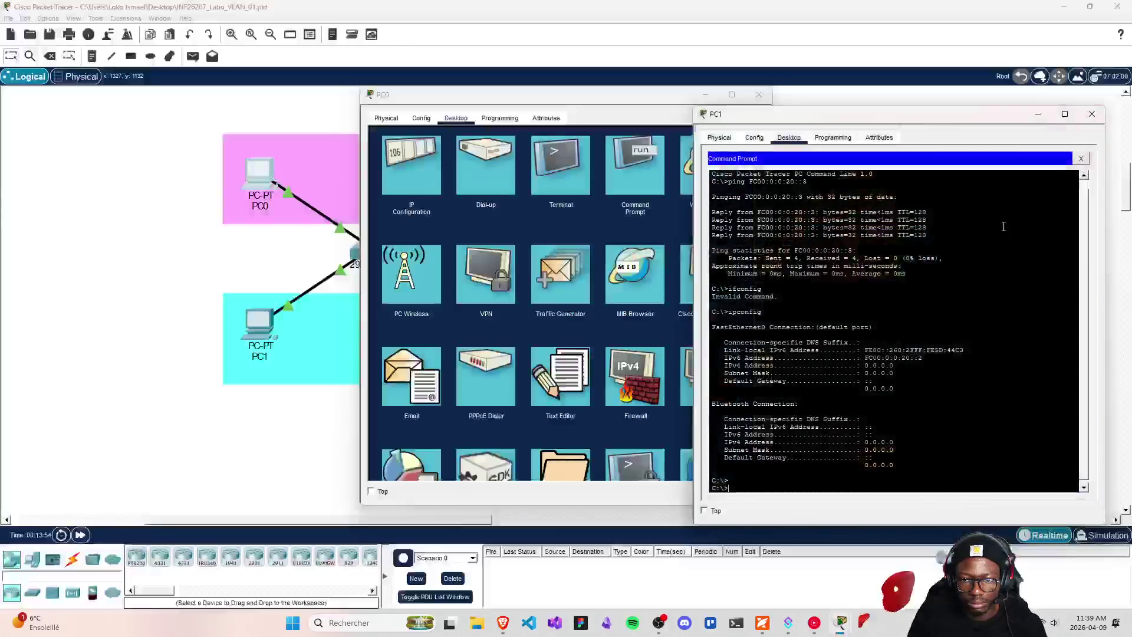
left_click(1086, 113)
- Open PC0's command prompt, move it aside, and open PC2's device window
left_click(627, 176)
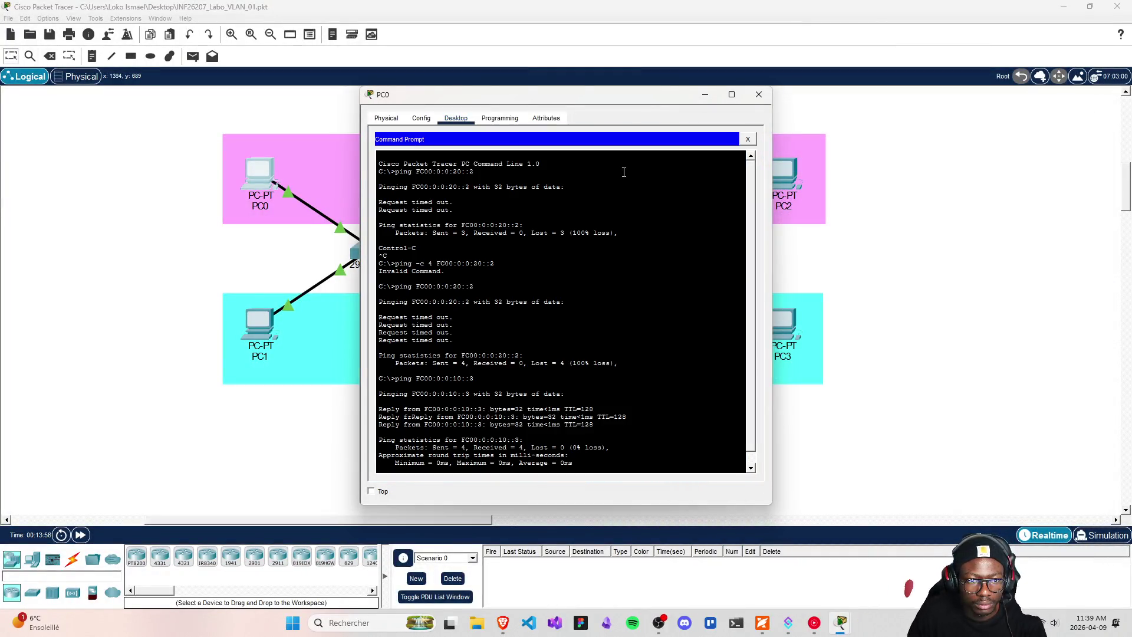
left_click_drag(473, 106, 707, 97)
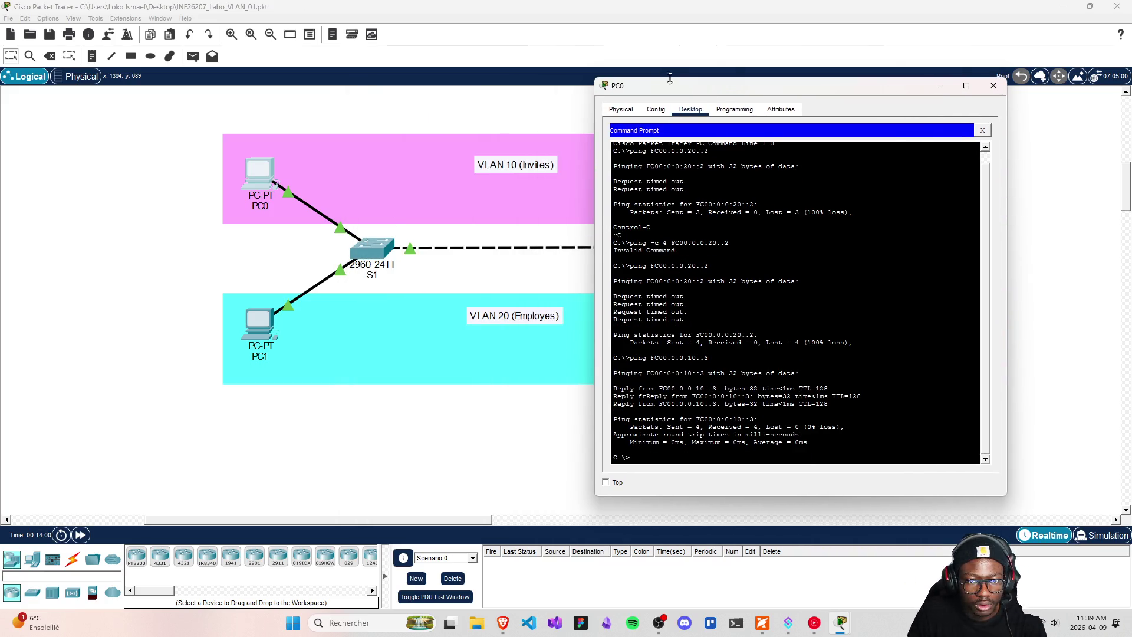
left_click_drag(664, 92, 231, 85)
left_click(790, 175)
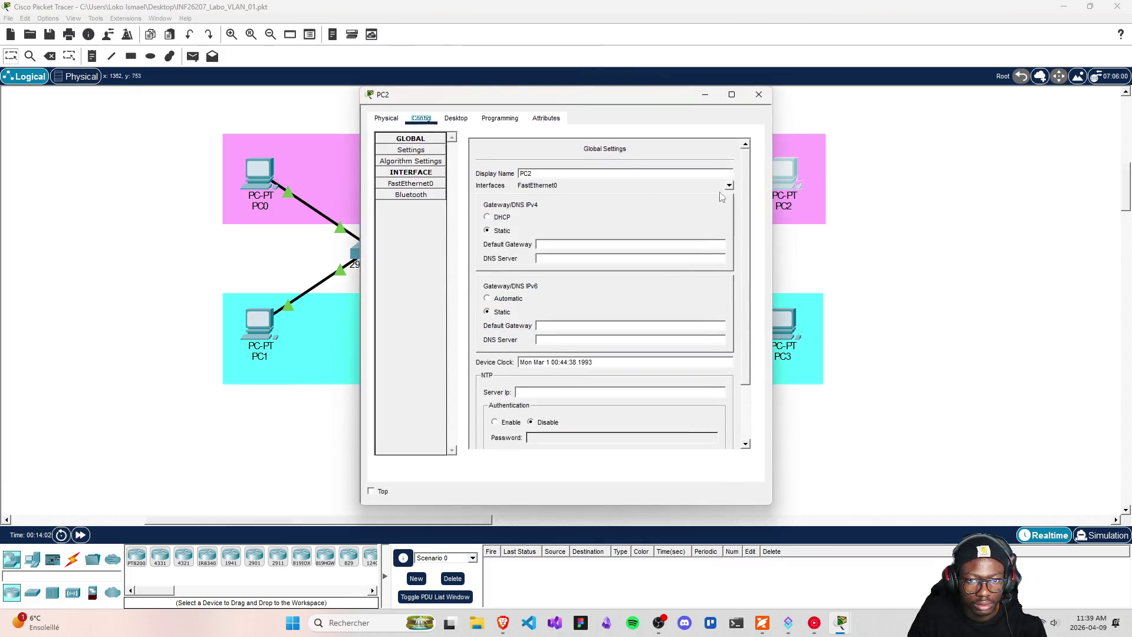
- Run ipconfig in PC2's command prompt, showing IPv6 FC00:0:0:10::3
left_click(456, 118)
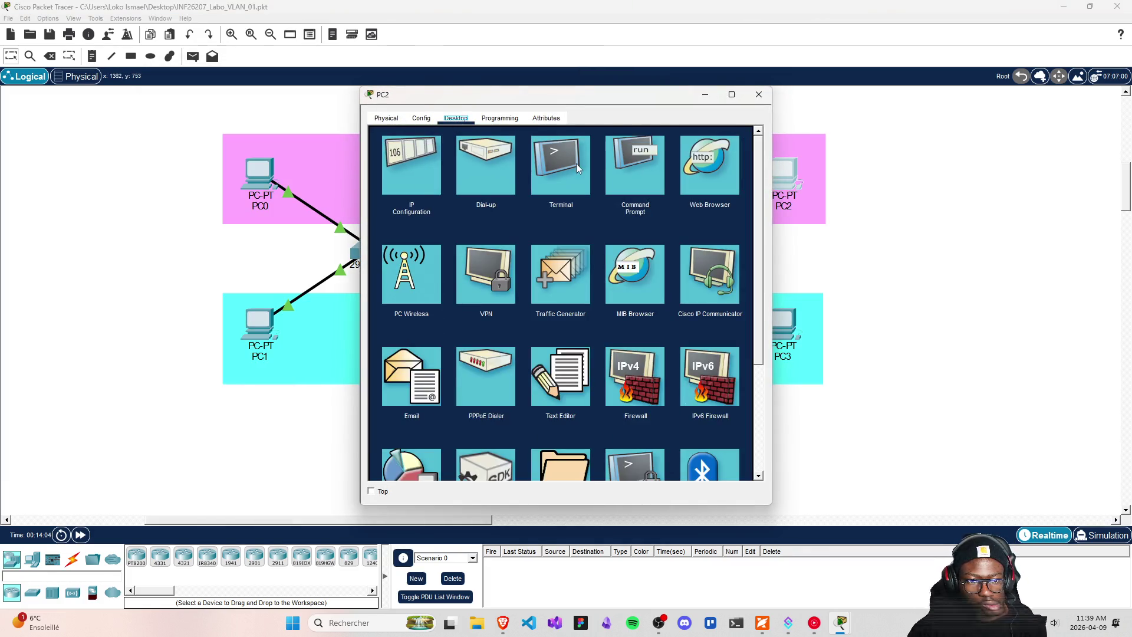
left_click(576, 168)
left_click(746, 139)
left_click(634, 168)
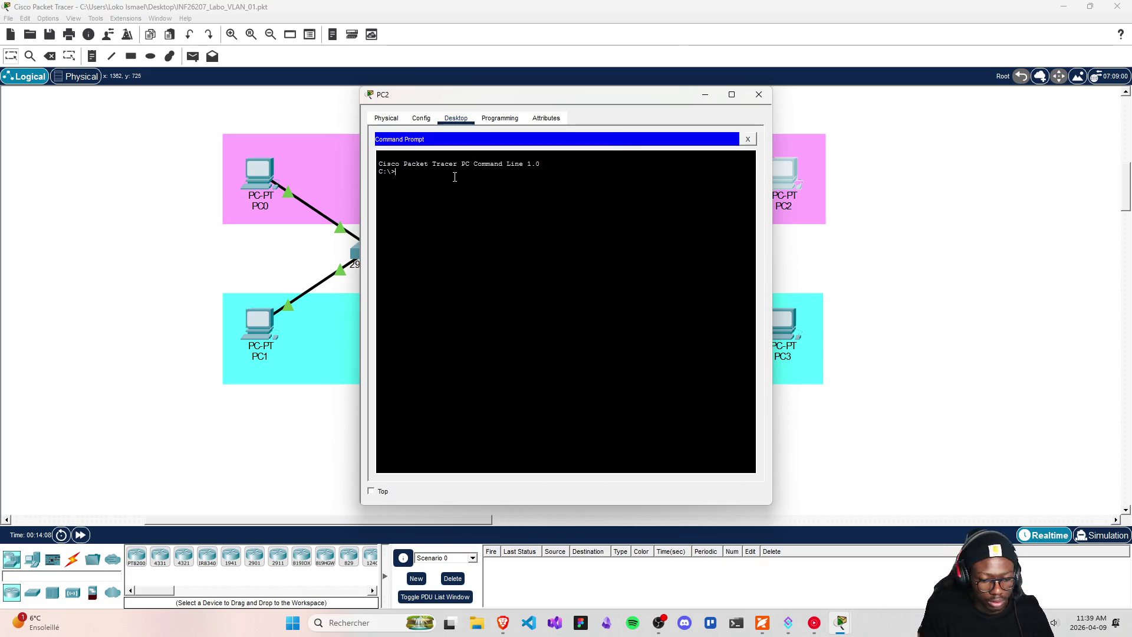
type("ioc")
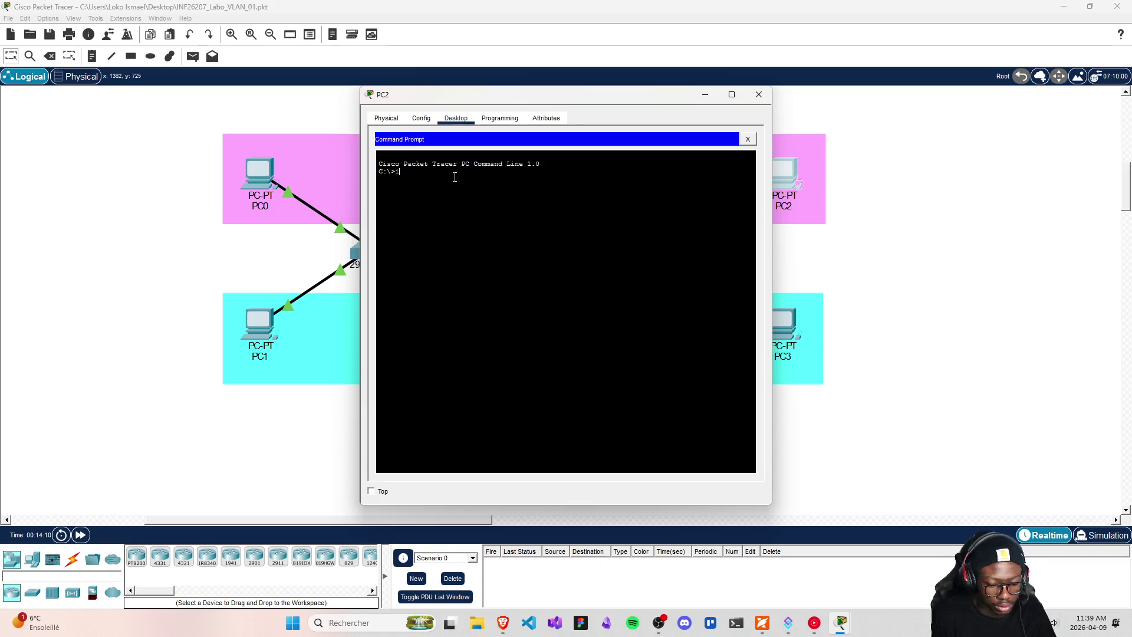
type("coi")
key("BackSpace")
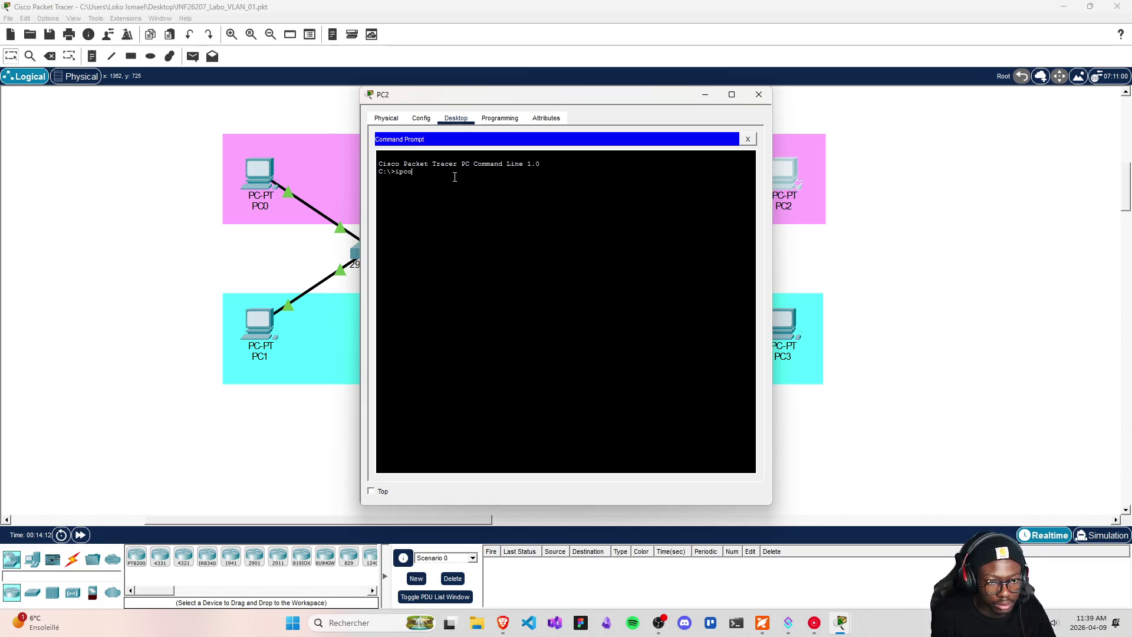
key("Return")
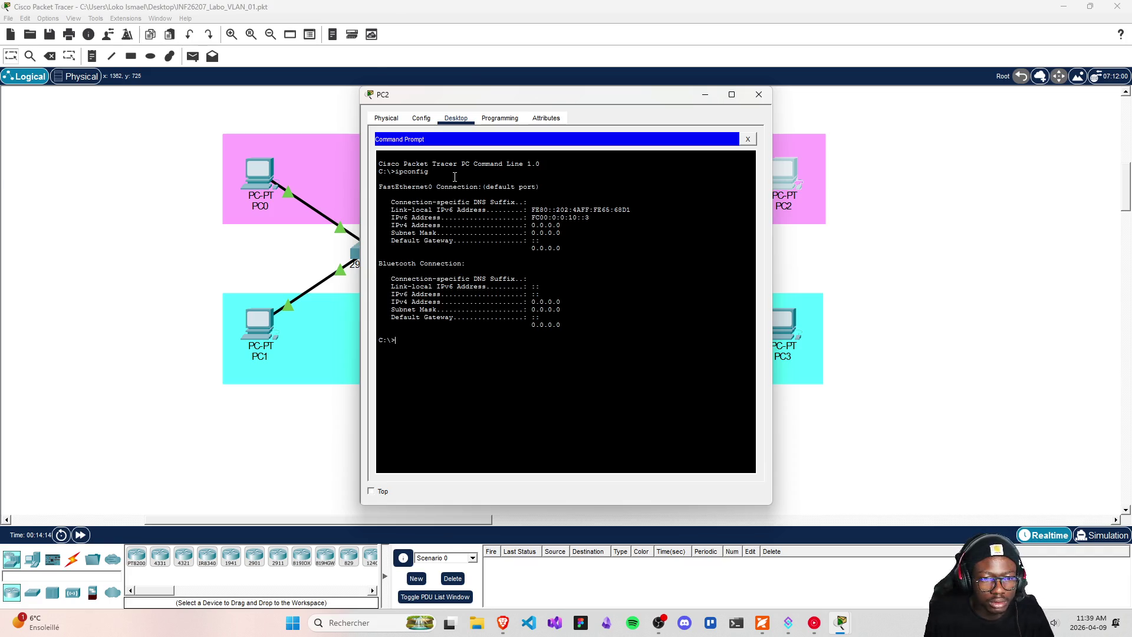
- Place PC0's command window on the right and PC2's on the left
left_click(841, 622)
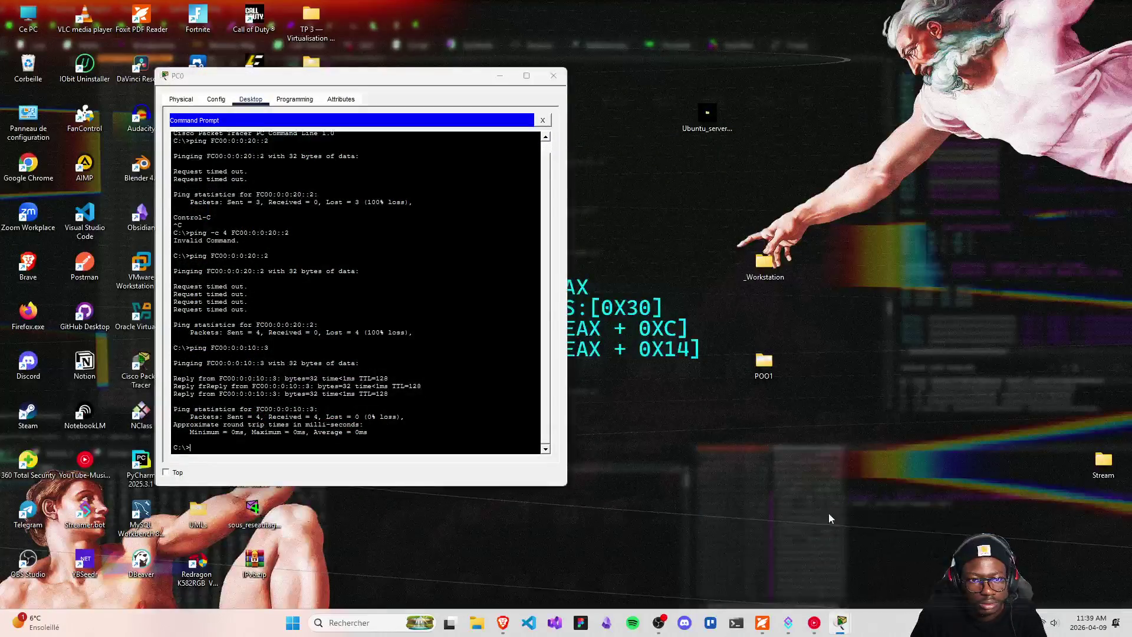
left_click(864, 560)
mouse_move(376, 82)
left_mouse_down()
mouse_move(849, 141)
mouse_move(857, 87)
left_mouse_up()
left_click_drag(494, 103, 316, 102)
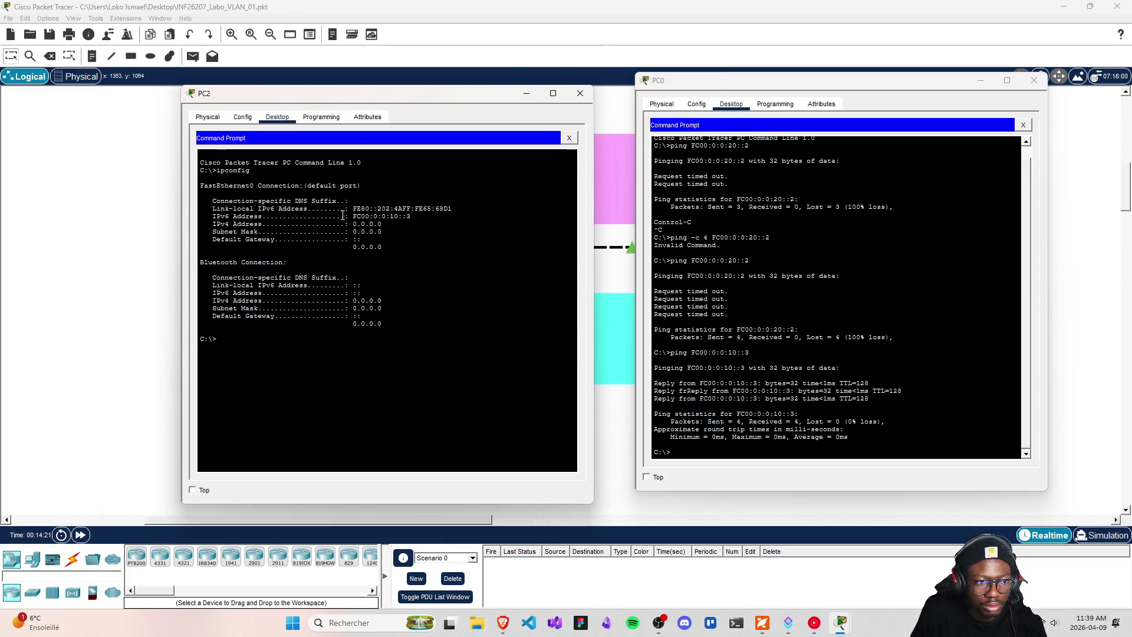
- Try clearing PC0's terminal screen with the clear and cls commands
left_click(789, 384)
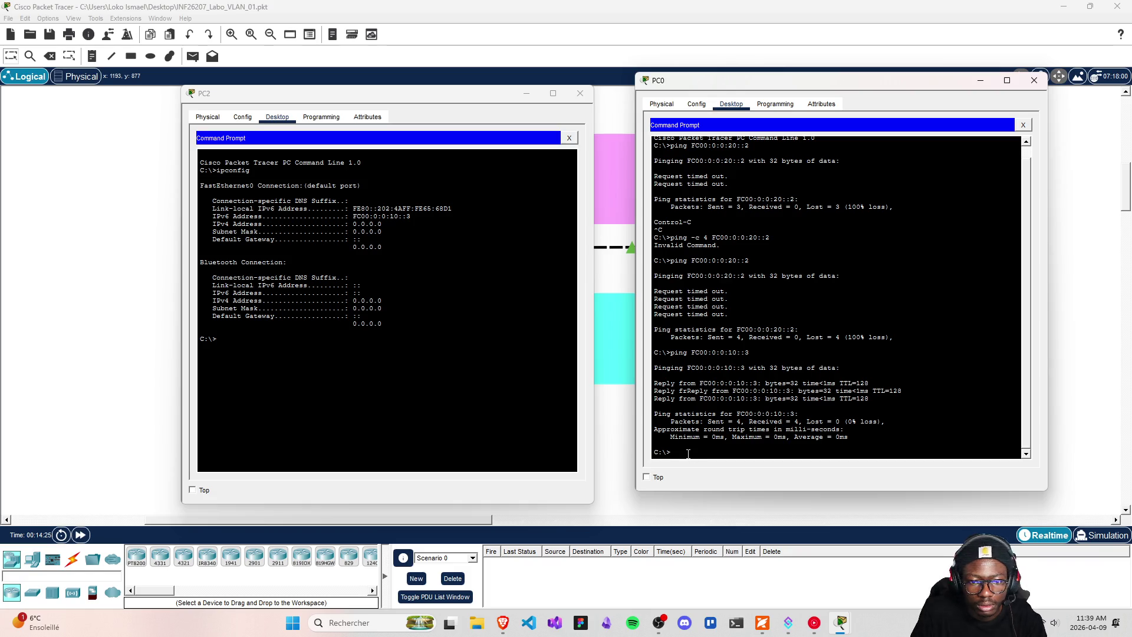
type("clear")
key("Return")
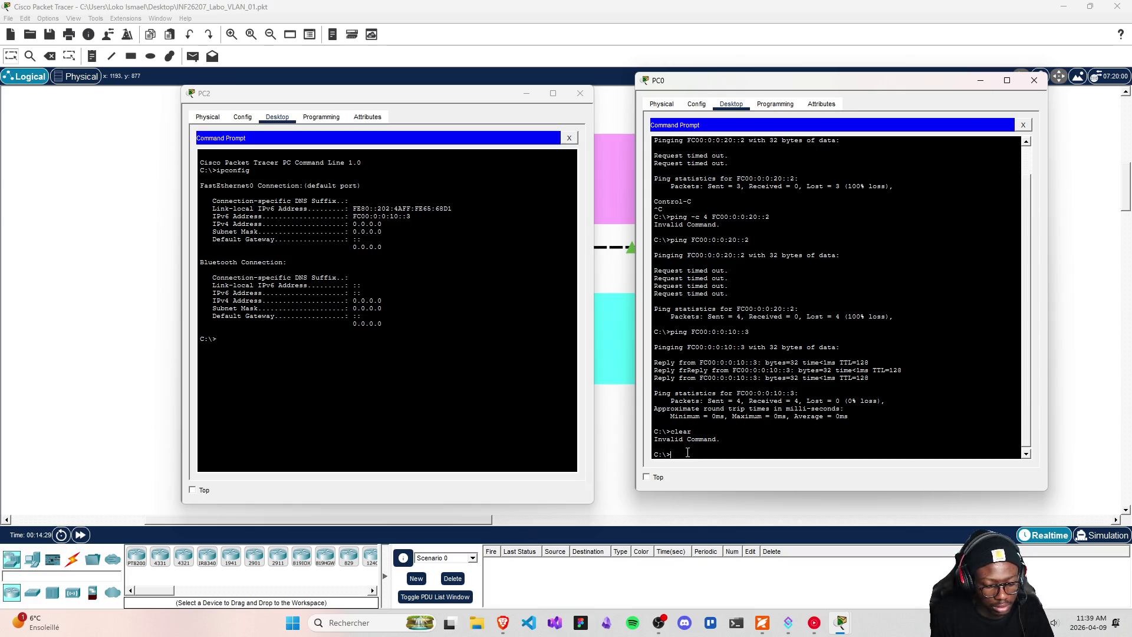
type("cls")
key("Return")
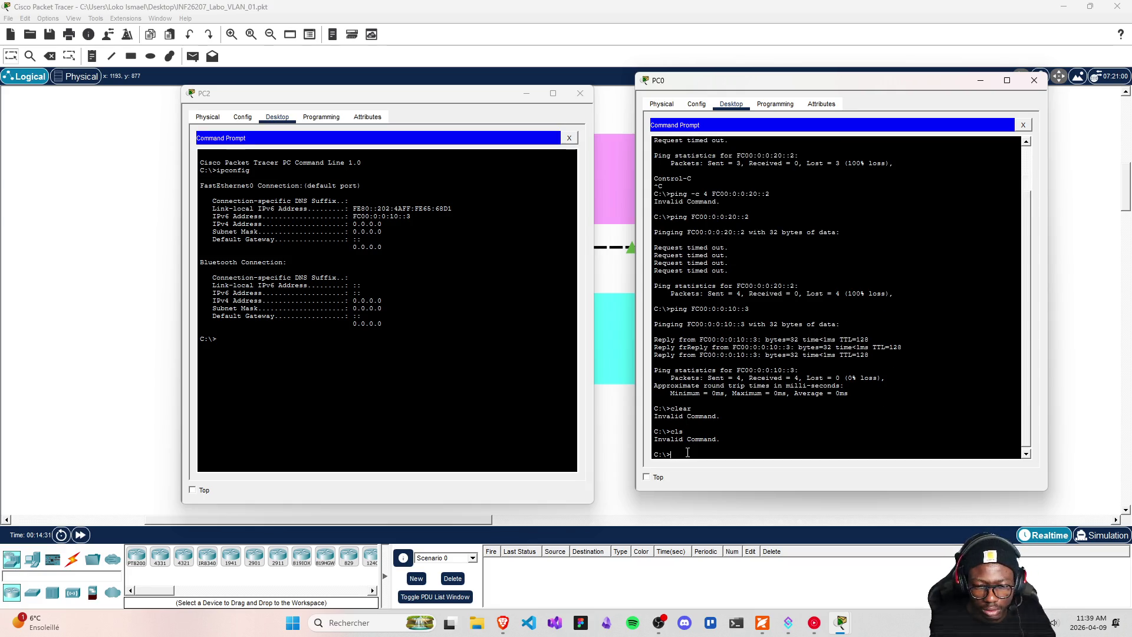
type("clear")
key("Return")
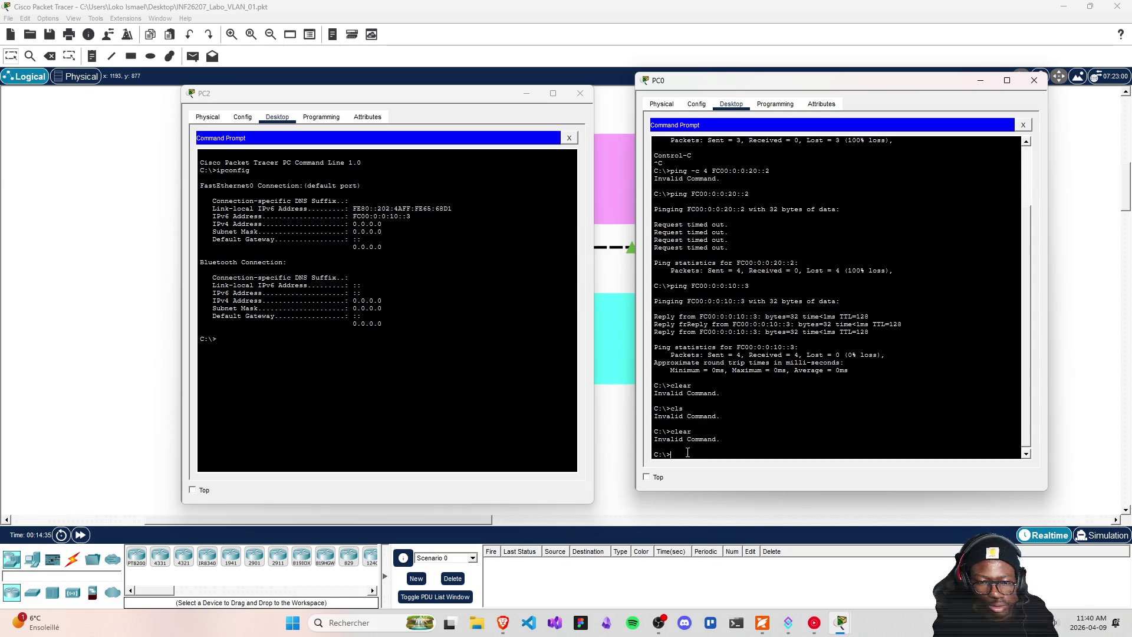
type("cls")
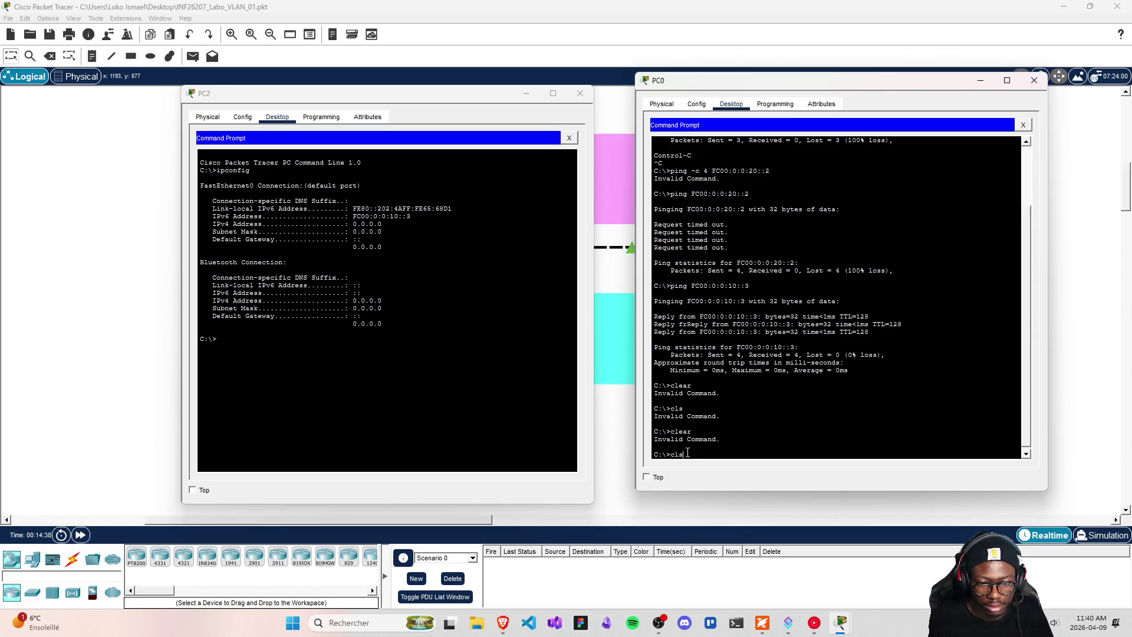
key("Return")
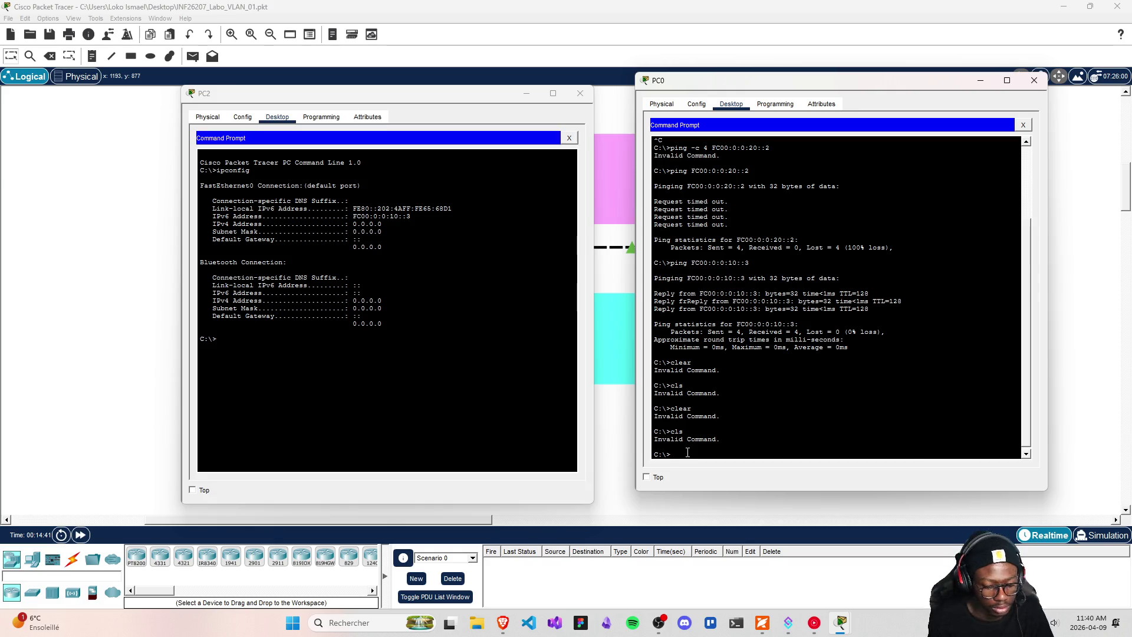
- Run ipconfig on PC0 after fixing a typo, showing IPv6 FC00:0:0:10::2
type("ipconf")
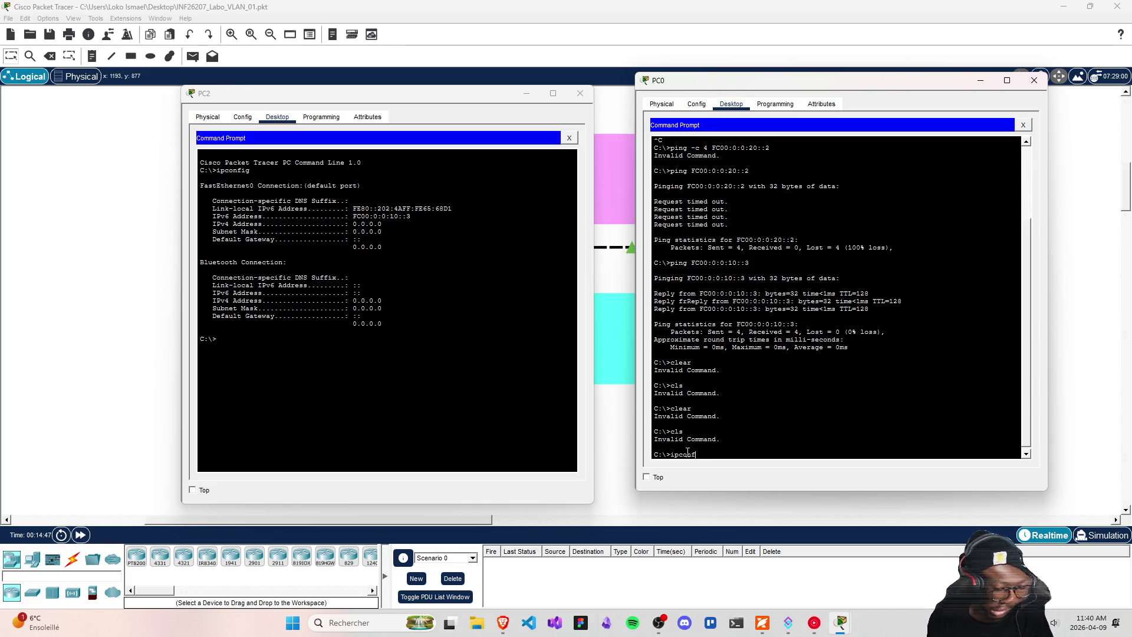
type("iog")
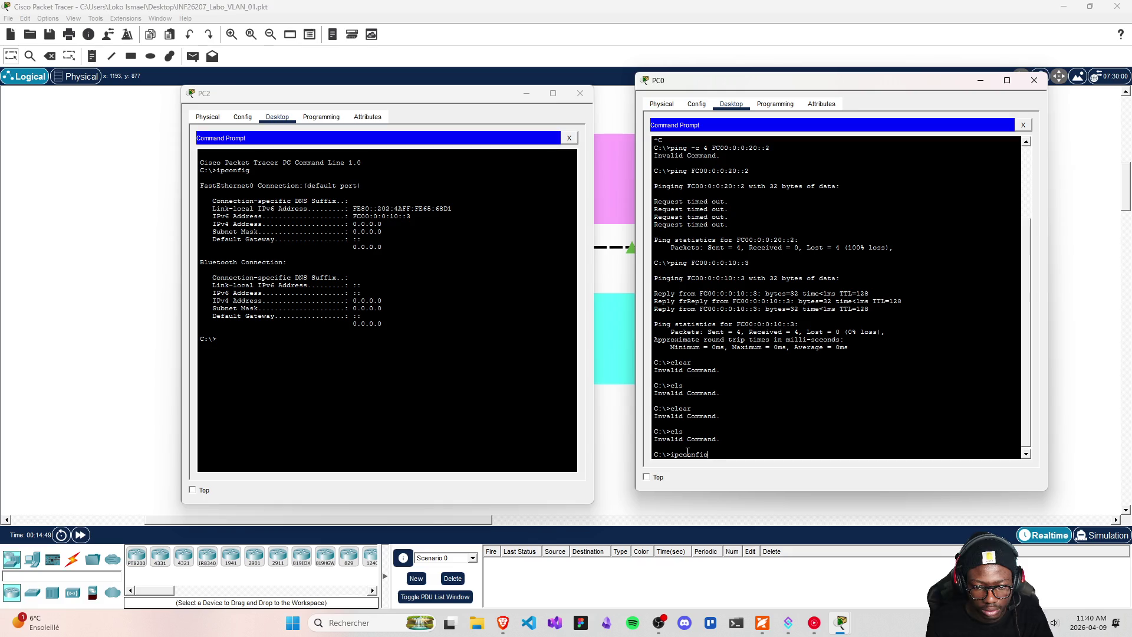
key("Return")
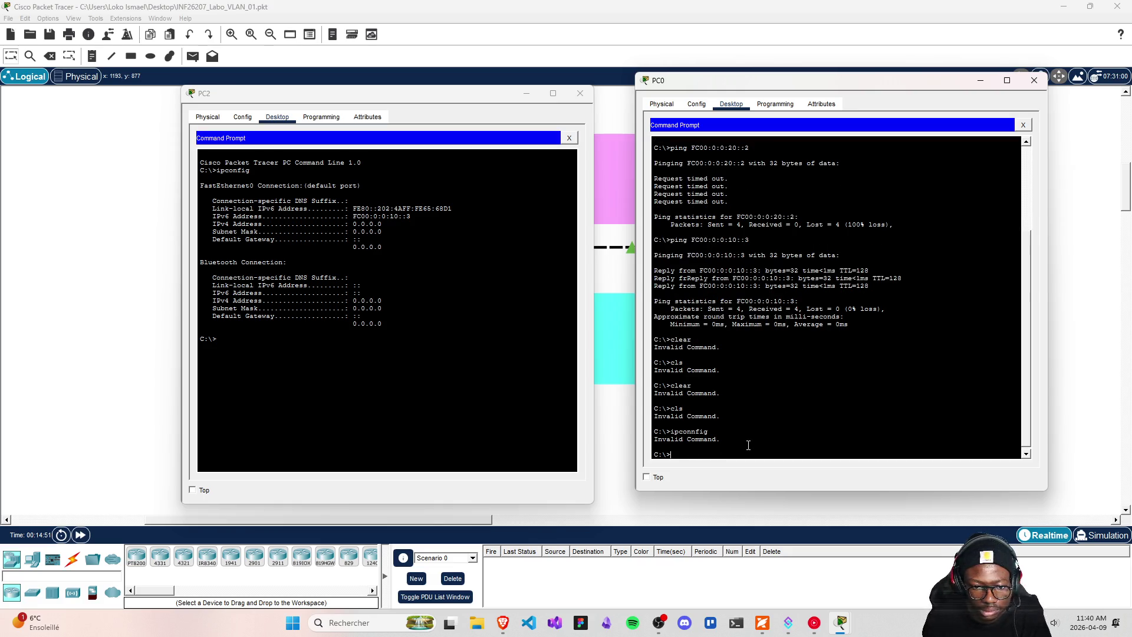
key("Up")
key("BackSpace")
key("Return")
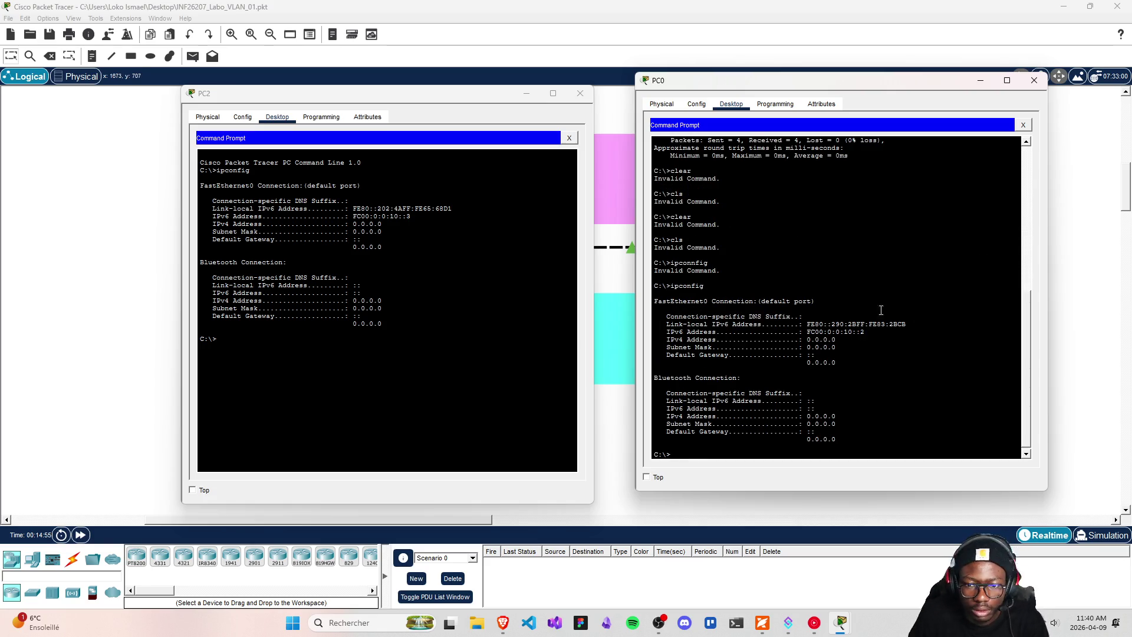
- Highlight PC2's link-local IPv6 address and check the addressing table in the lab PDF
left_click(352, 210)
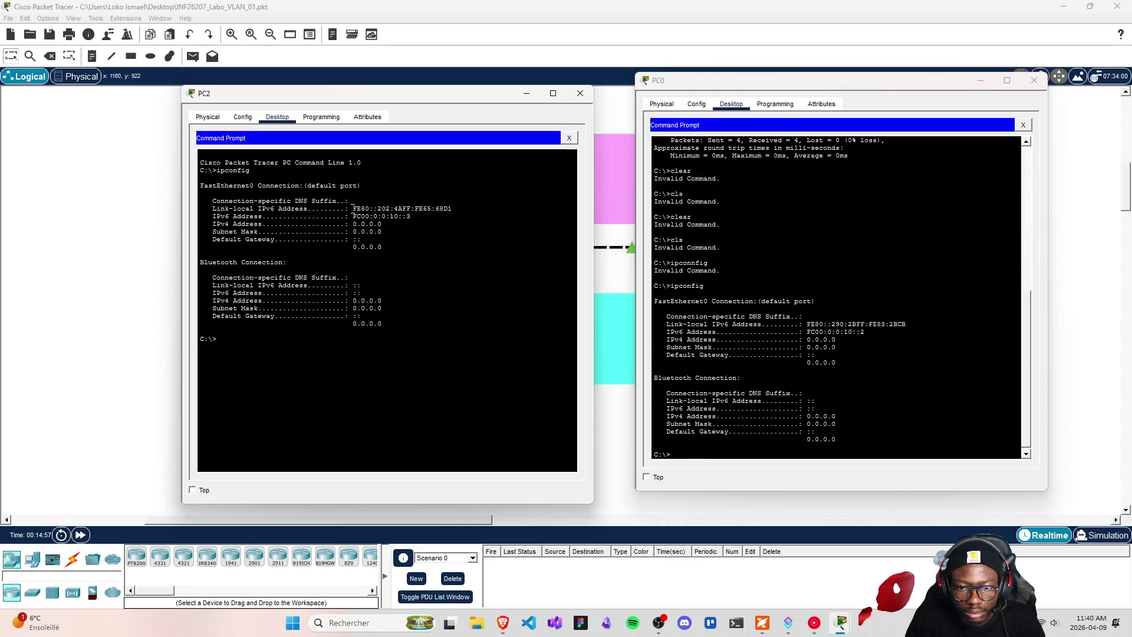
left_click_drag(370, 206, 387, 204)
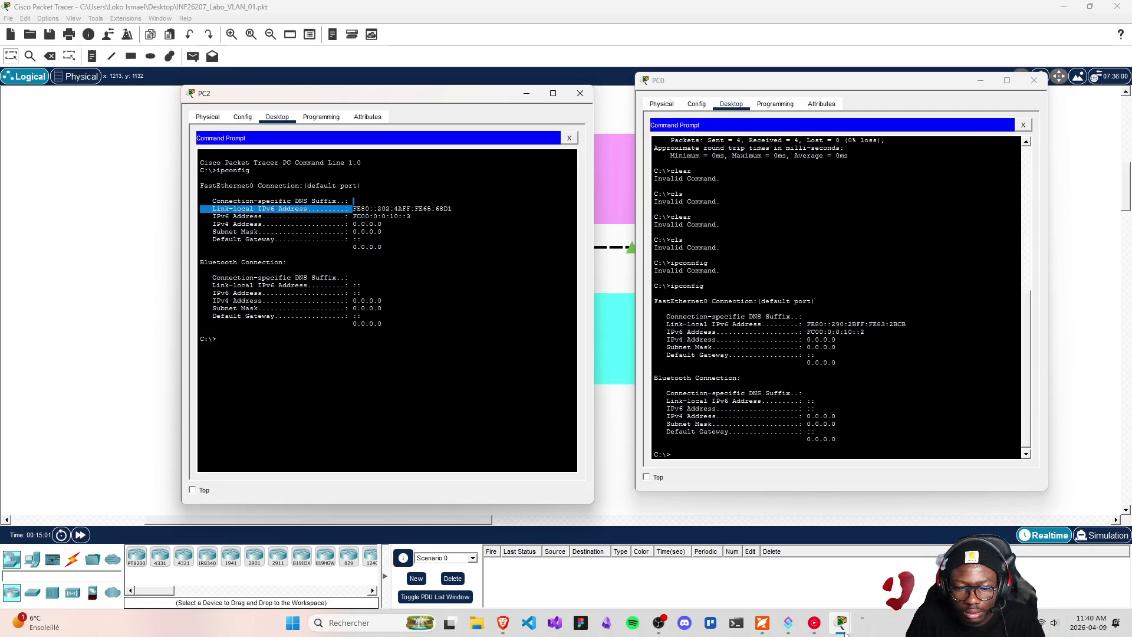
left_click(764, 625)
scroll(516, 318, "down", 2)
scroll(515, 318, "up", 8)
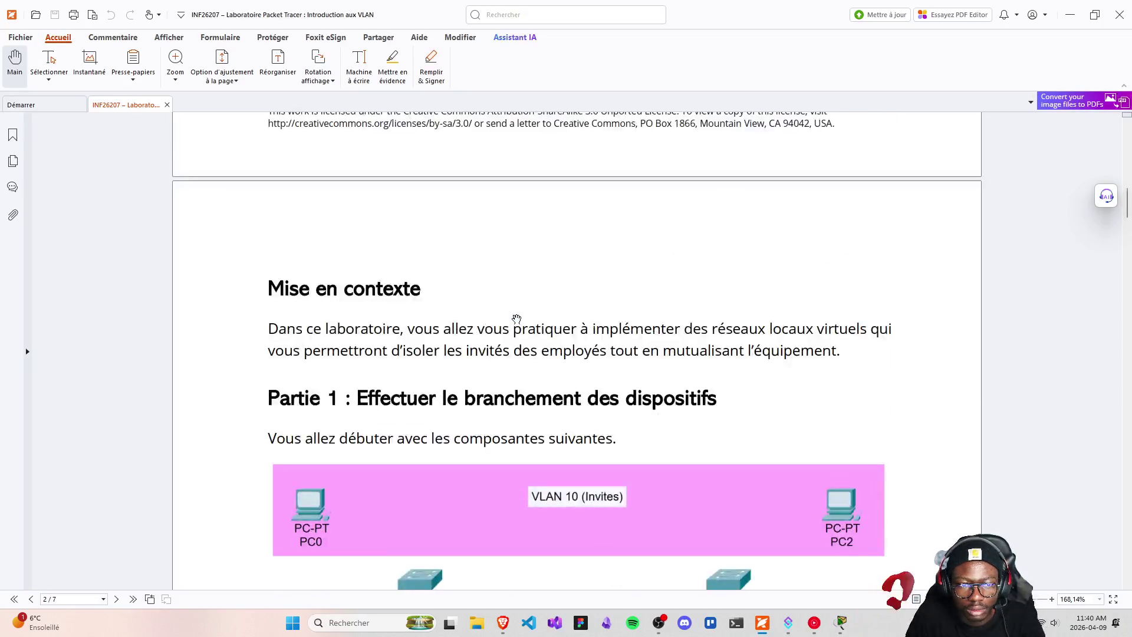
scroll(516, 318, "up", 2)
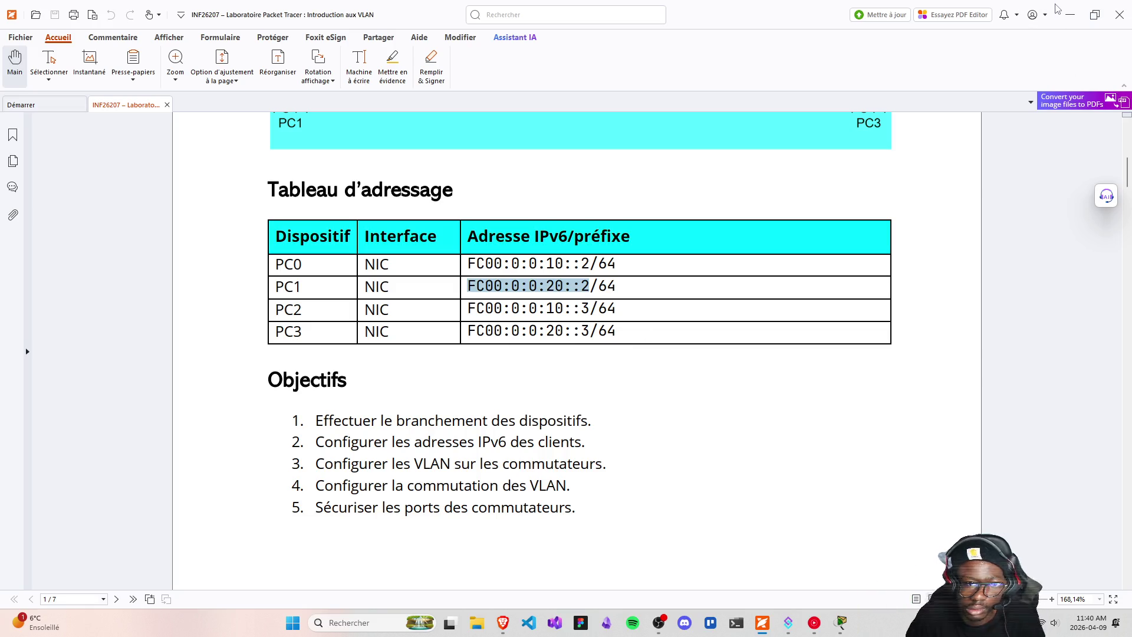
left_click(1069, 15)
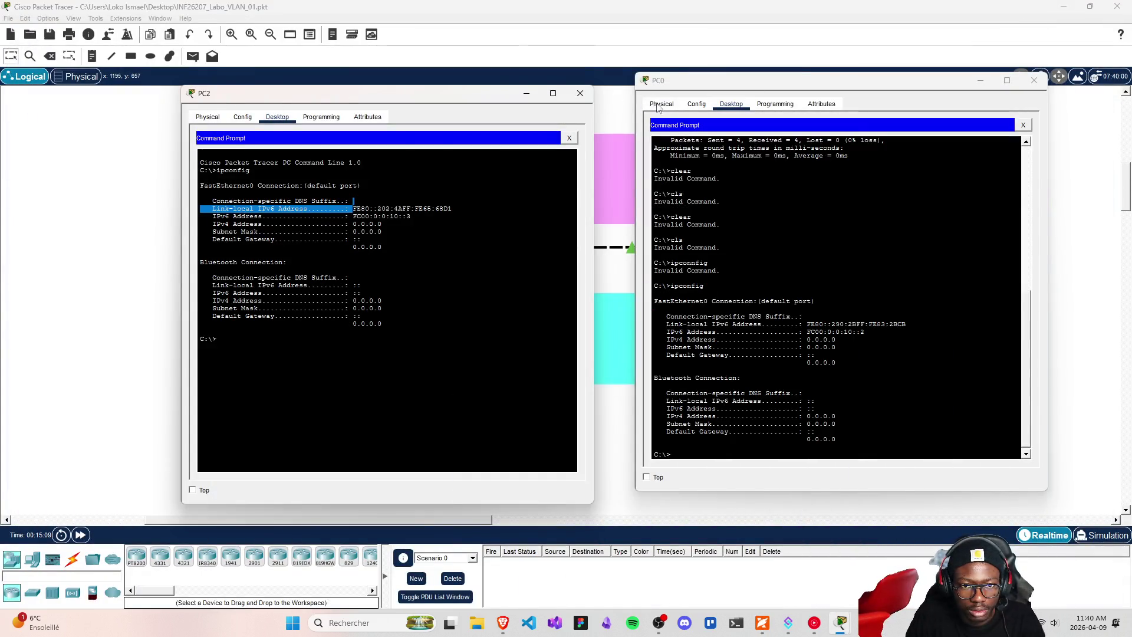
- Reposition the PC2 window, then close both the PC2 and PC0 windows
left_click(823, 336)
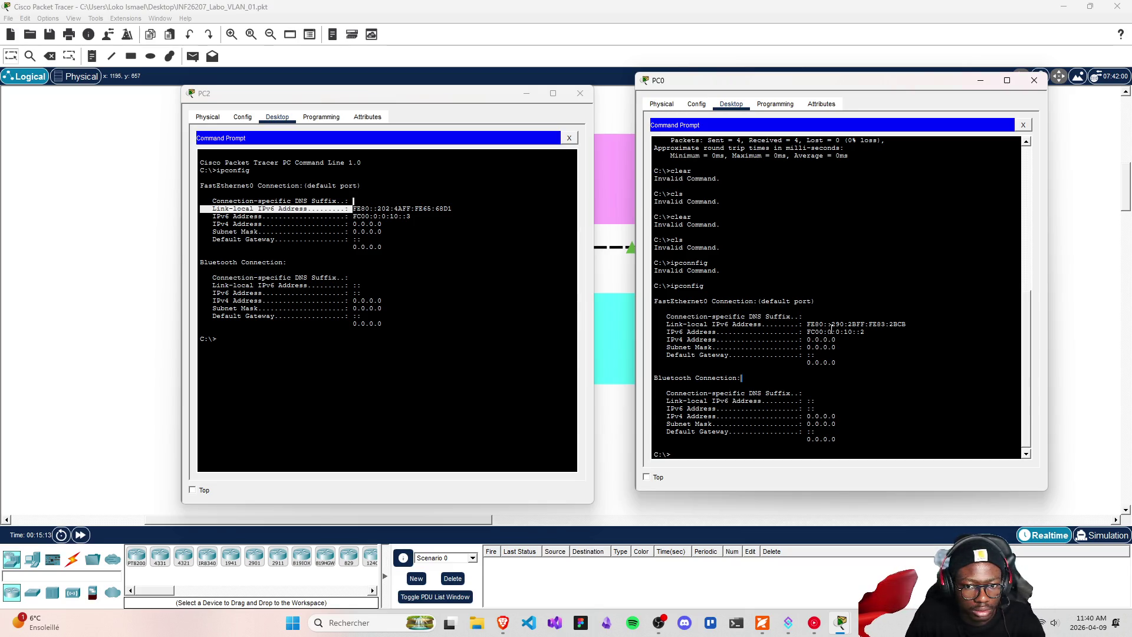
mouse_move(441, 97)
left_mouse_down()
mouse_move(446, 374)
mouse_move(389, 121)
mouse_move(399, 118)
left_mouse_up()
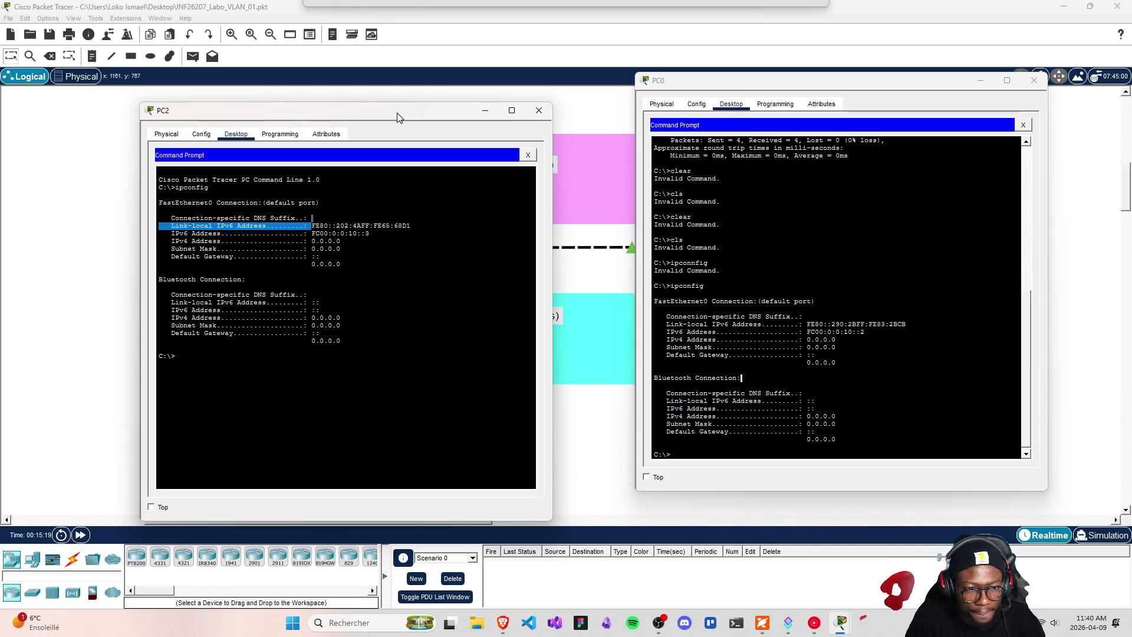
left_click_drag(397, 117, 402, 113)
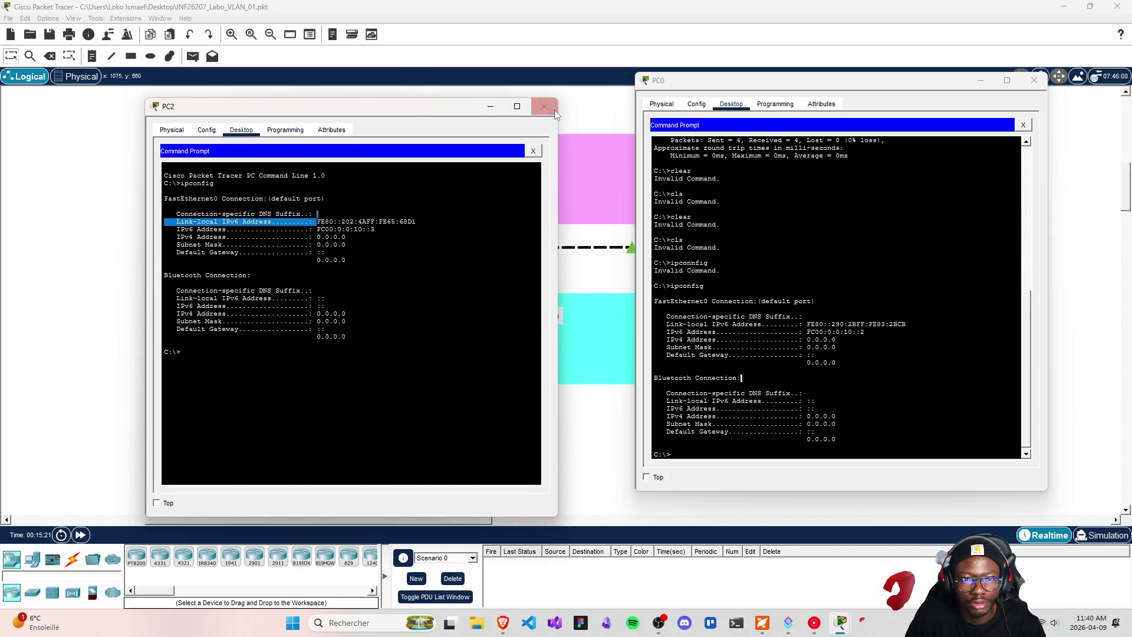
left_click(554, 109)
left_click(1033, 80)
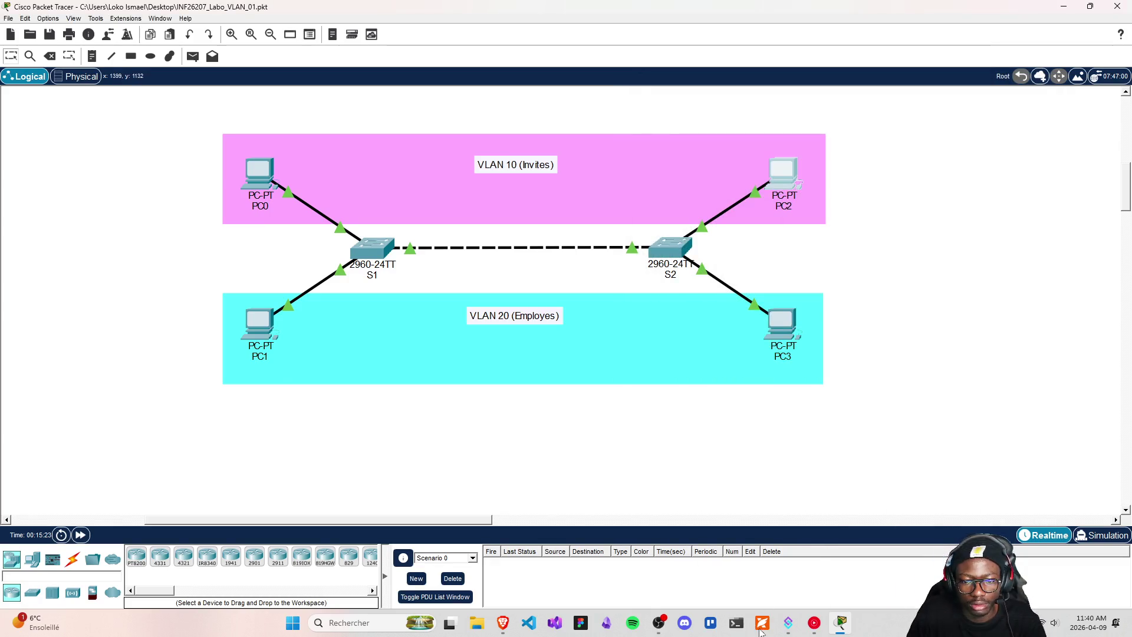
- Scroll the lab PDF through Étape 2's connectivity steps, ending at ping FC00:0:0:10::3
left_click(762, 623)
scroll(389, 304, "down", 5)
scroll(388, 304, "down", 12)
scroll(396, 371, "down", 7)
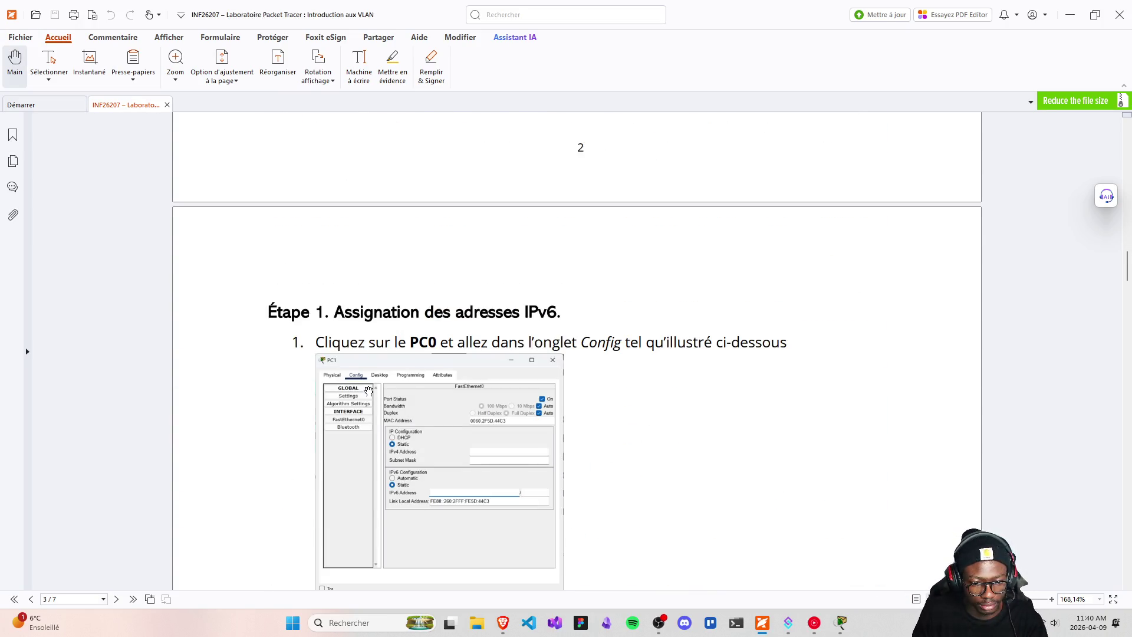
scroll(369, 390, "down", 7)
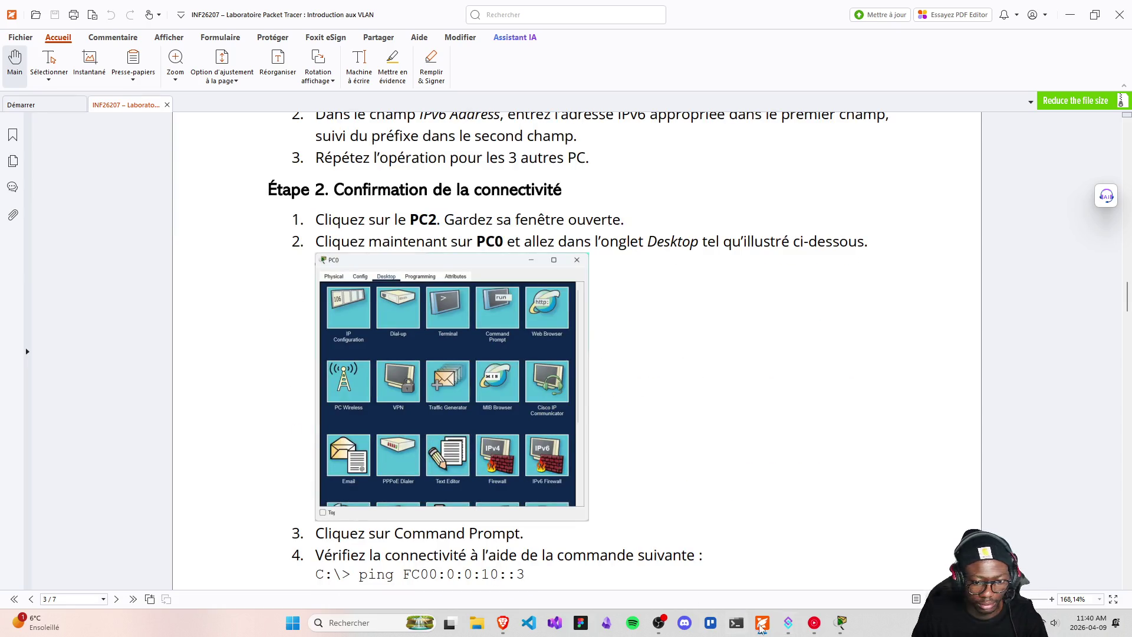
- Save the Packet Tracer lab file with Ctrl+S
left_click(841, 623)
key("ctrl+s")
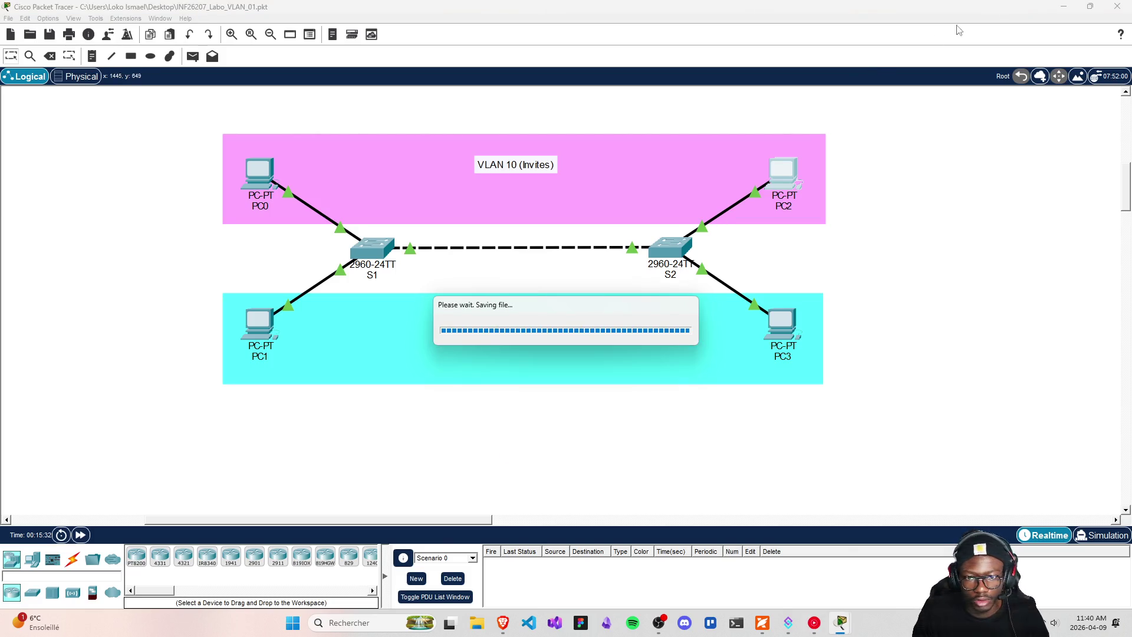
left_click(1063, 6)
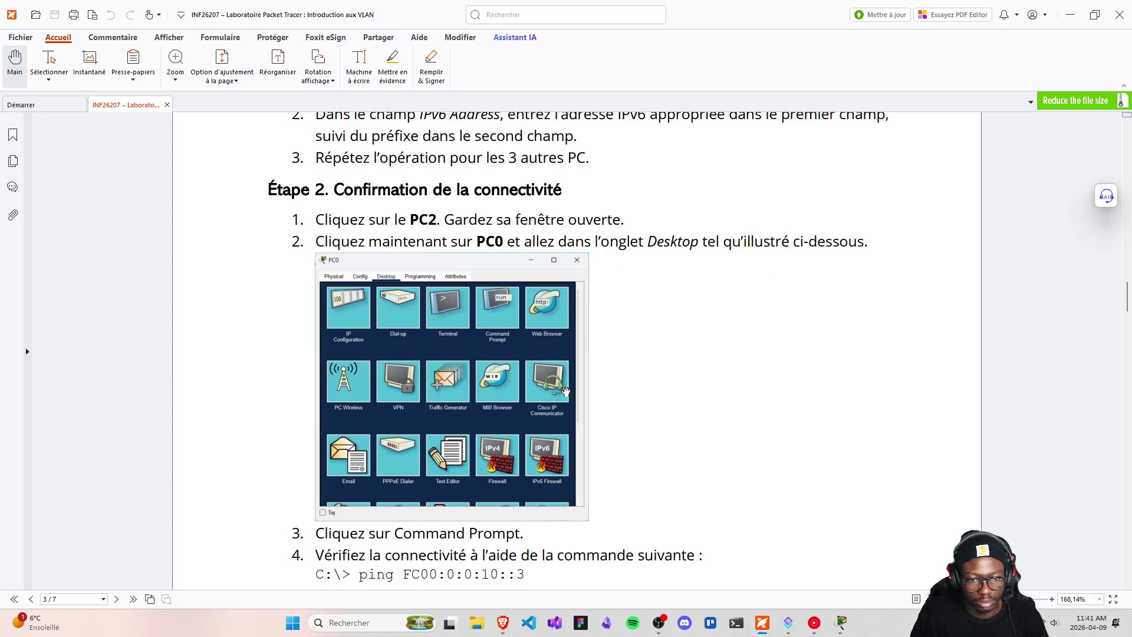
- Scroll the lab PDF down to Partie 3's VLAN creation section
scroll(378, 471, "down", 2)
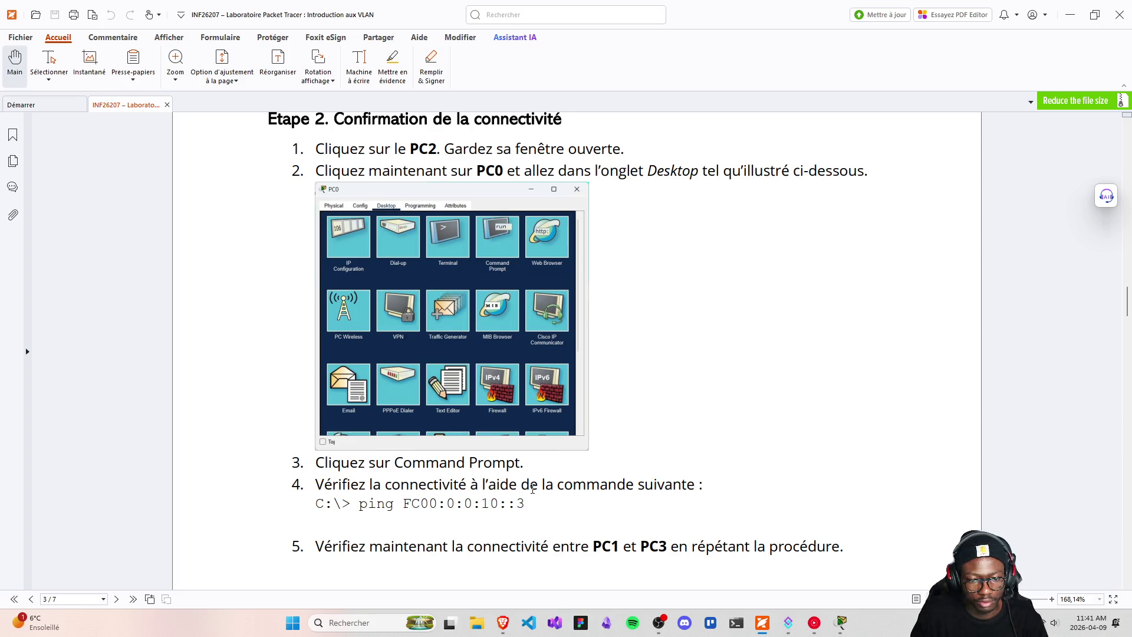
scroll(642, 490, "down", 2)
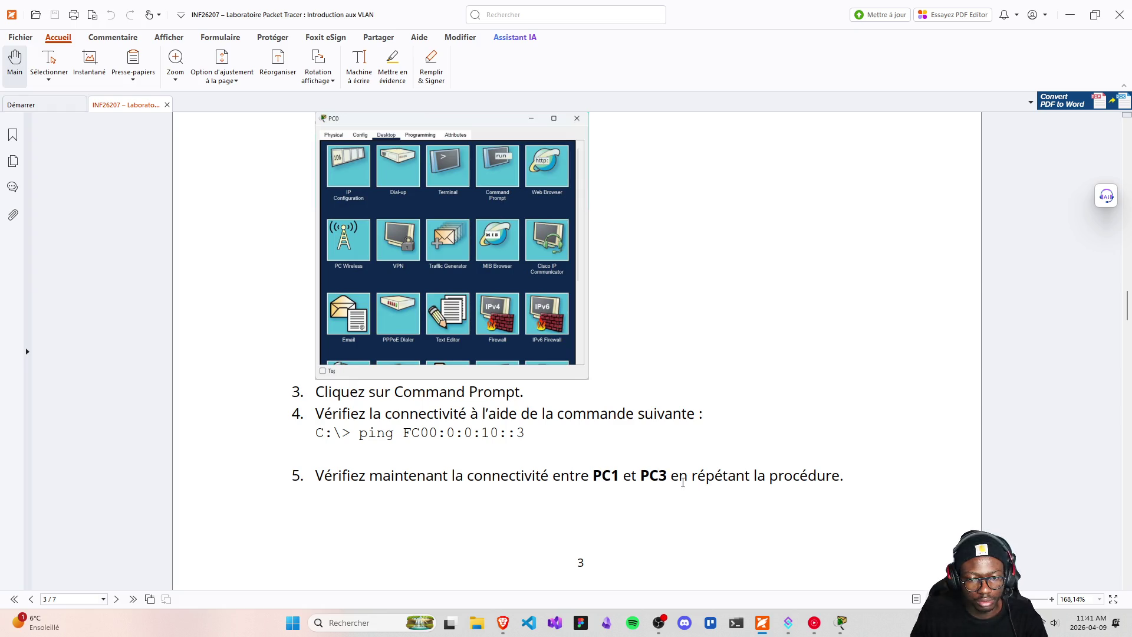
scroll(682, 482, "down", 8)
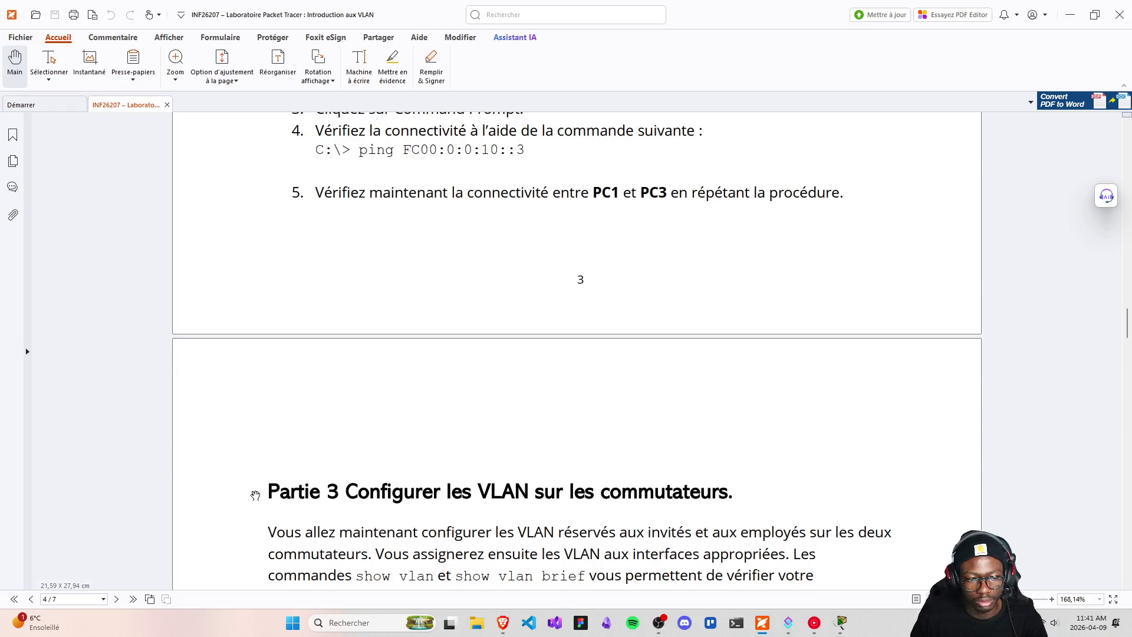
scroll(255, 495, "up", 1)
scroll(481, 332, "down", 4)
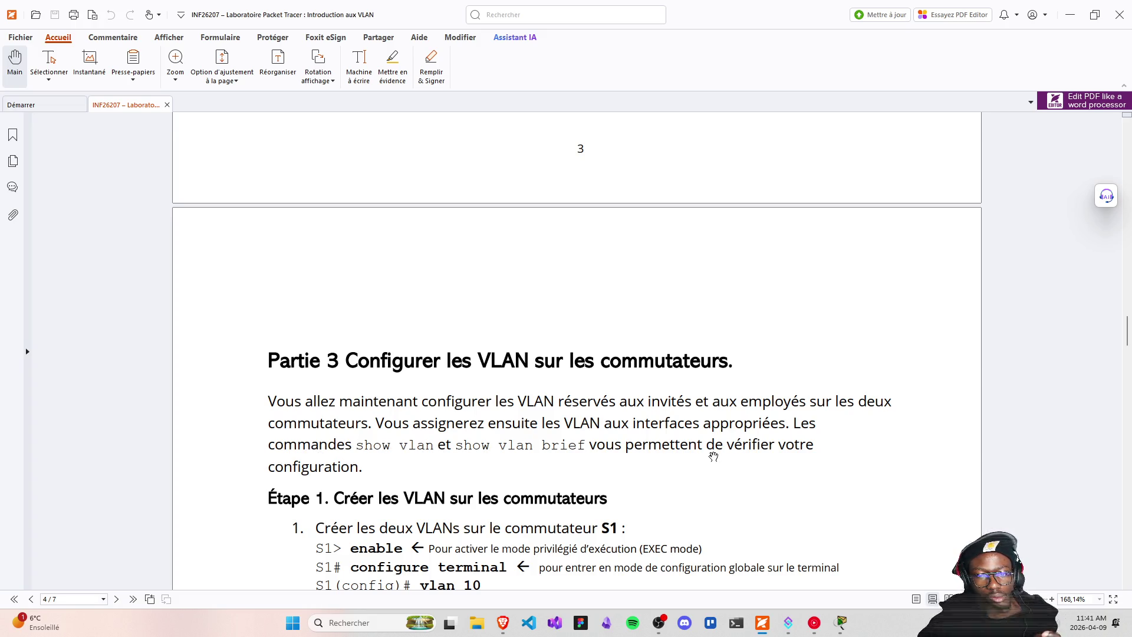
scroll(748, 459, "down", 1)
scroll(747, 459, "down", 2)
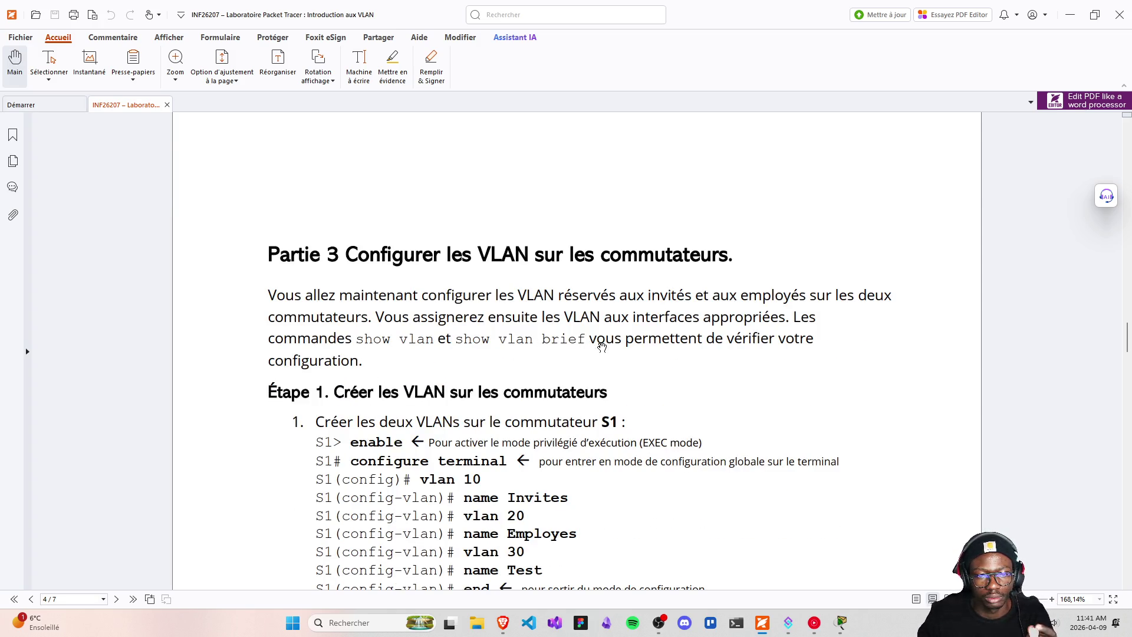
scroll(365, 401, "down", 2)
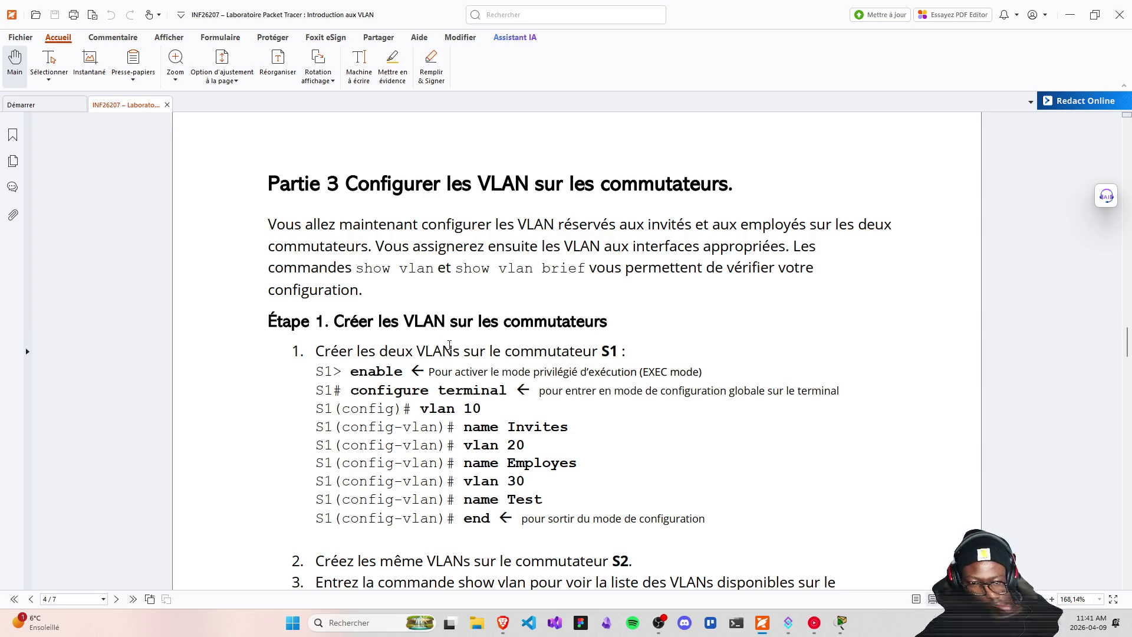
- Select the word VLAN in the Étape 1 heading and bring Brave to the front
double_click(428, 321)
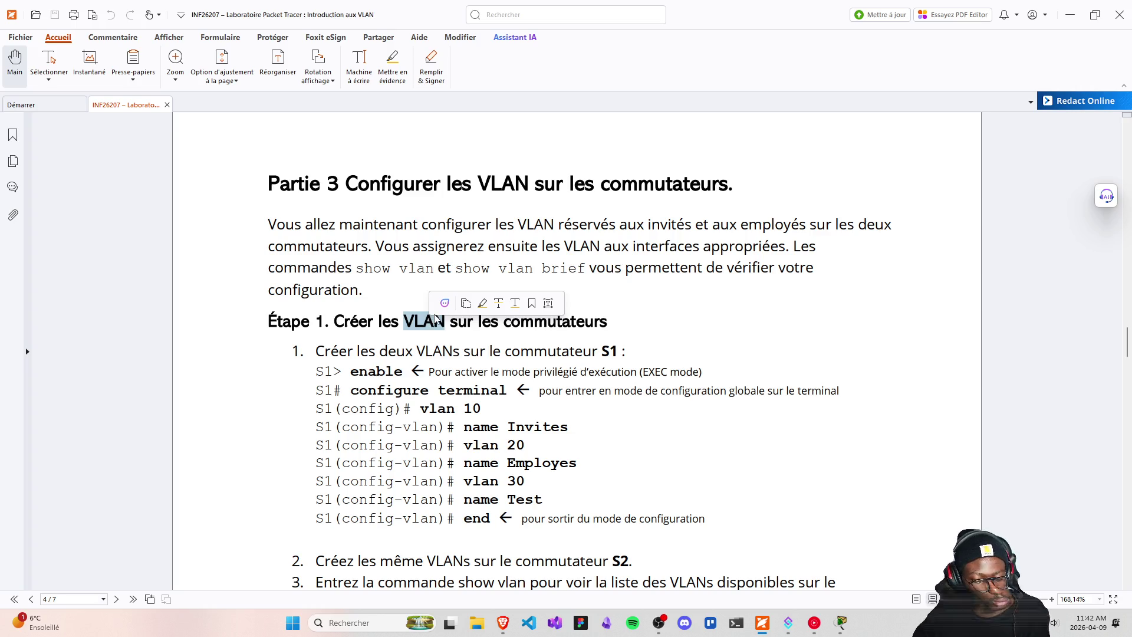
mouse_move(502, 623)
left_click(473, 569)
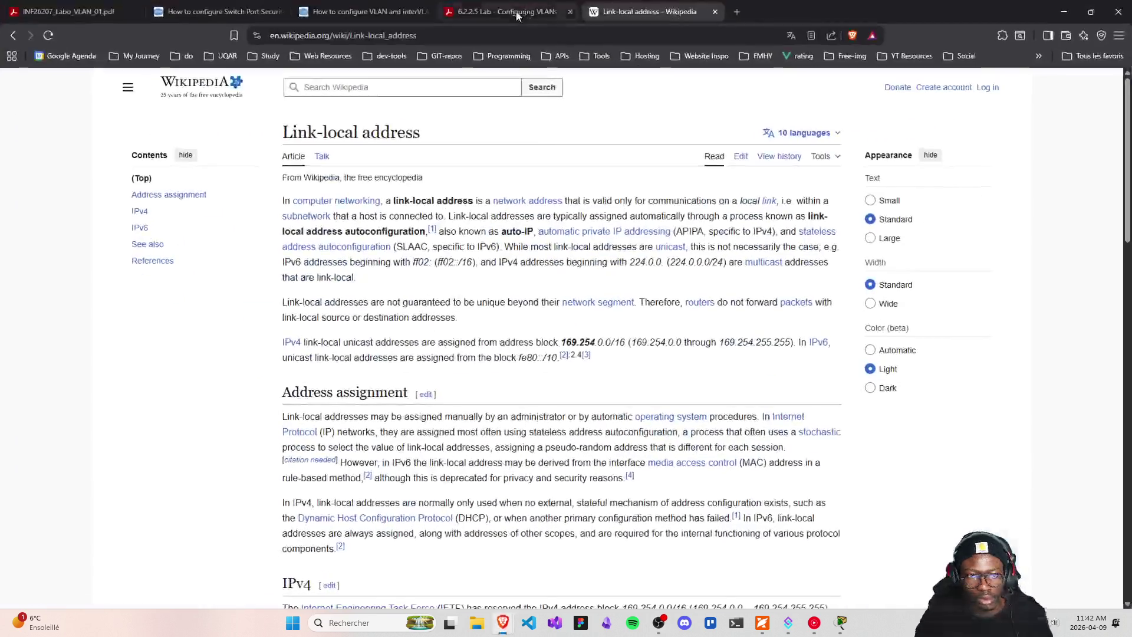
- Search Brave for 'VLAN', then minimize the browser to get back to the lab PDF
key("ctrl+l")
type("VLAN")
key("Return")
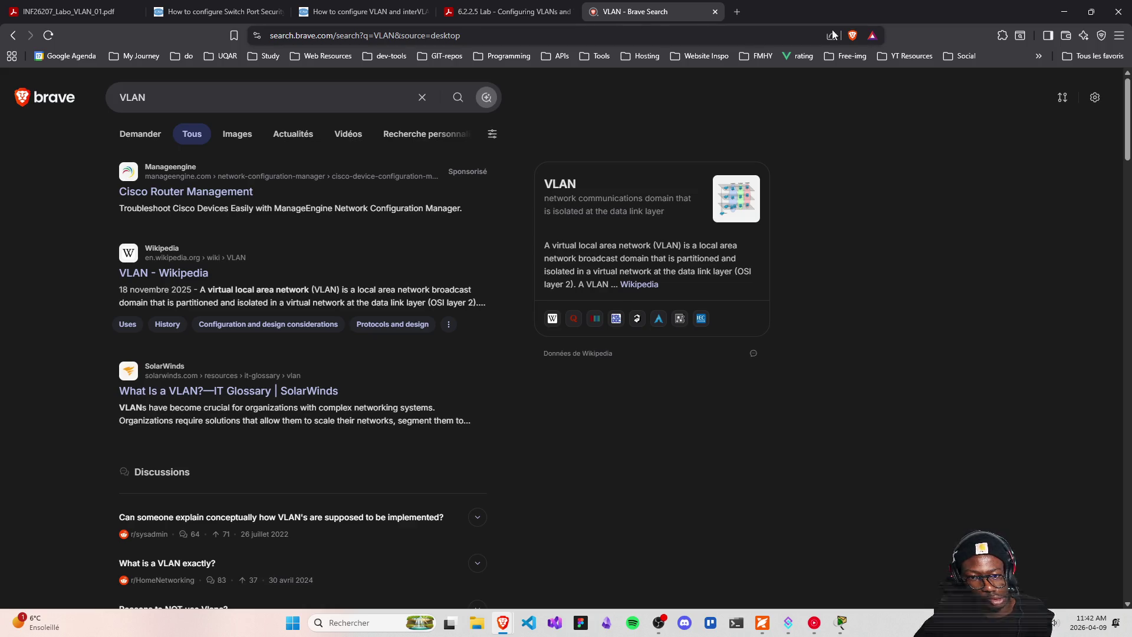
left_click(1064, 11)
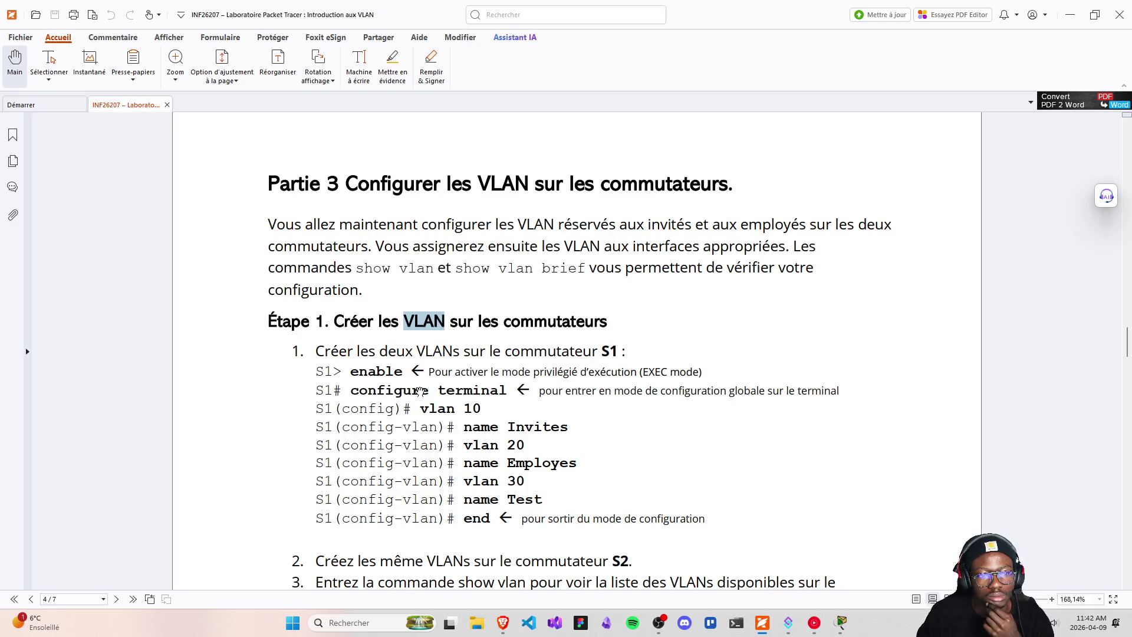
- Review the PDF's Étape 1 VLAN commands through step 4, then bring Packet Tracer forward
scroll(421, 389, "down", 1)
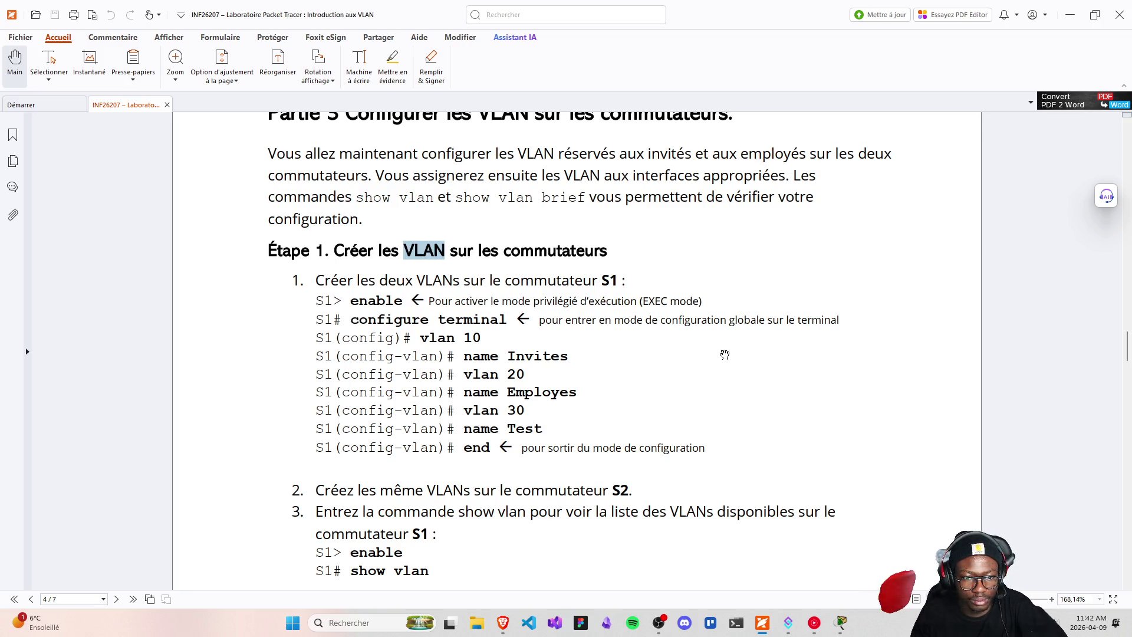
scroll(725, 354, "down", 3)
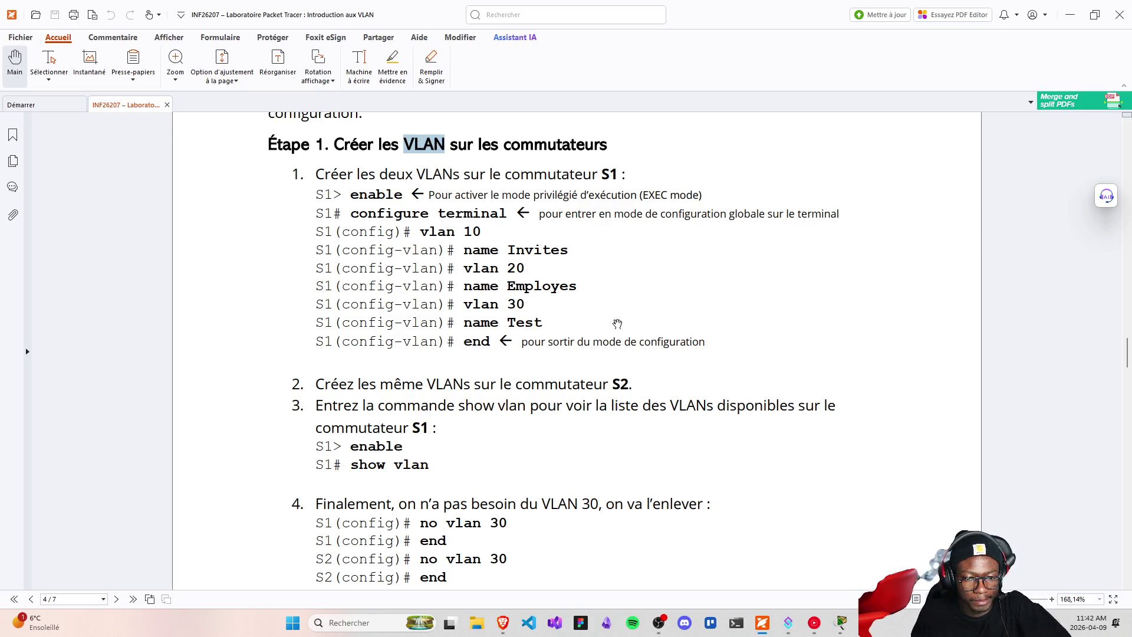
scroll(617, 324, "down", 3)
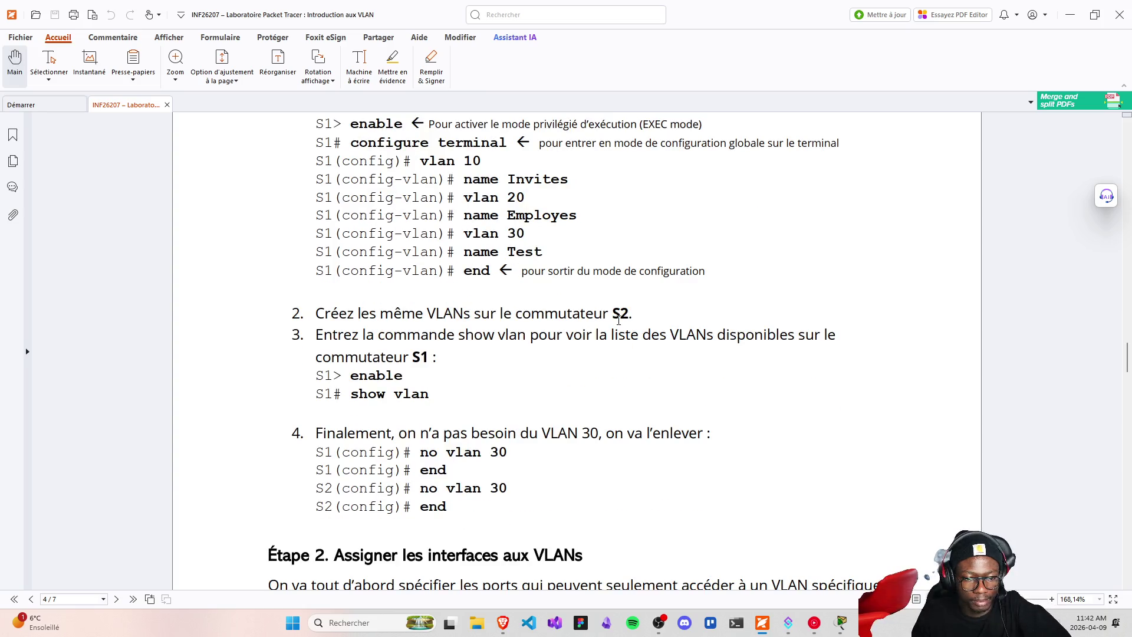
scroll(619, 318, "up", 1)
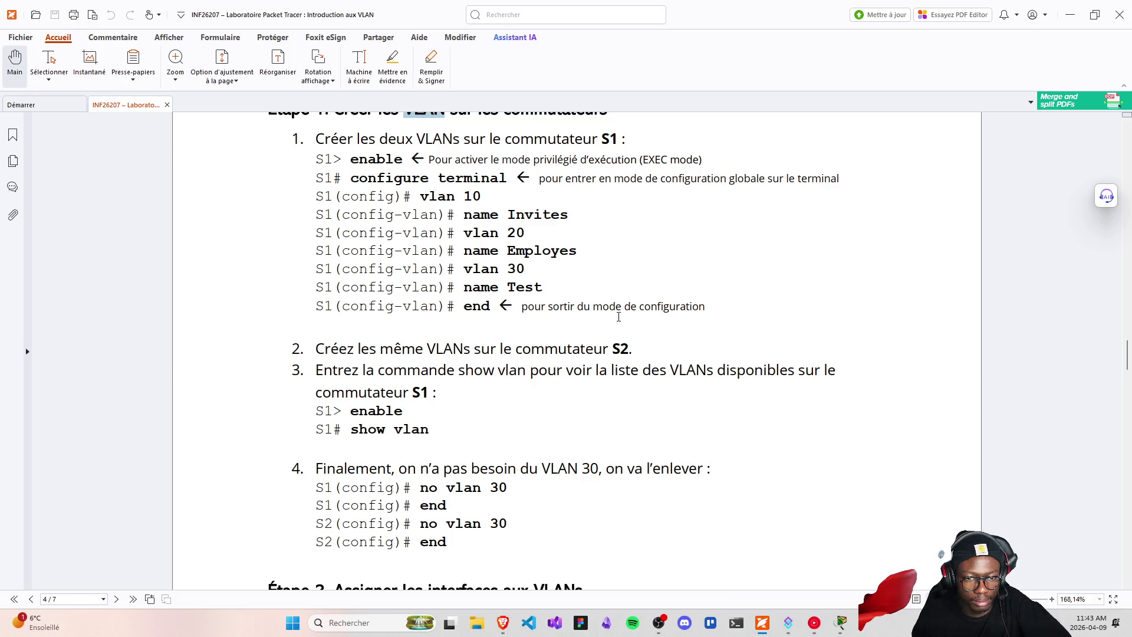
scroll(617, 334, "down", 3)
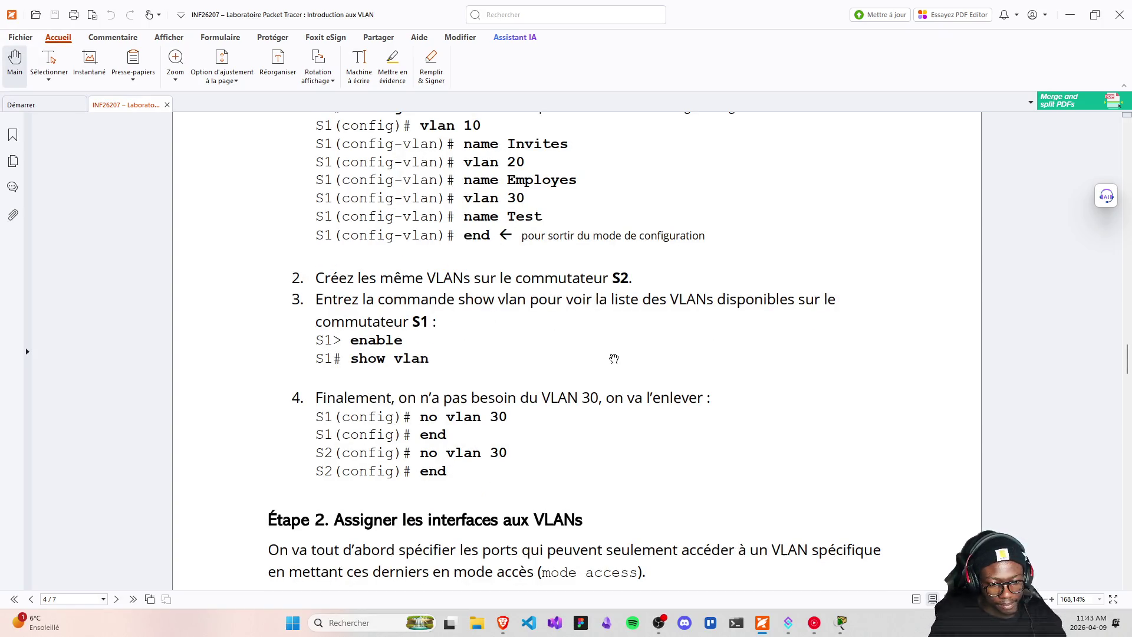
scroll(615, 357, "down", 2)
scroll(618, 353, "up", 6)
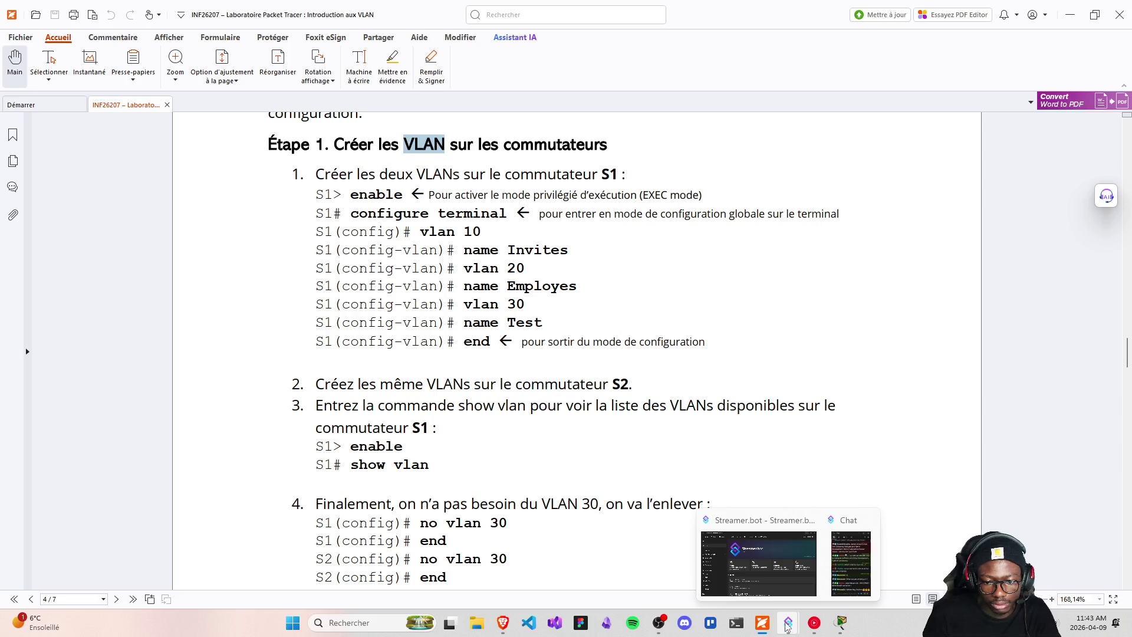
left_click(847, 604)
mouse_move(357, 6)
left_mouse_down()
mouse_move(530, 76)
mouse_move(531, 91)
left_mouse_up()
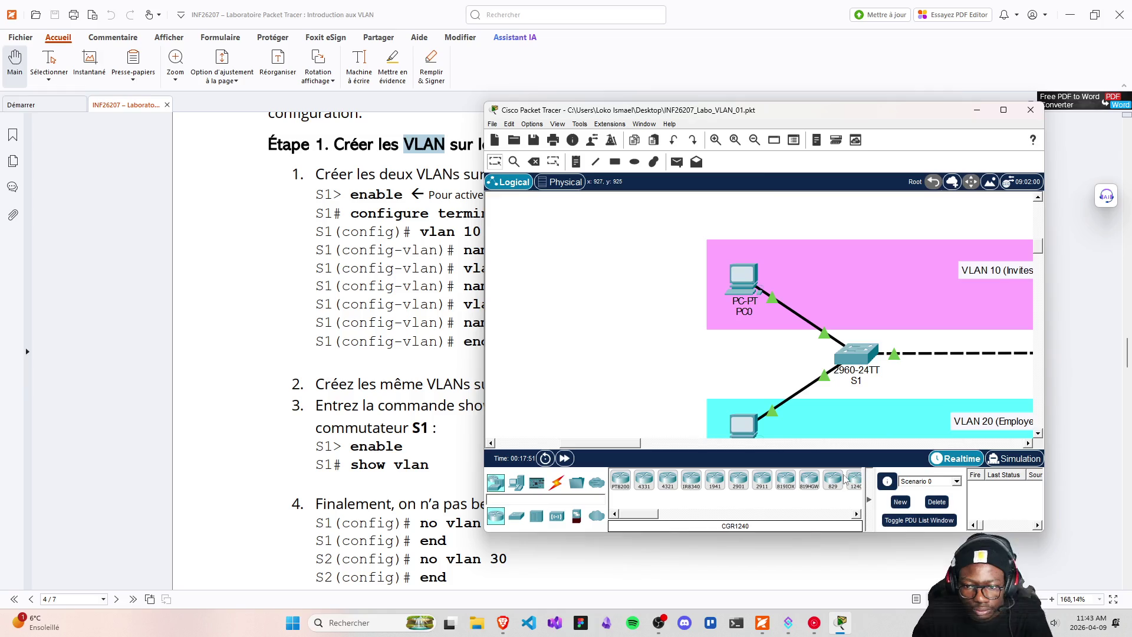
- Place the restored Packet Tracer window on the right, beside the PDF's VLAN commands
mouse_move(623, 443)
left_mouse_down()
mouse_move(672, 443)
mouse_move(658, 443)
left_mouse_up()
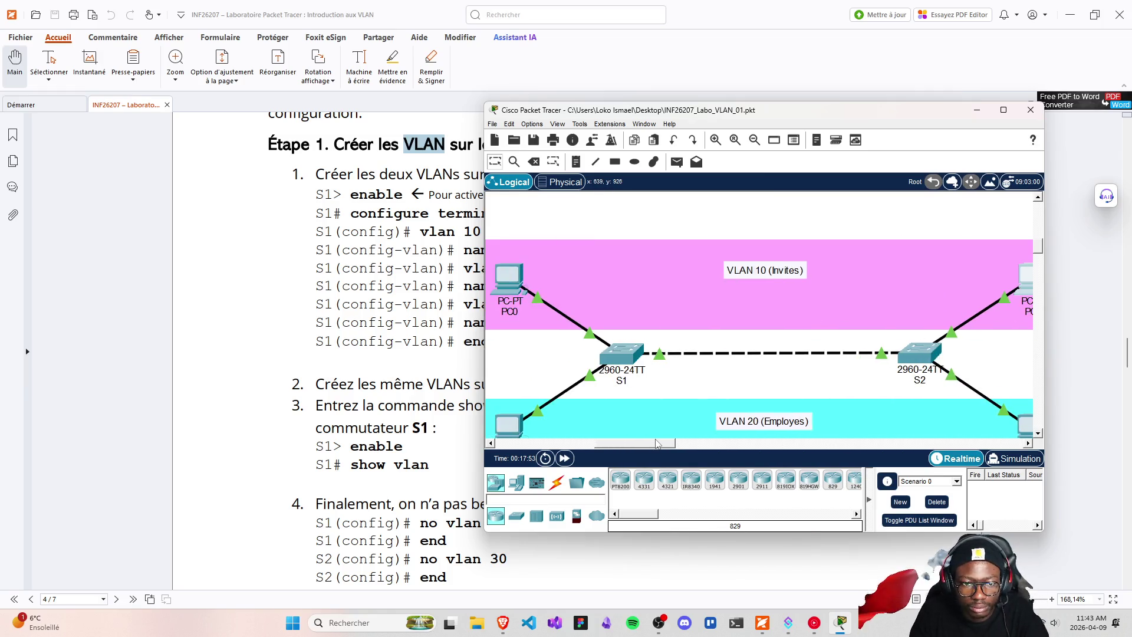
left_click_drag(578, 113, 668, 83)
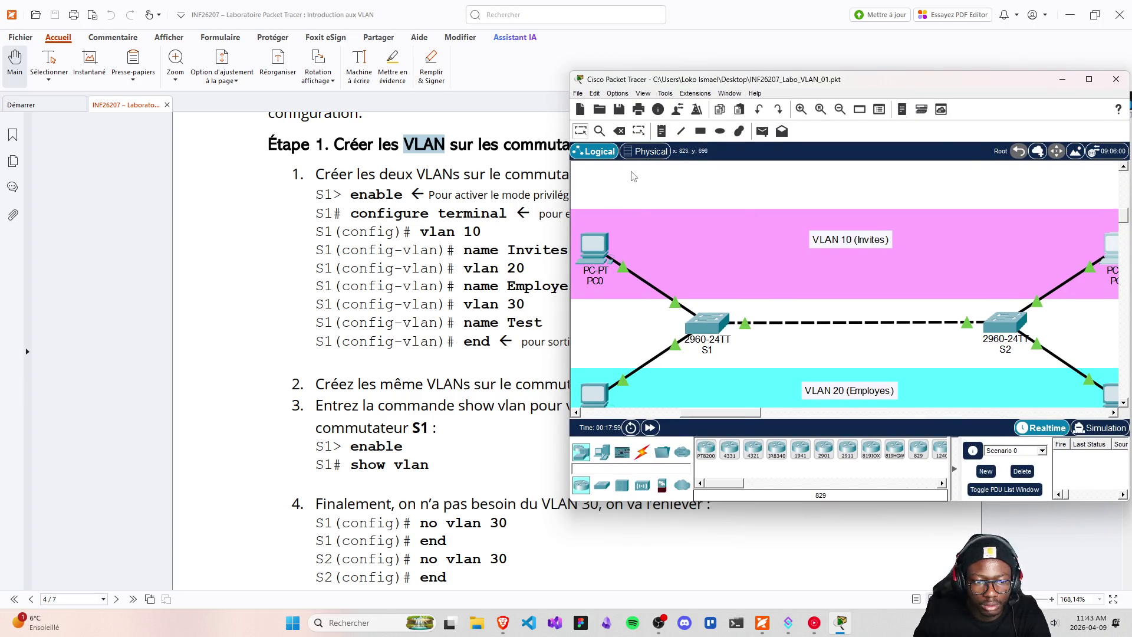
mouse_move(649, 84)
left_mouse_down()
mouse_move(673, 143)
mouse_move(672, 205)
mouse_move(581, 426)
mouse_move(560, 130)
left_mouse_up()
scroll(612, 400, "down", 1)
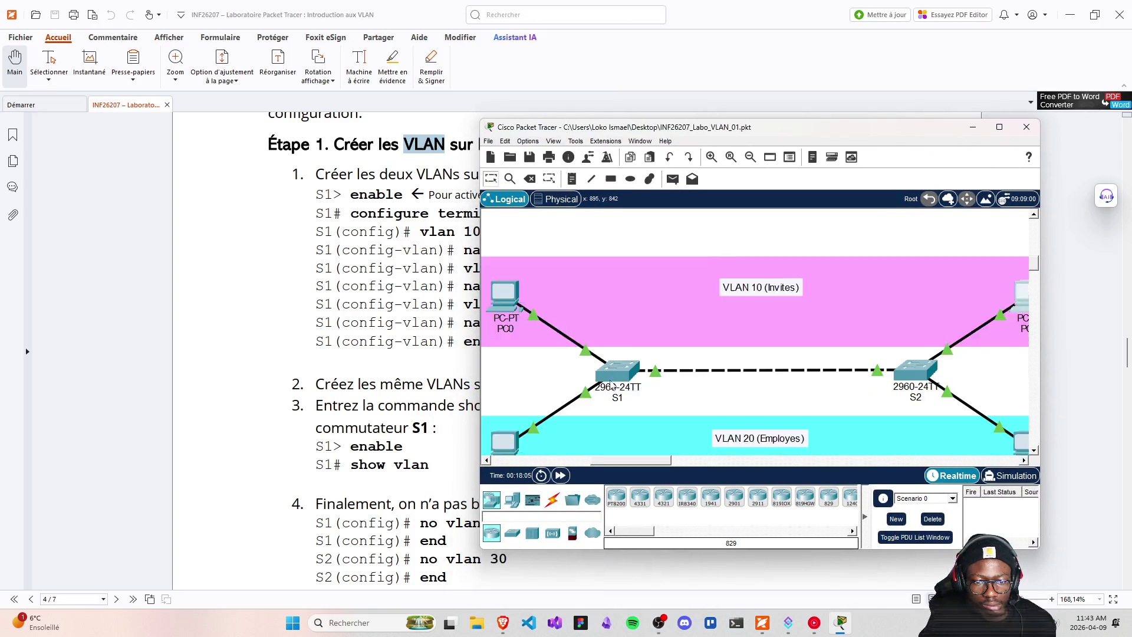
left_click_drag(571, 132, 695, 133)
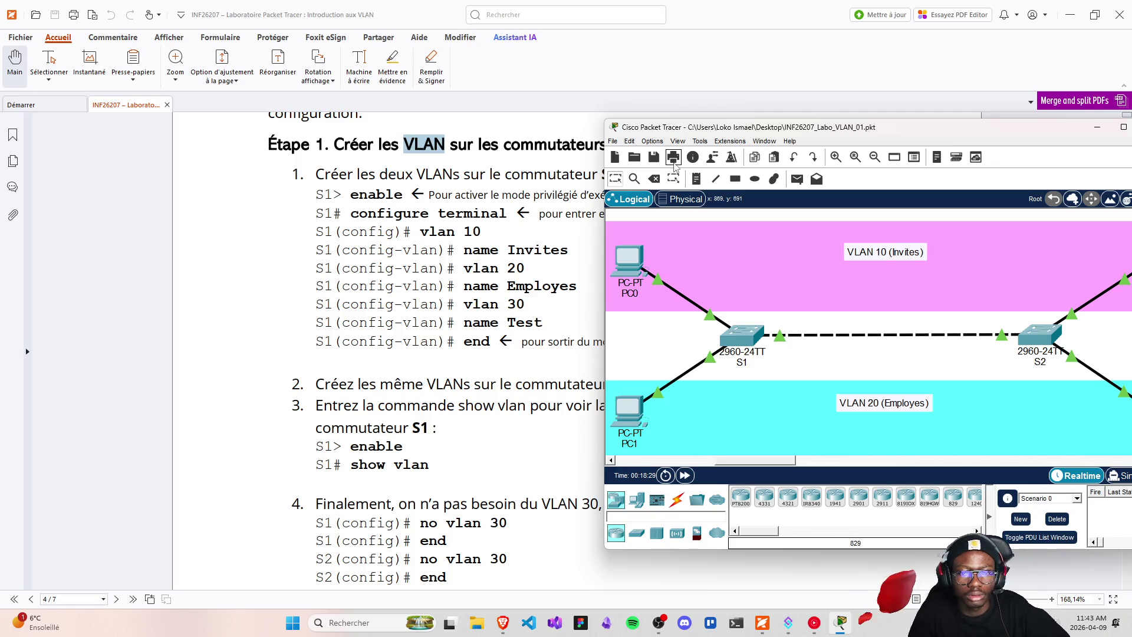
- Open switch S1's CLI in a window placed beside the topology
left_click(741, 336)
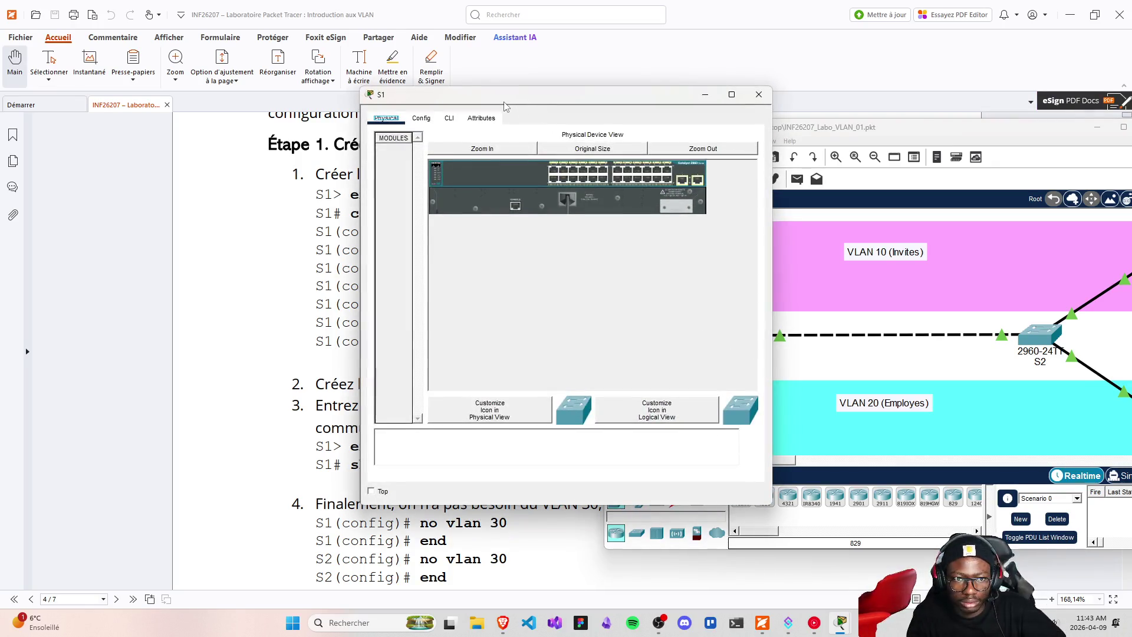
left_click_drag(504, 106, 869, 147)
left_click(813, 159)
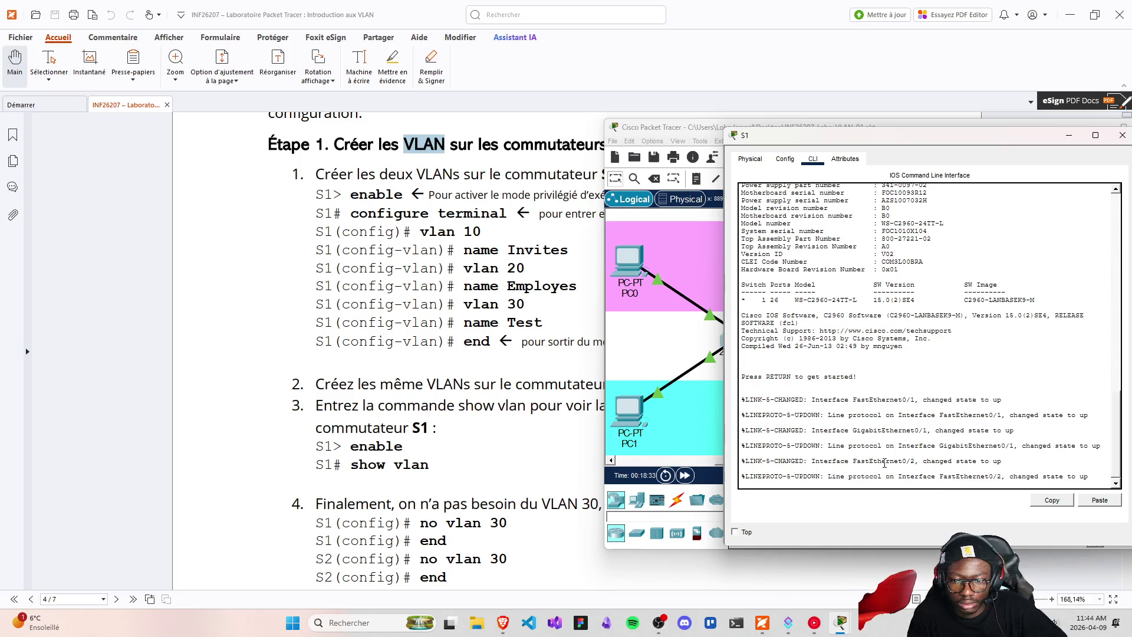
key("Return")
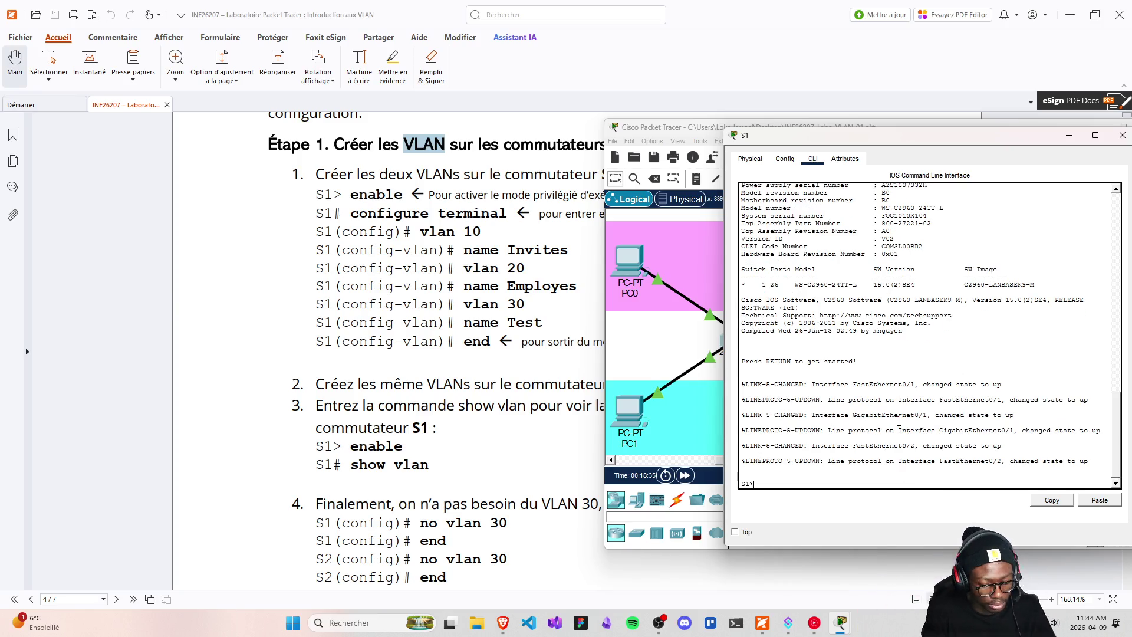
- Take S1 into privileged mode with enable, then global configuration with configure terminal
type("enable")
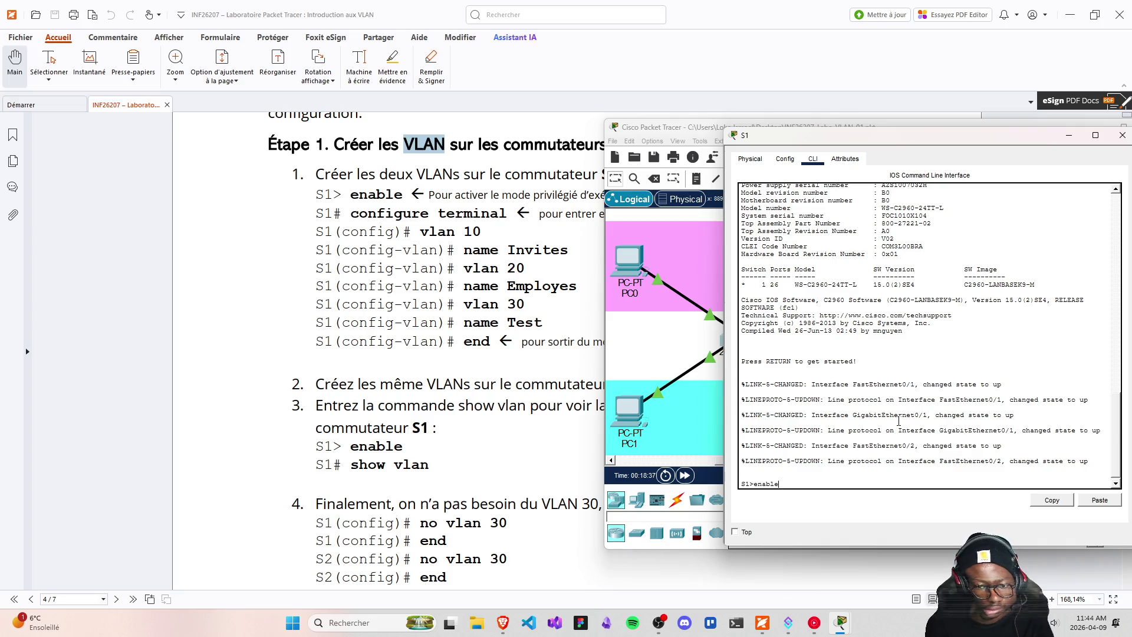
key("Return")
type("config")
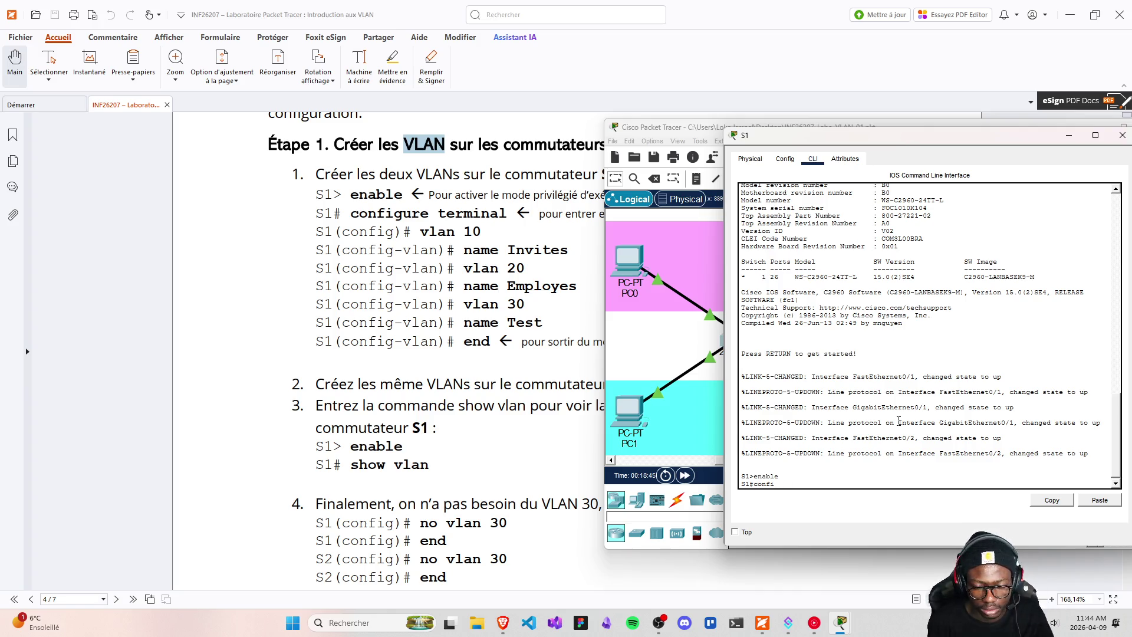
type("ure terminal")
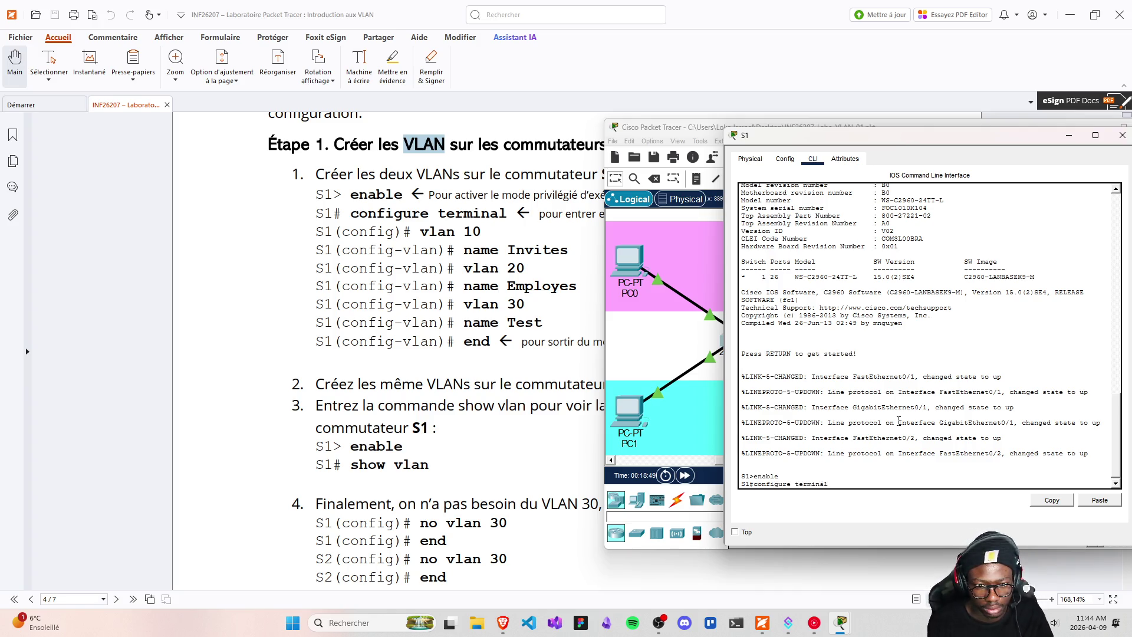
key("Return")
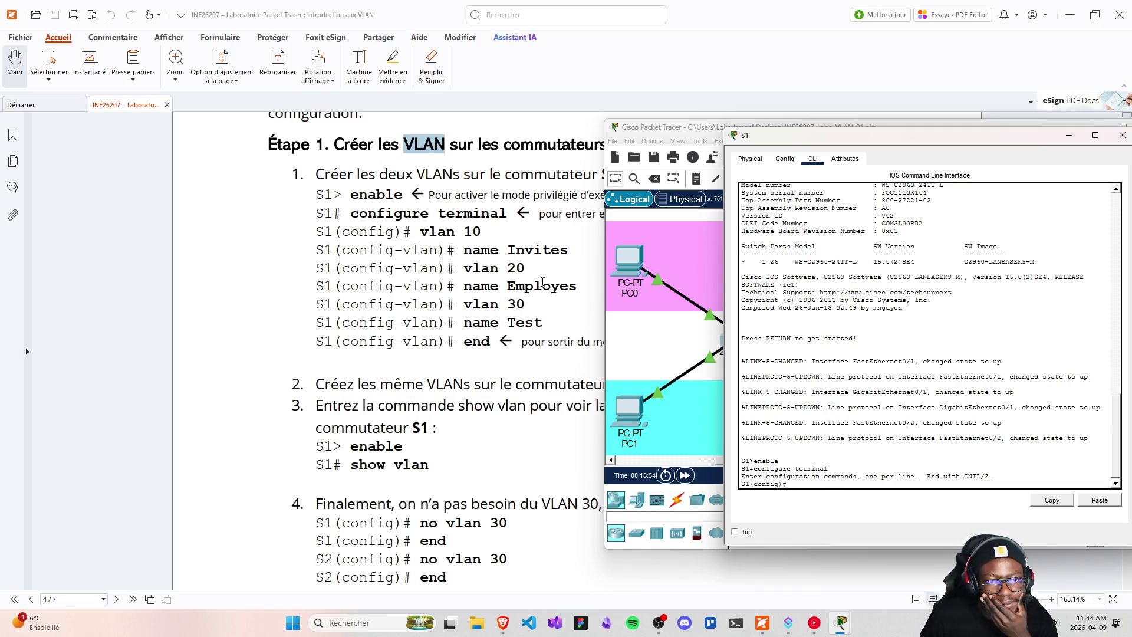
scroll(536, 283, "up", 2)
- Create VLAN 10 on S1 and name it Invites
scroll(534, 287, "up", 3)
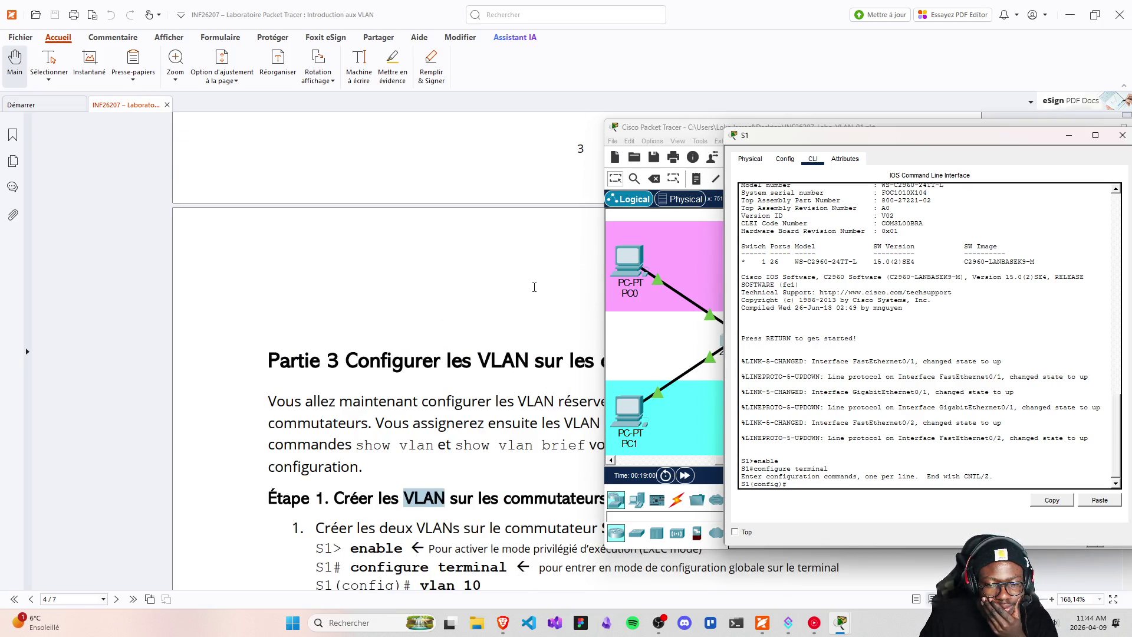
scroll(534, 287, "down", 5)
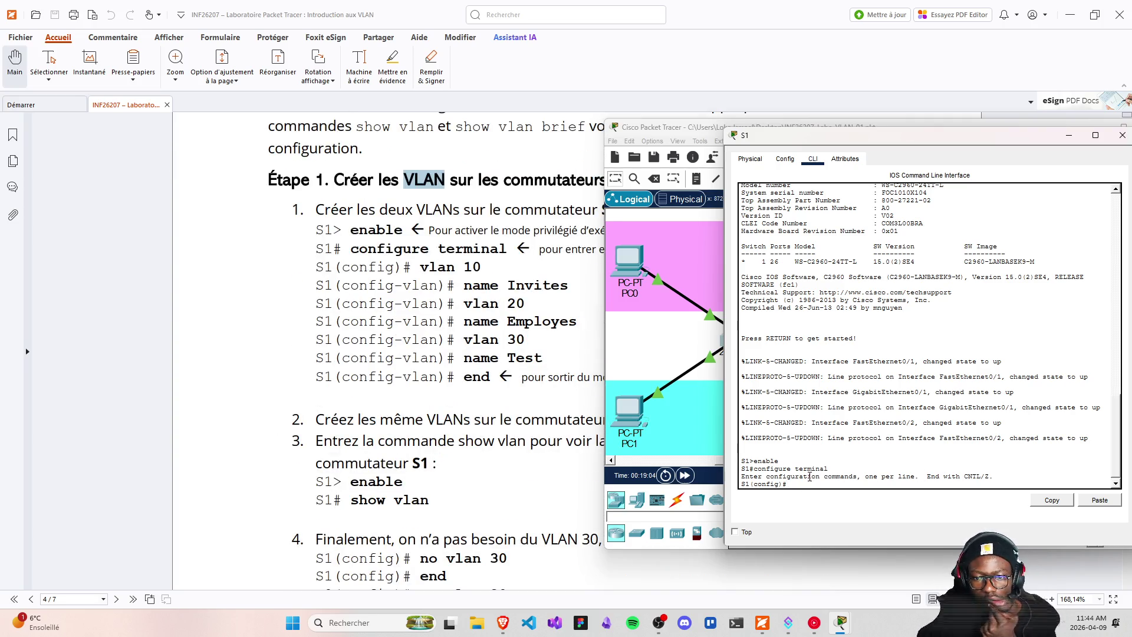
type("vla")
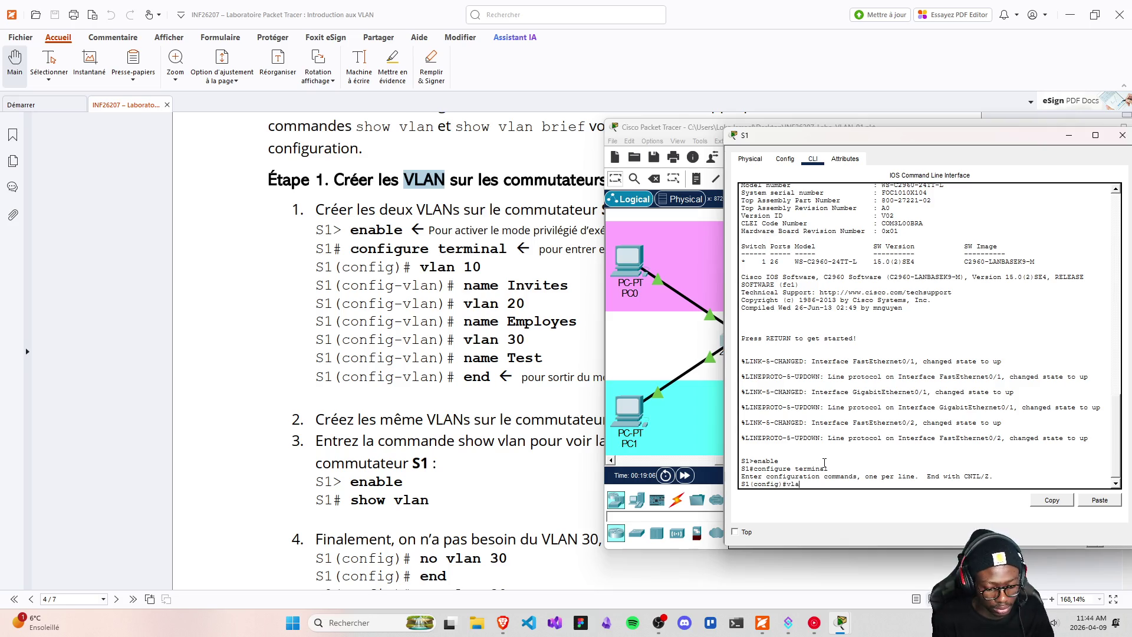
type("n 10")
key("Return")
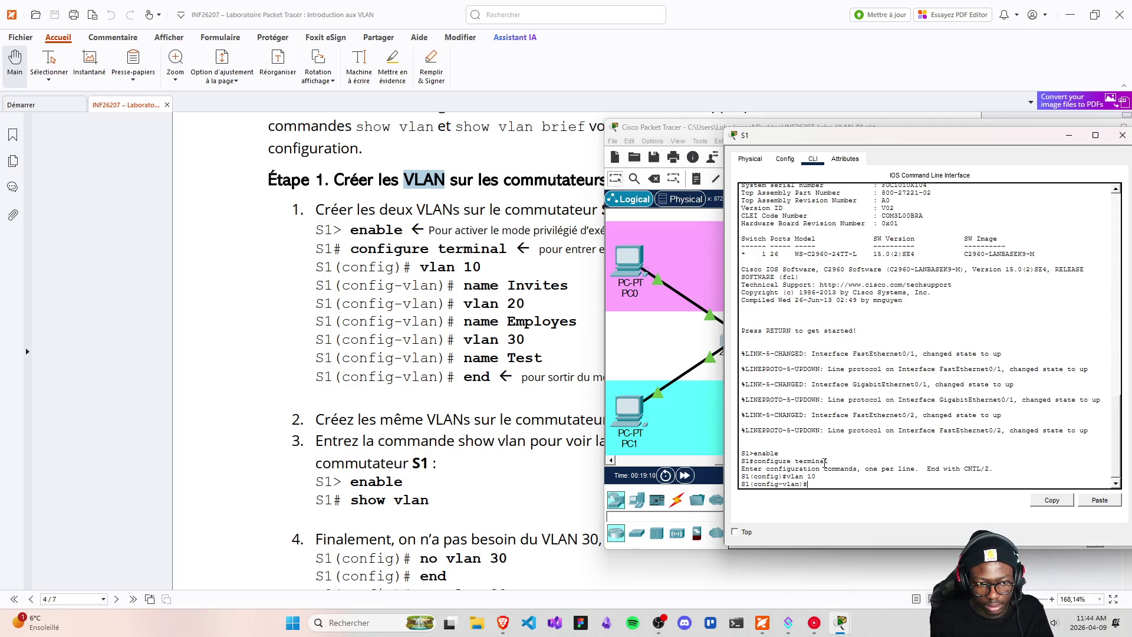
type("name")
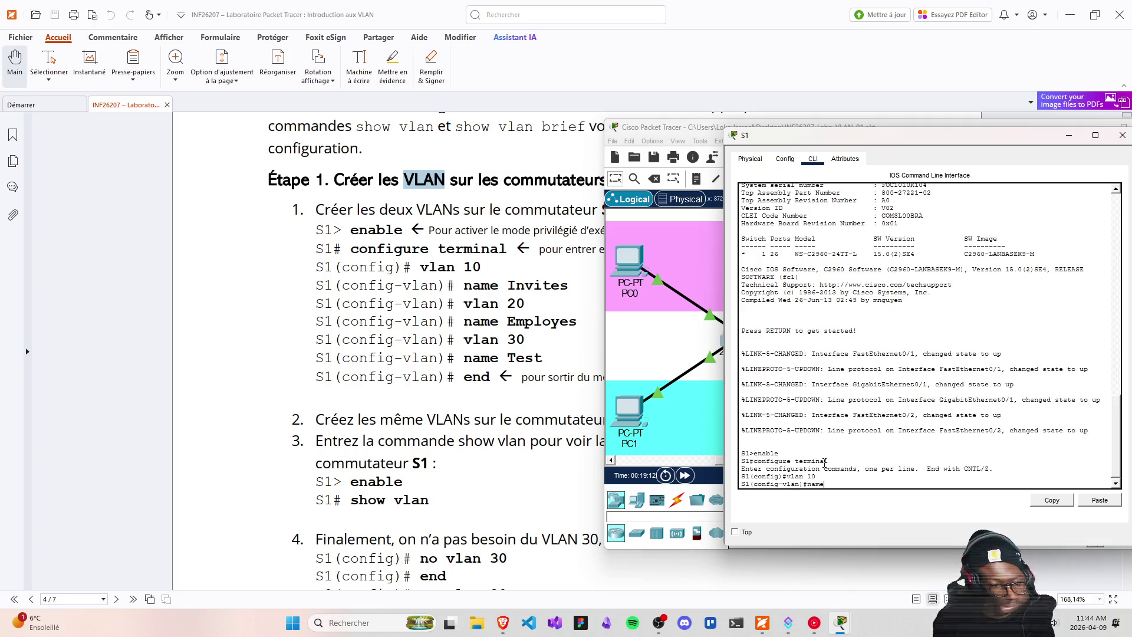
type(" Invites")
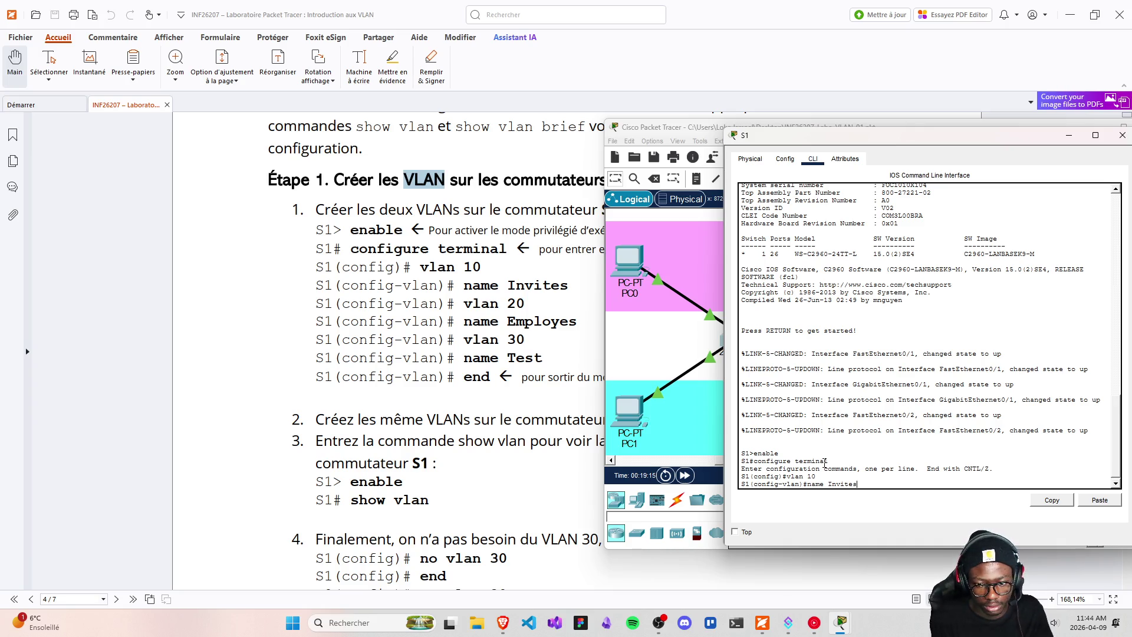
key("Return")
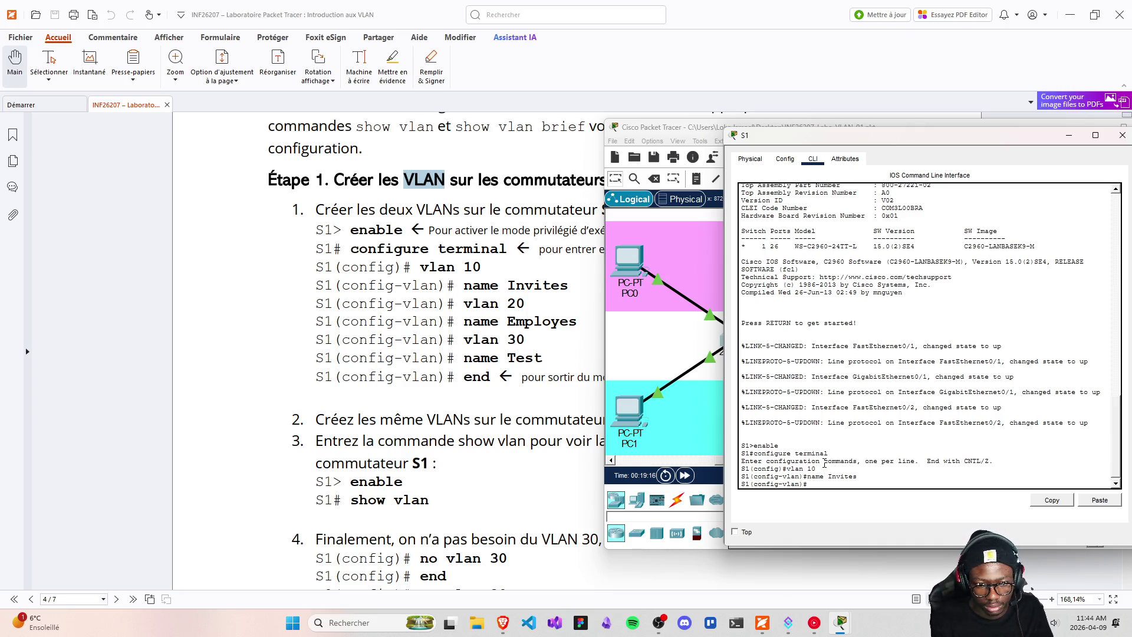
- Create VLAN 20 on S1 and name it Employes
type("vlan ")
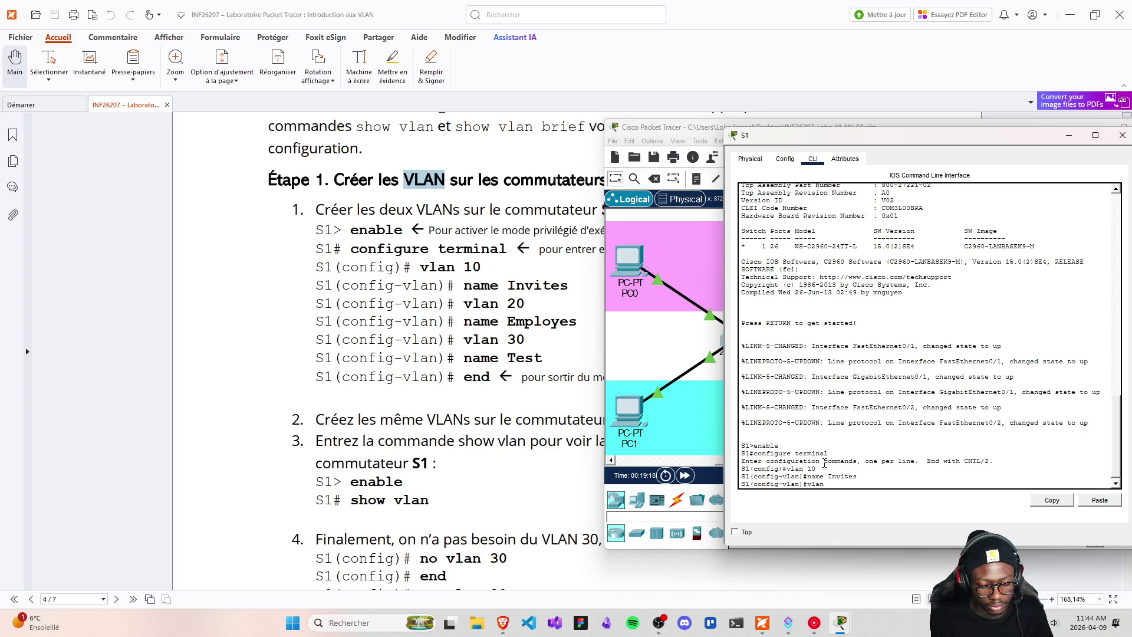
type("20")
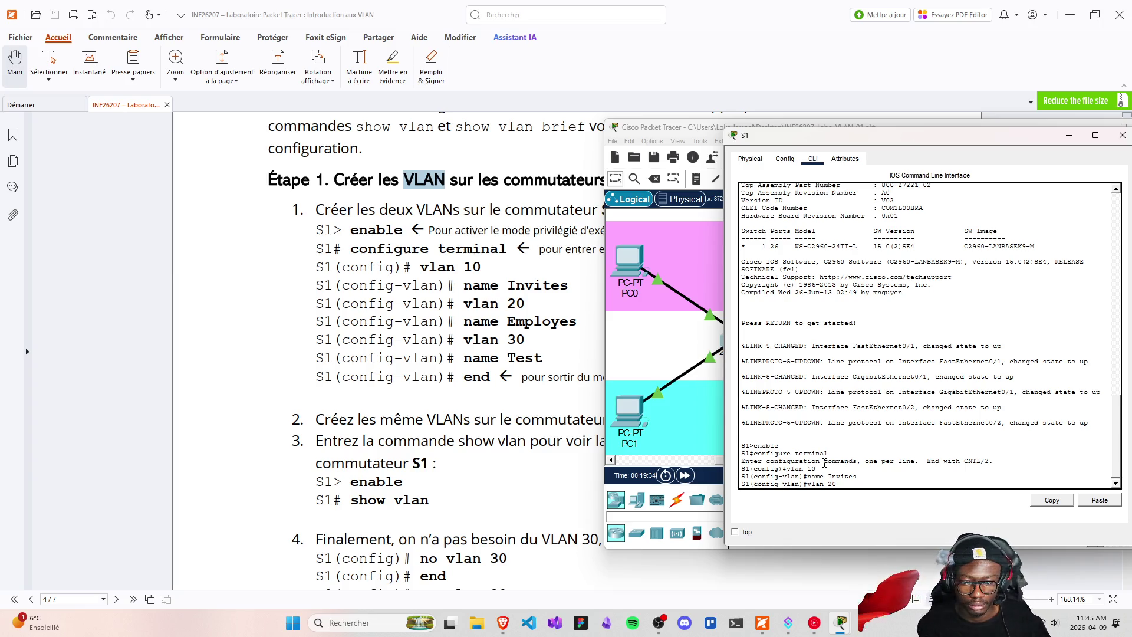
key("Return")
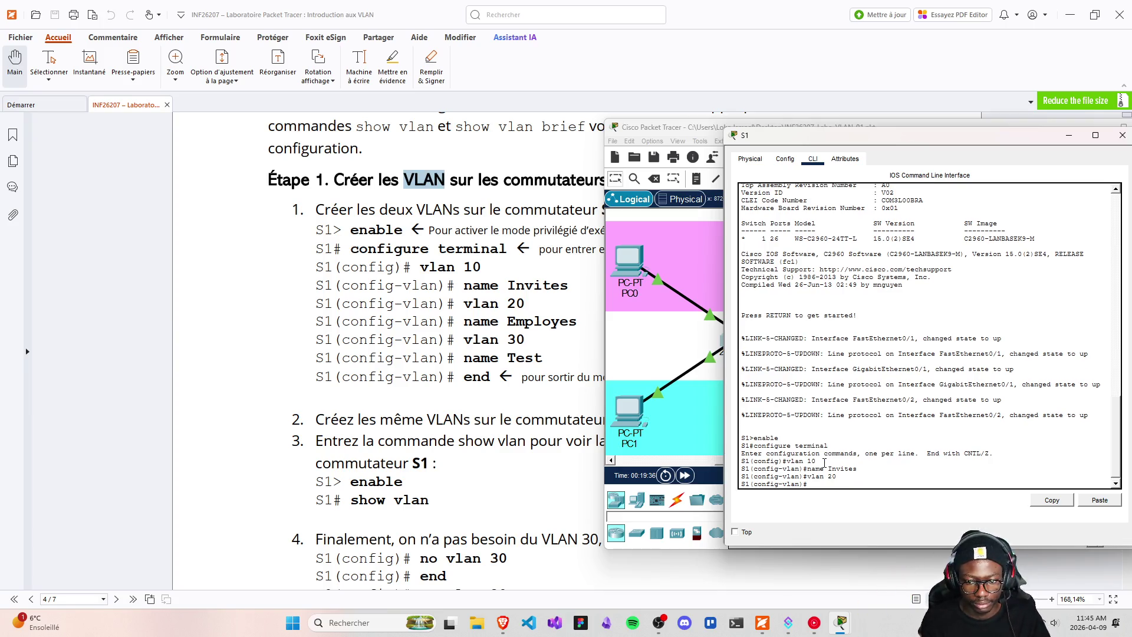
type("nam")
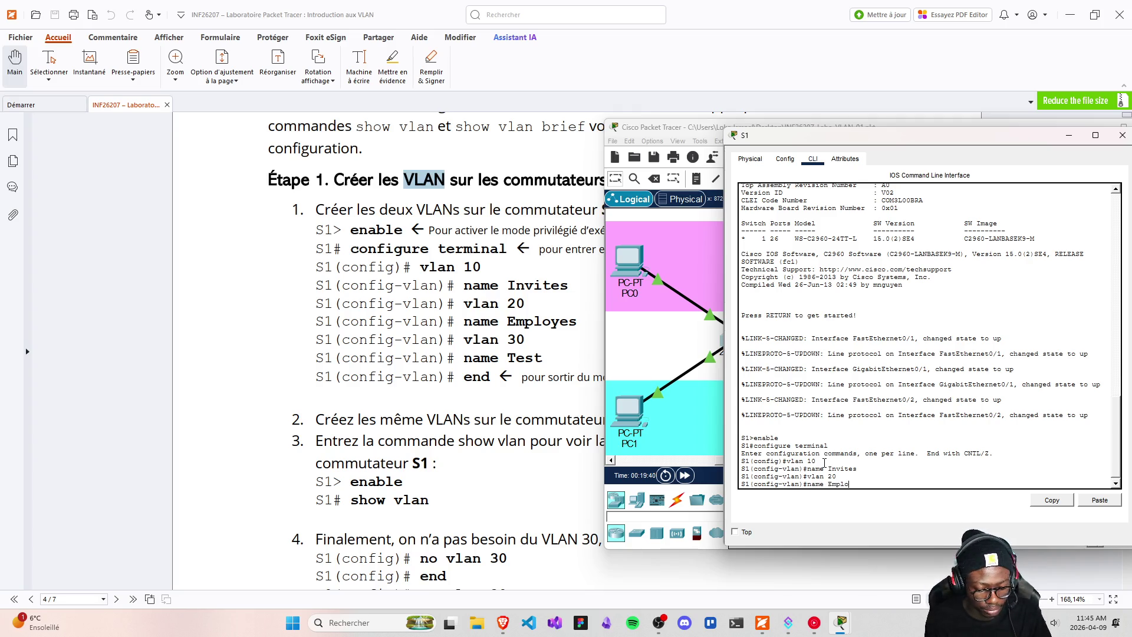
type("ee")
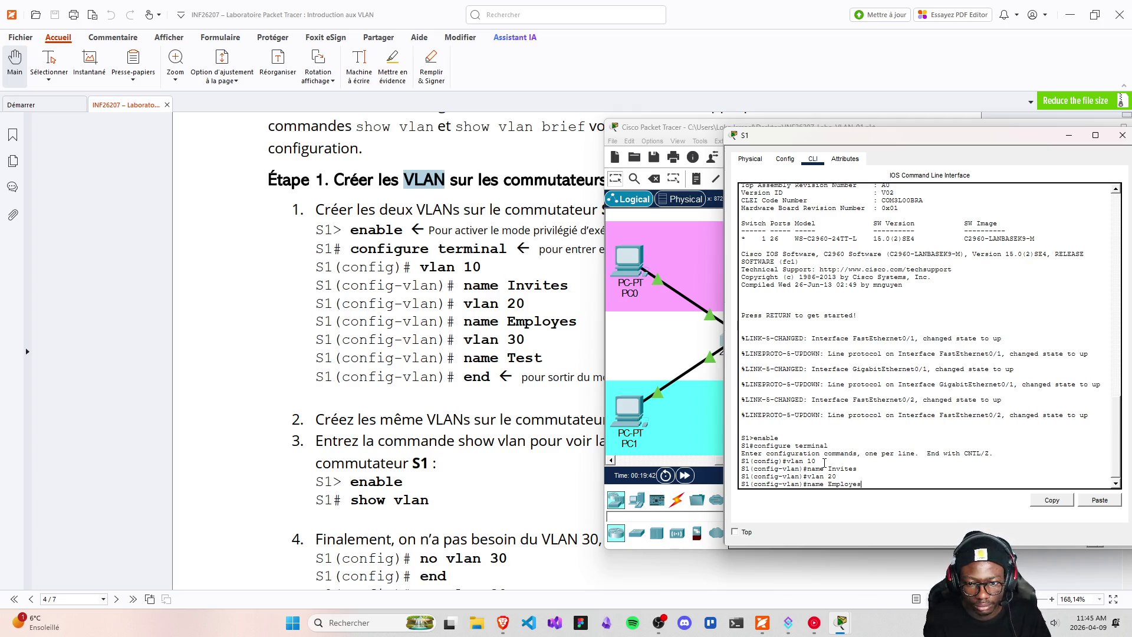
key("Return")
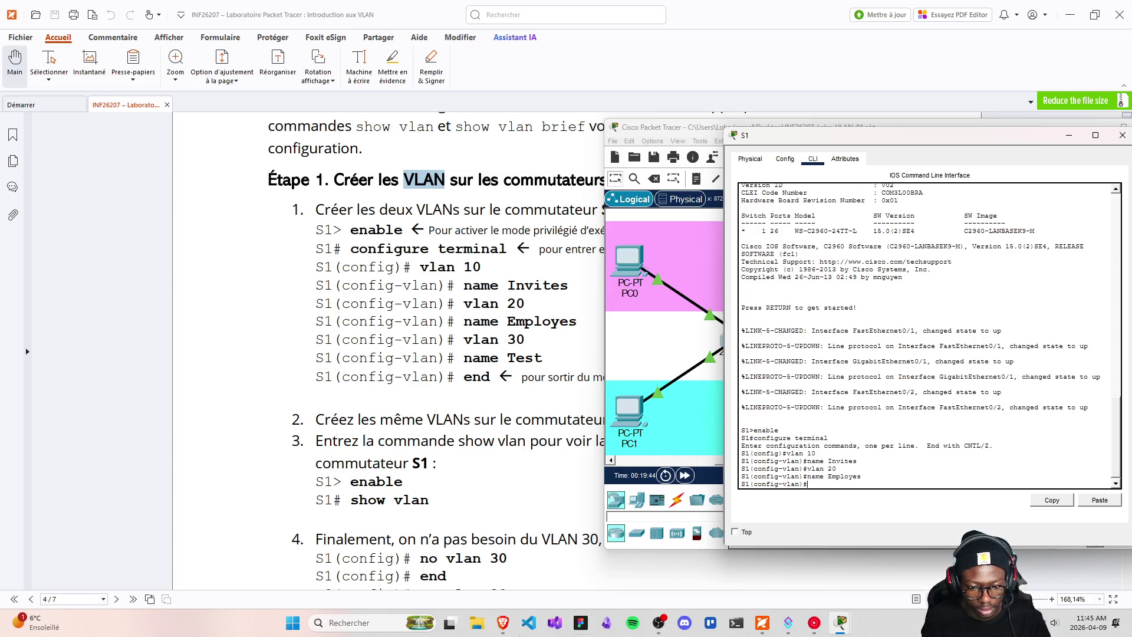
- Bring Brave forward and browse the Switch Port Security article
mouse_move(502, 623)
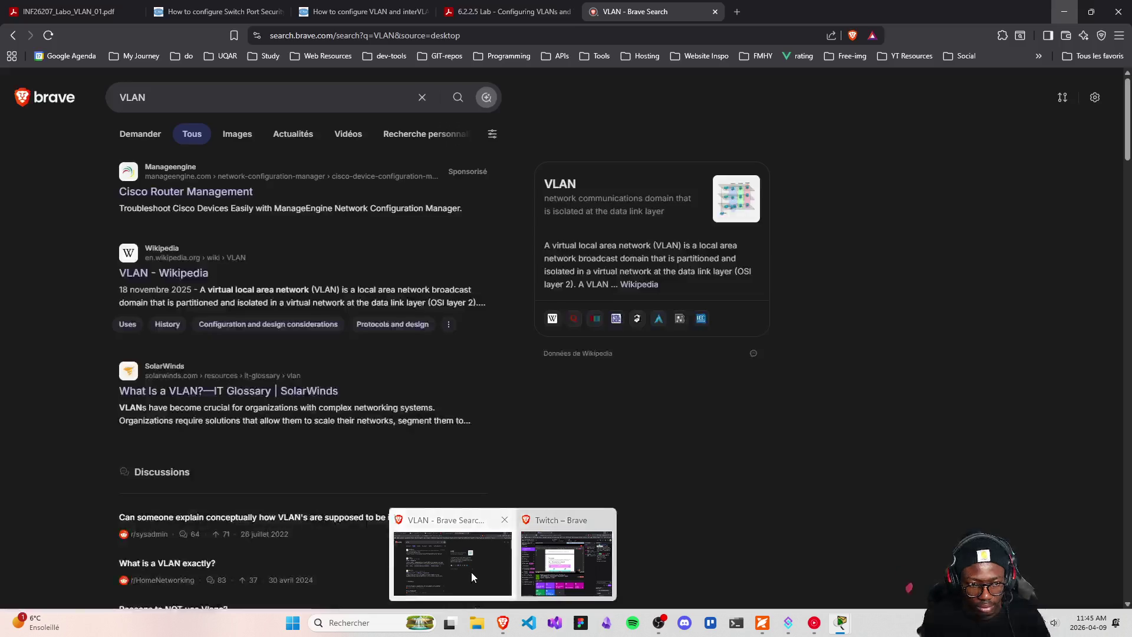
left_click(472, 577)
left_click(218, 12)
scroll(389, 411, "down", 5)
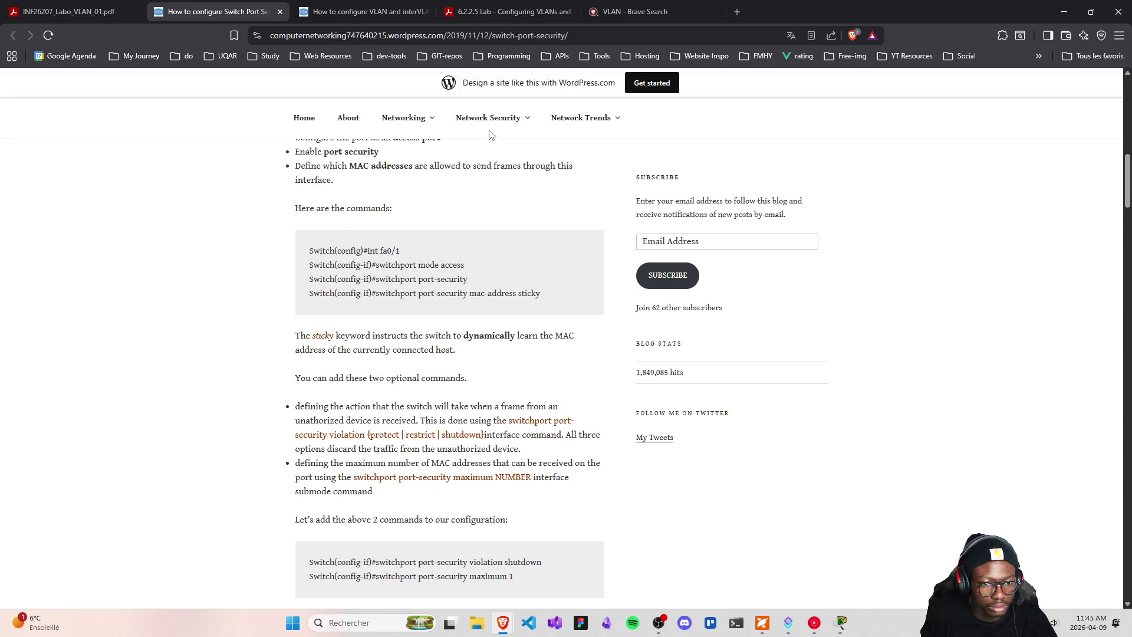
scroll(392, 298, "up", 7)
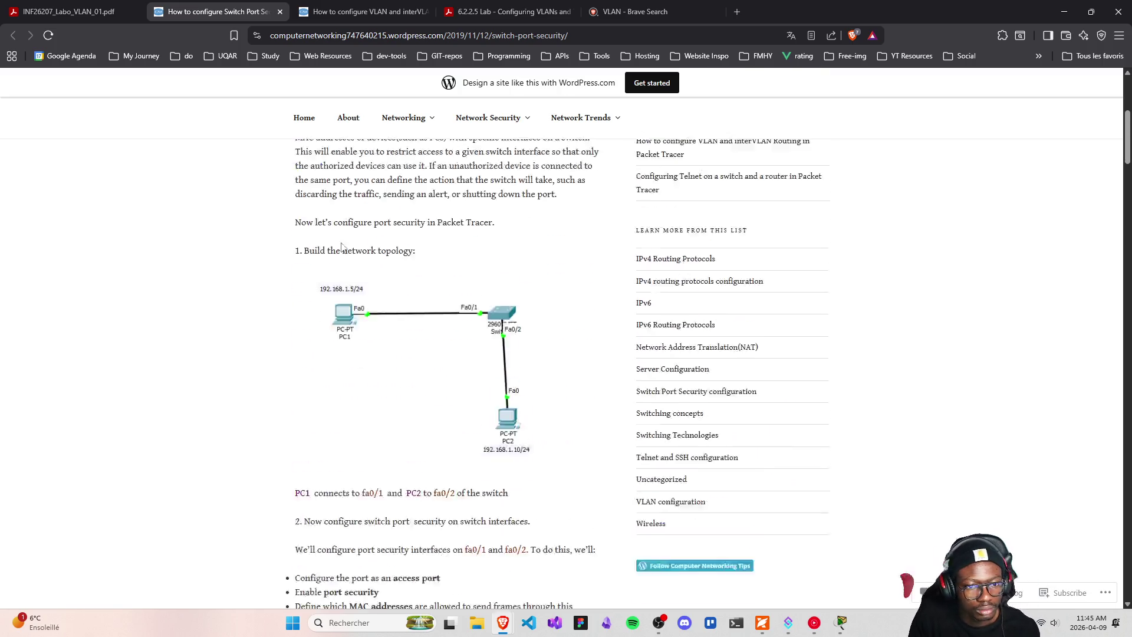
scroll(341, 246, "up", 3)
- Scroll the VLAN and interVLAN Routing tutorial past creating two VLANs to assigning ports
left_click(366, 9)
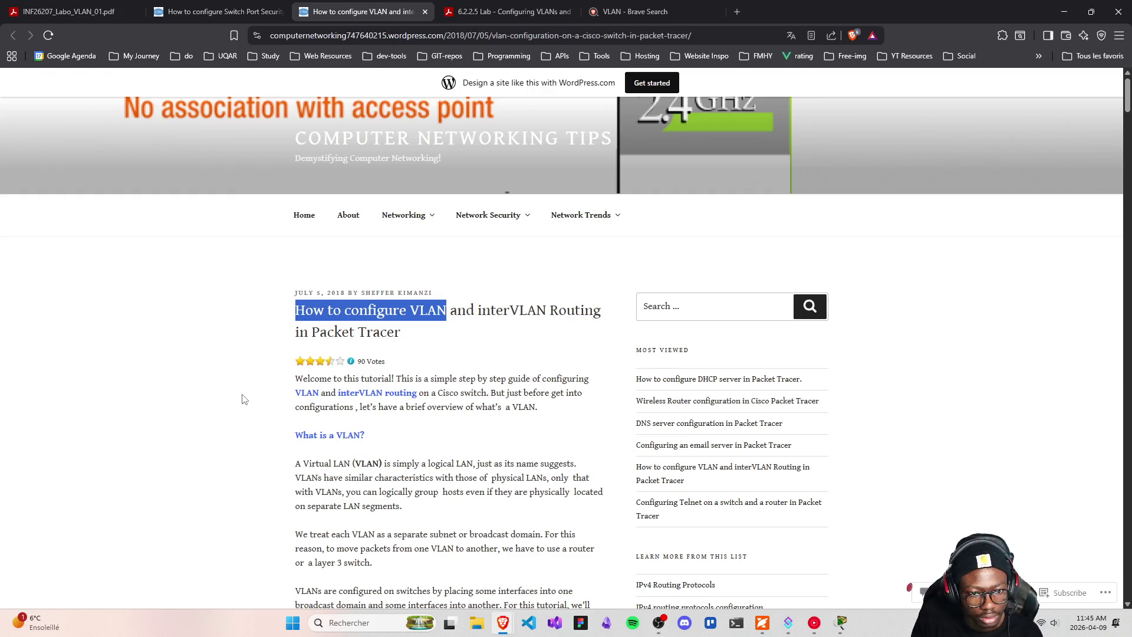
left_click(204, 355)
scroll(205, 355, "down", 1)
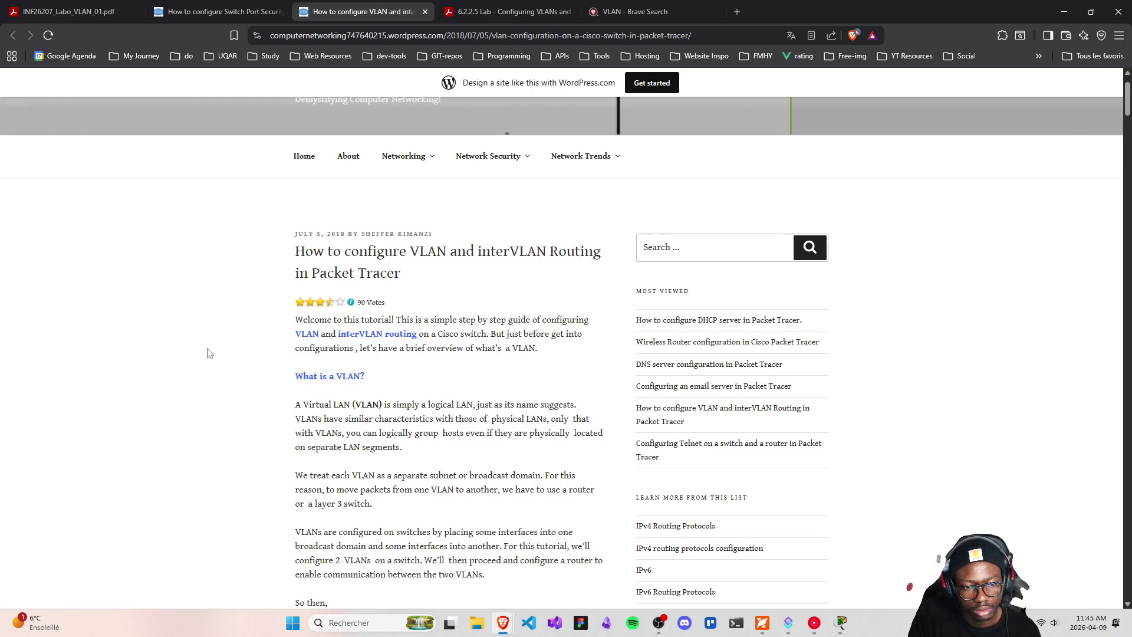
scroll(209, 350, "down", 5)
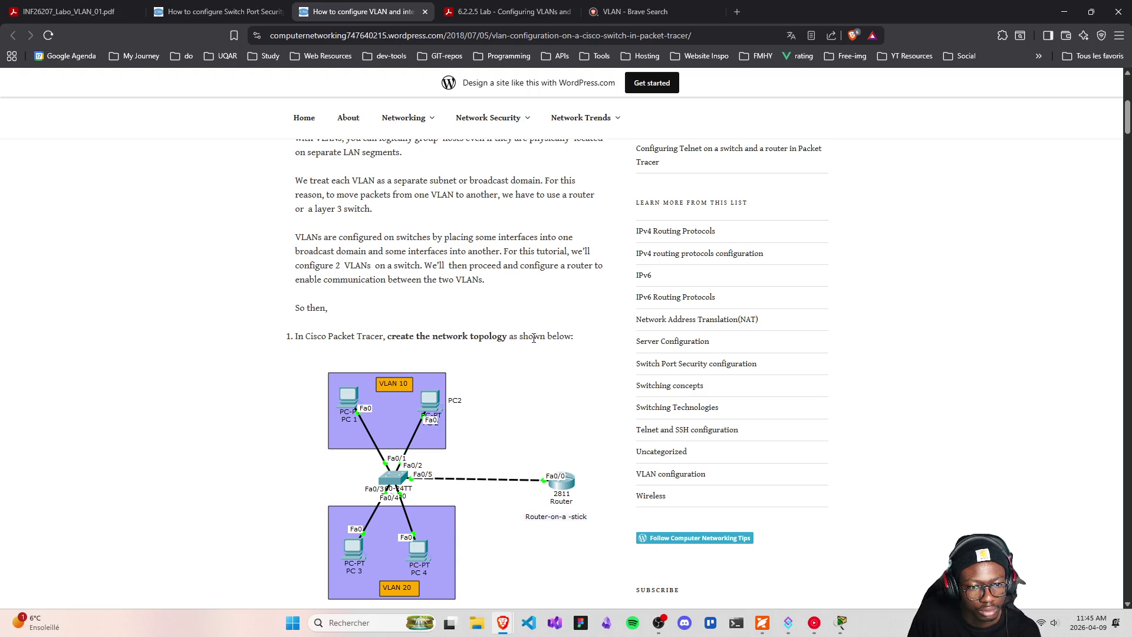
scroll(561, 360, "down", 2)
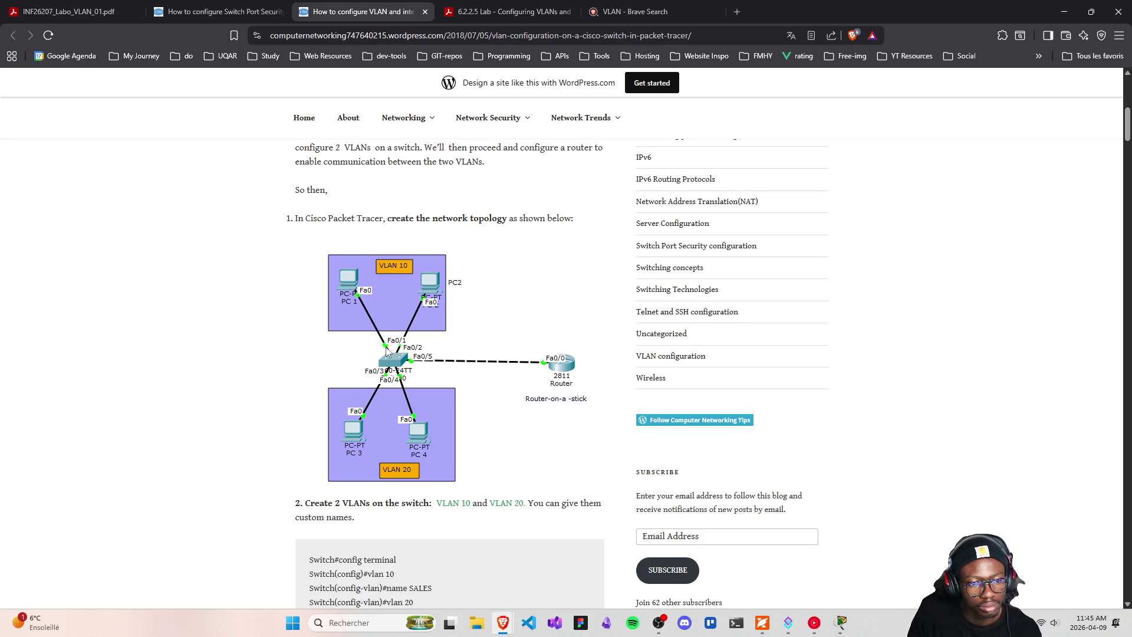
scroll(390, 359, "down", 1)
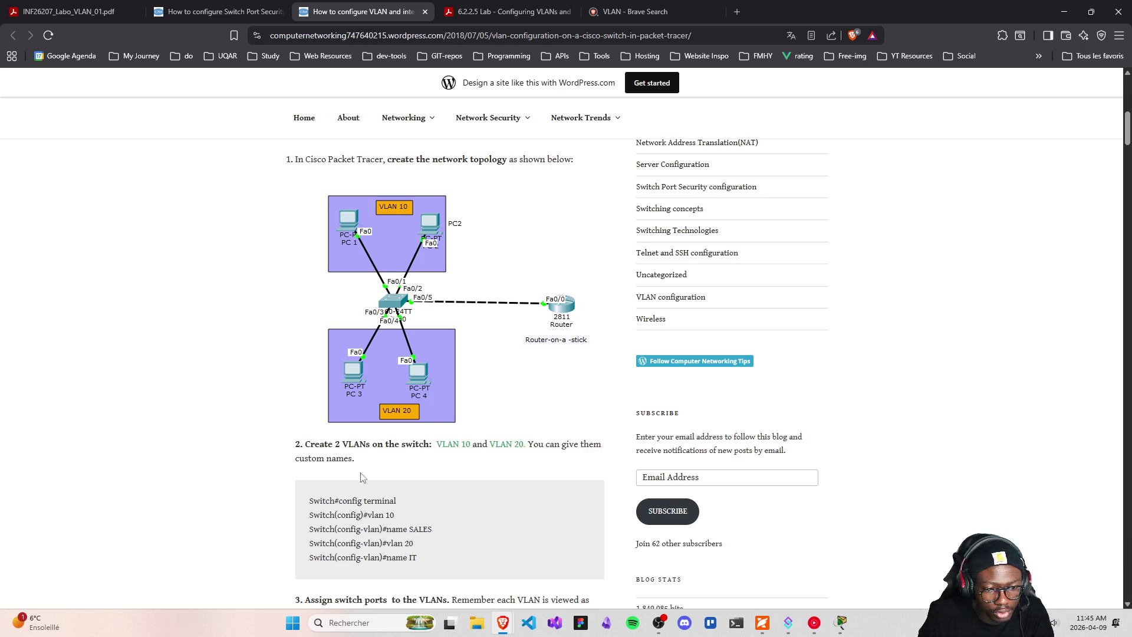
scroll(430, 517, "down", 2)
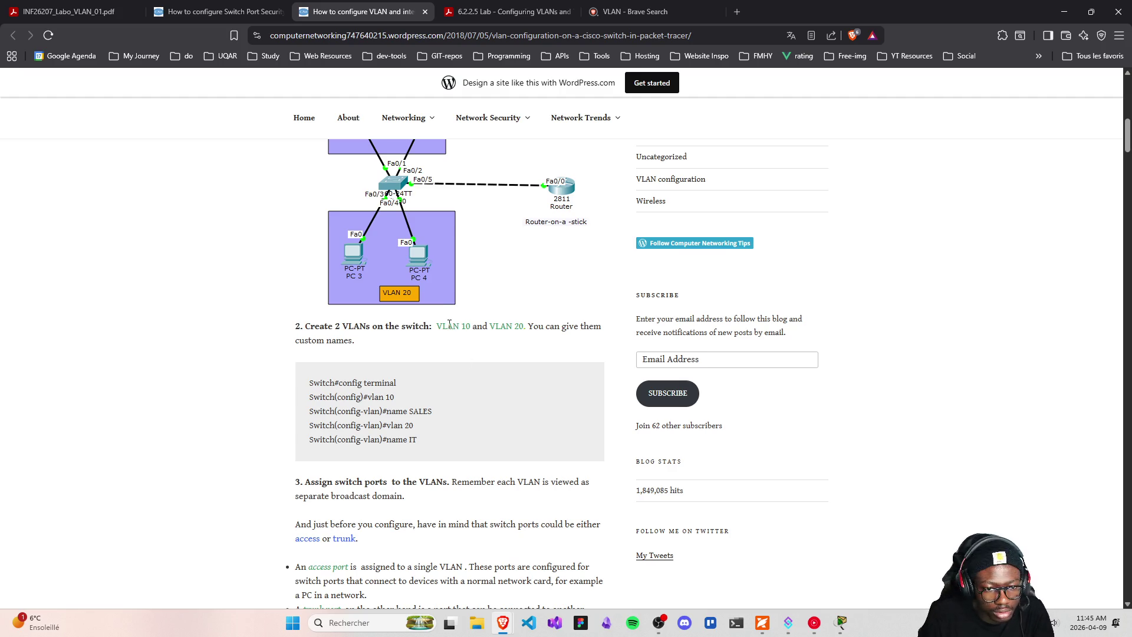
left_click_drag(459, 326, 472, 326)
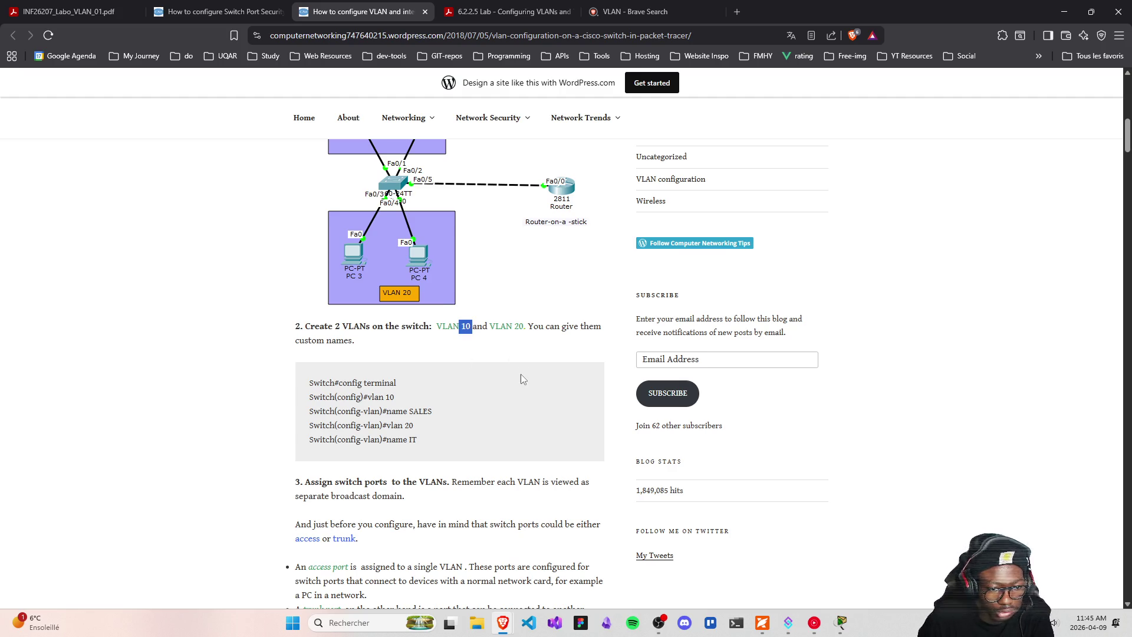
scroll(522, 367, "down", 1)
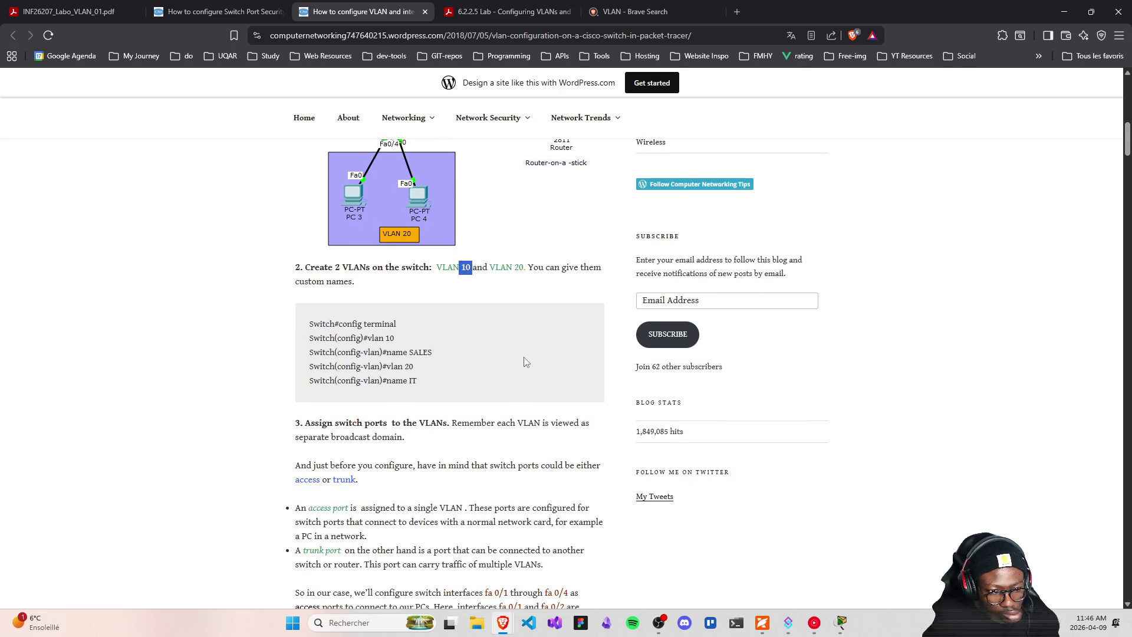
scroll(521, 363, "down", 1)
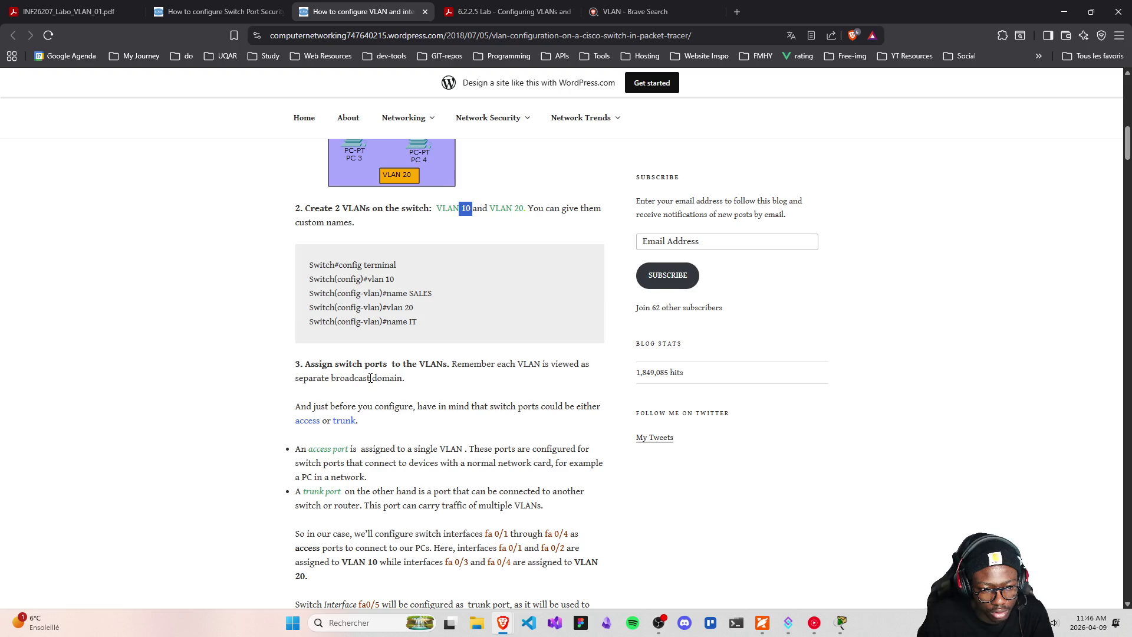
left_click_drag(371, 377, 404, 379)
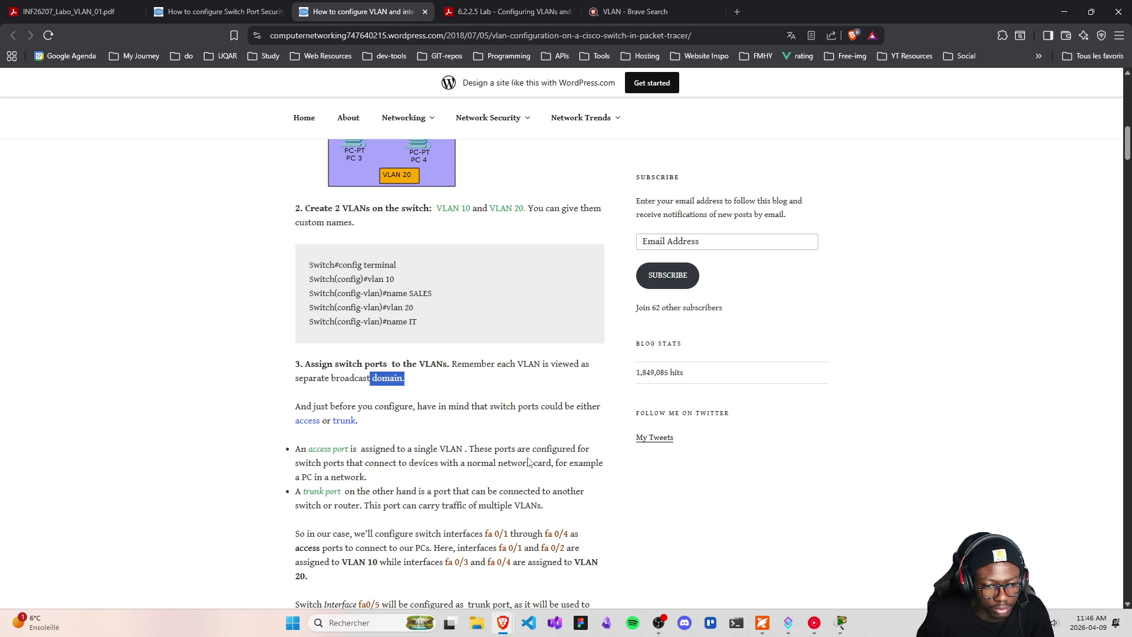
scroll(376, 463, "down", 2)
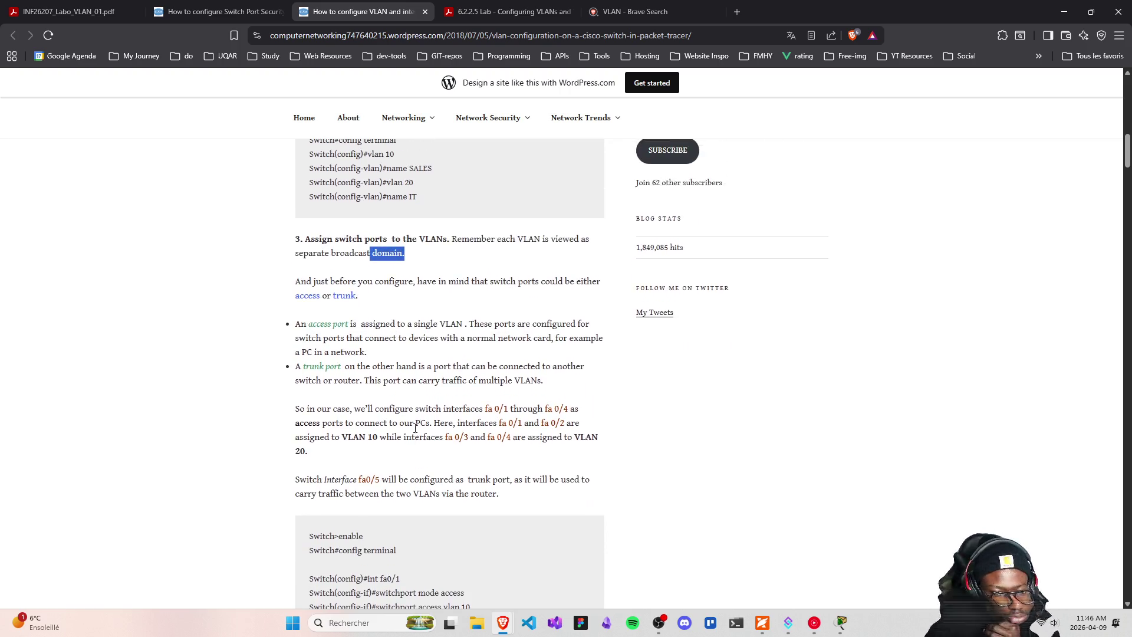
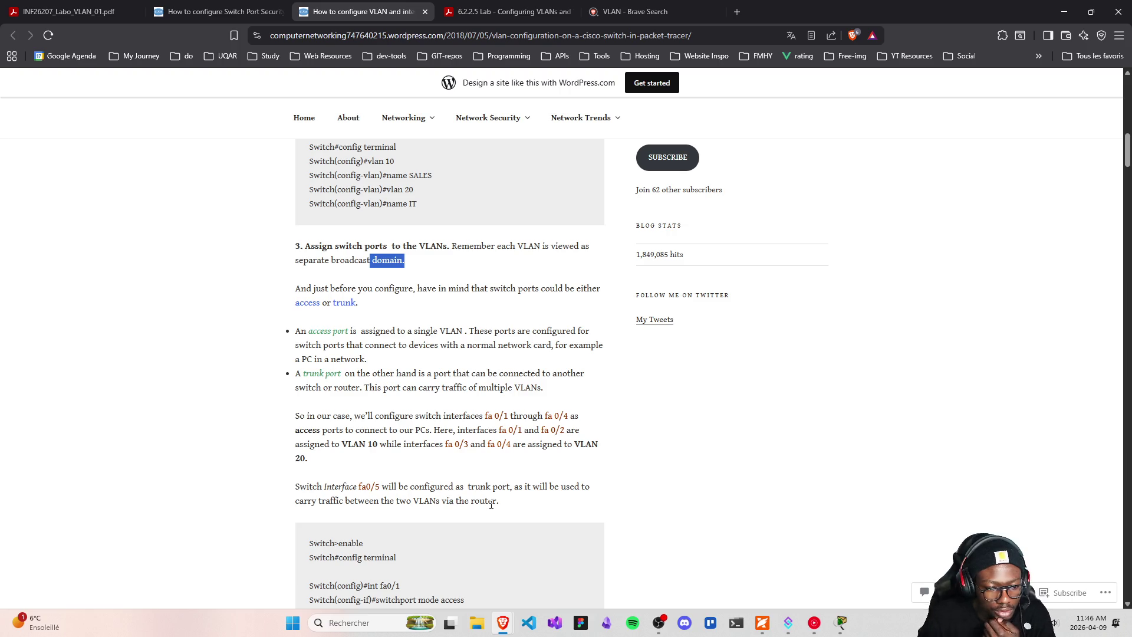
- Scroll through the VLAN tutorial article, then minimize Brave to reveal the lab windows
scroll(490, 500, "down", 2)
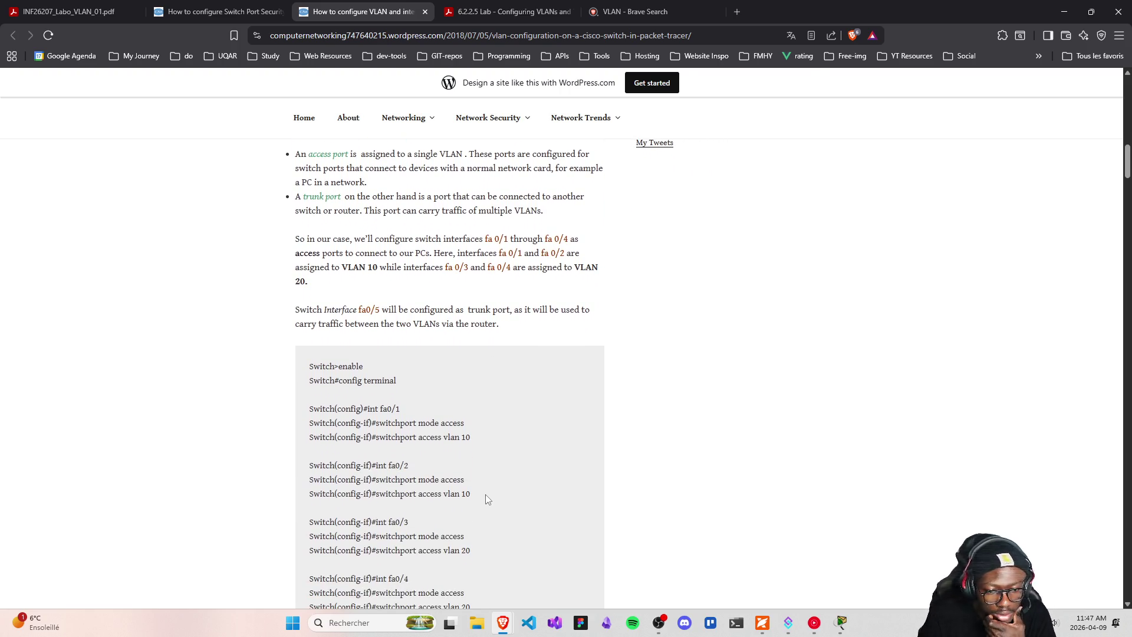
scroll(483, 478, "up", 4)
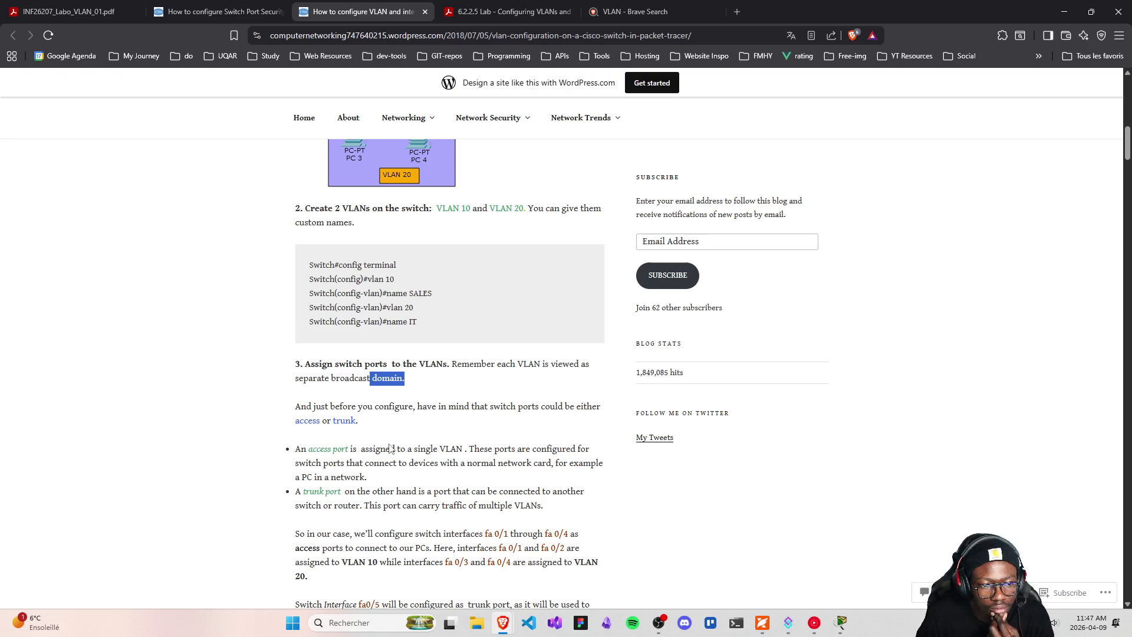
scroll(371, 454, "down", 5)
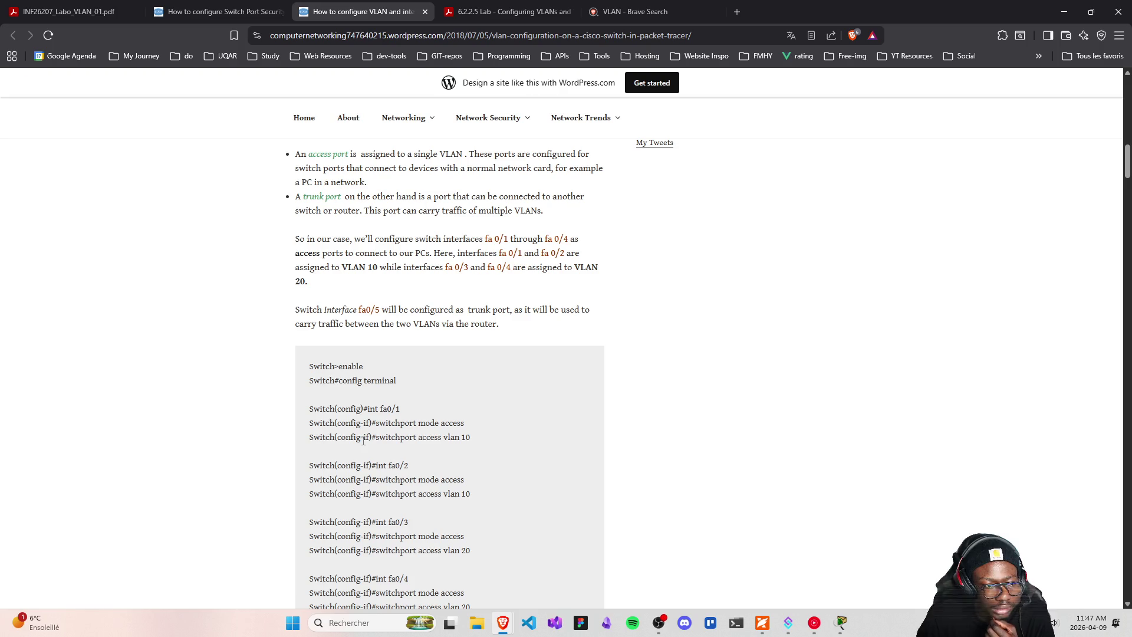
scroll(363, 441, "up", 3)
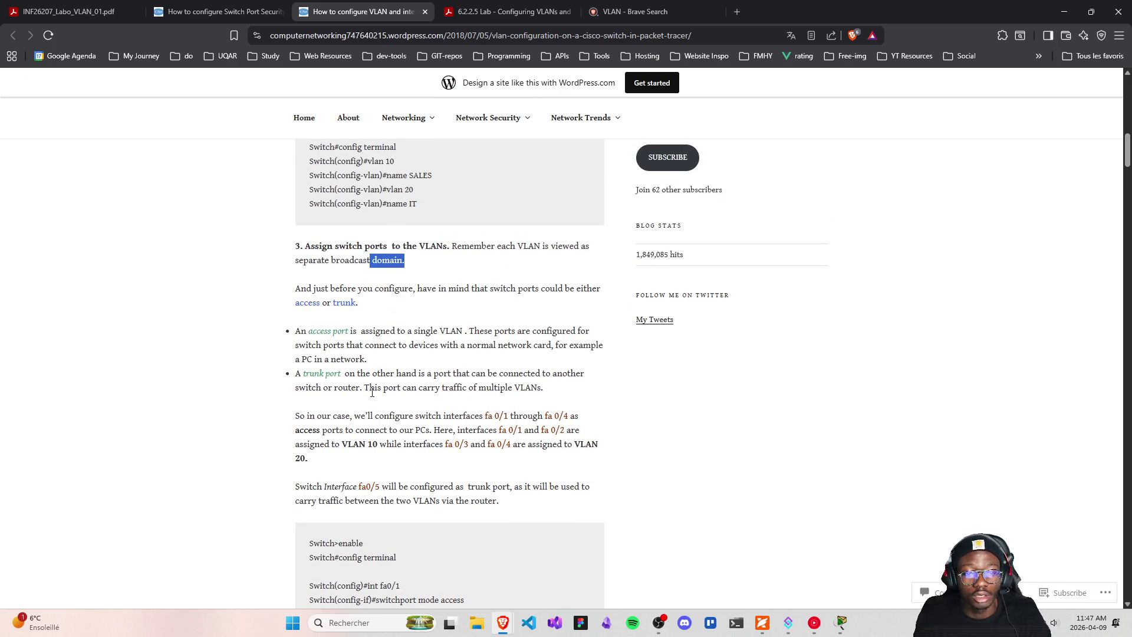
left_click(1064, 12)
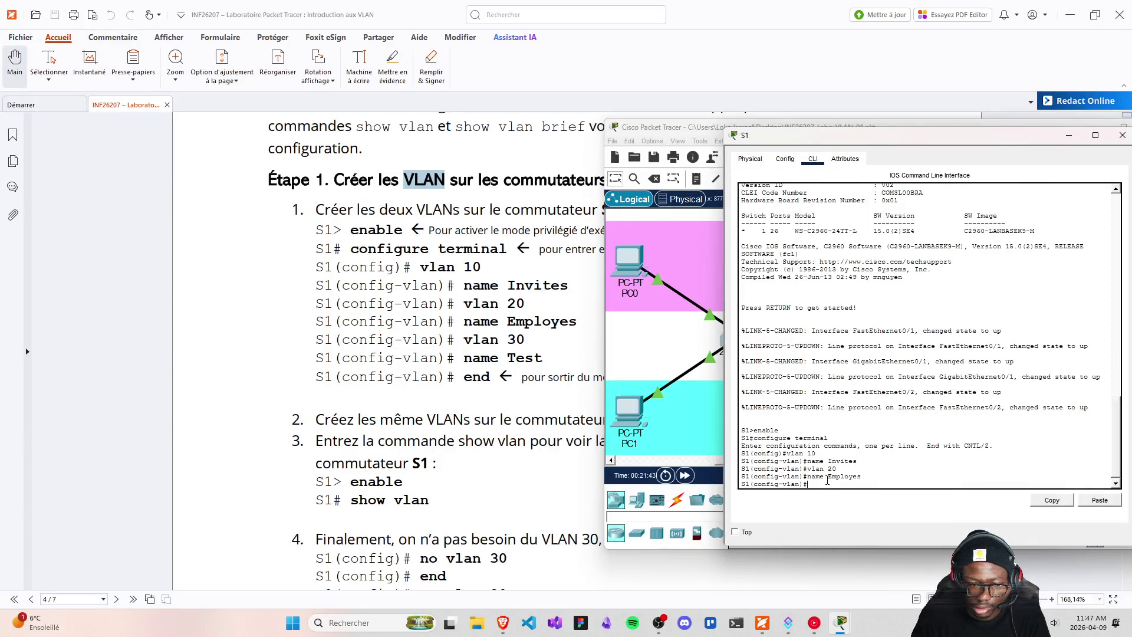
- Return to S1's command prompt and create VLAN 30
mouse_move(804, 480)
left_mouse_down()
mouse_move(876, 469)
mouse_move(804, 476)
left_mouse_up()
left_click(806, 469)
left_click(836, 482)
left_click(843, 486)
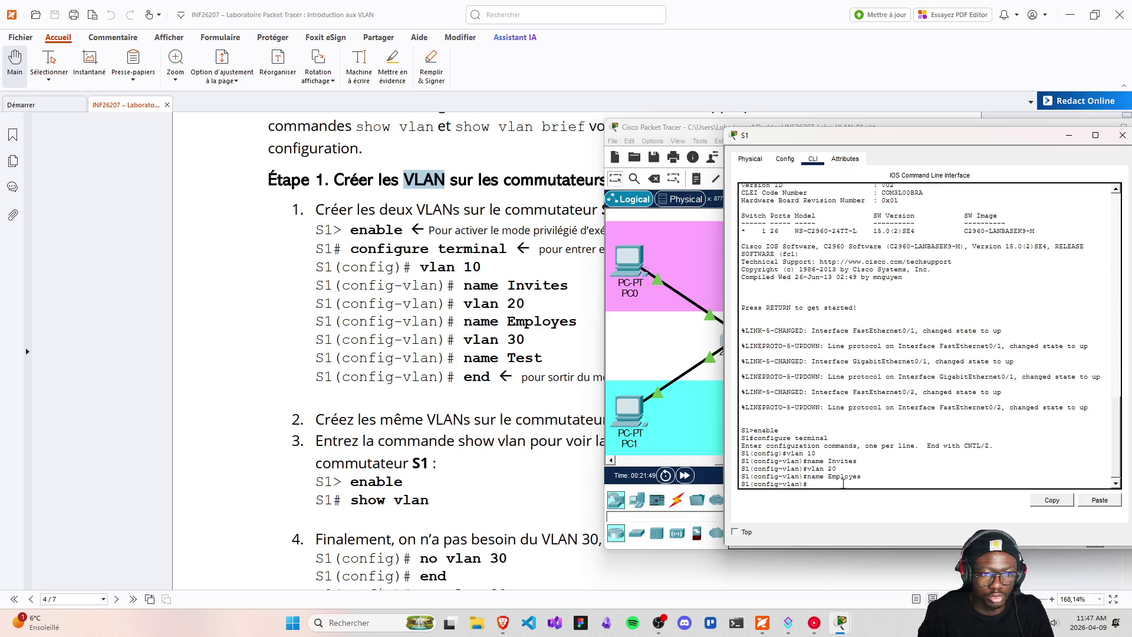
type("show vlan")
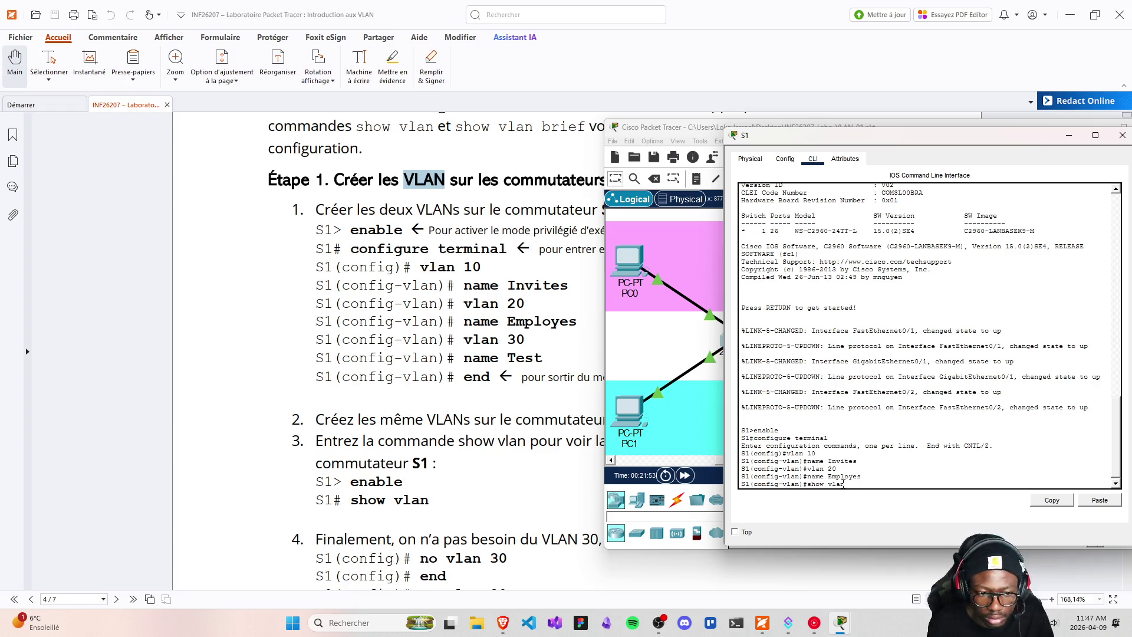
key("BackSpace")
key("BackSpace")
key("BackSpace")
type("vlan")
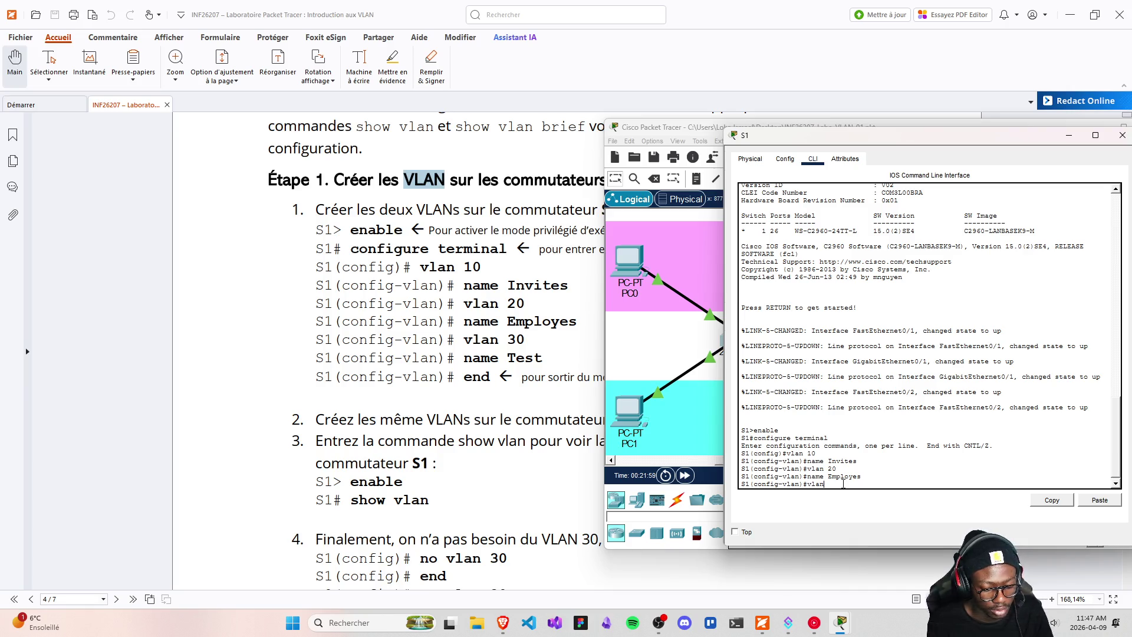
type(" 30")
key("Return")
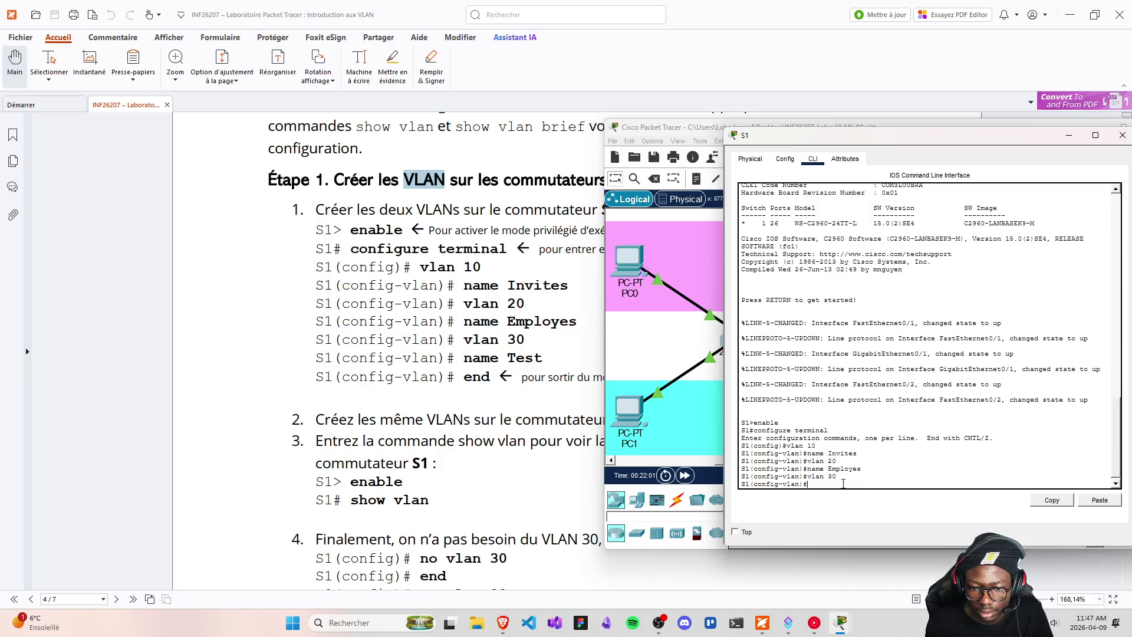
- Name VLAN 30 'Test', exit configuration mode with end, and run show vlan
type("Test")
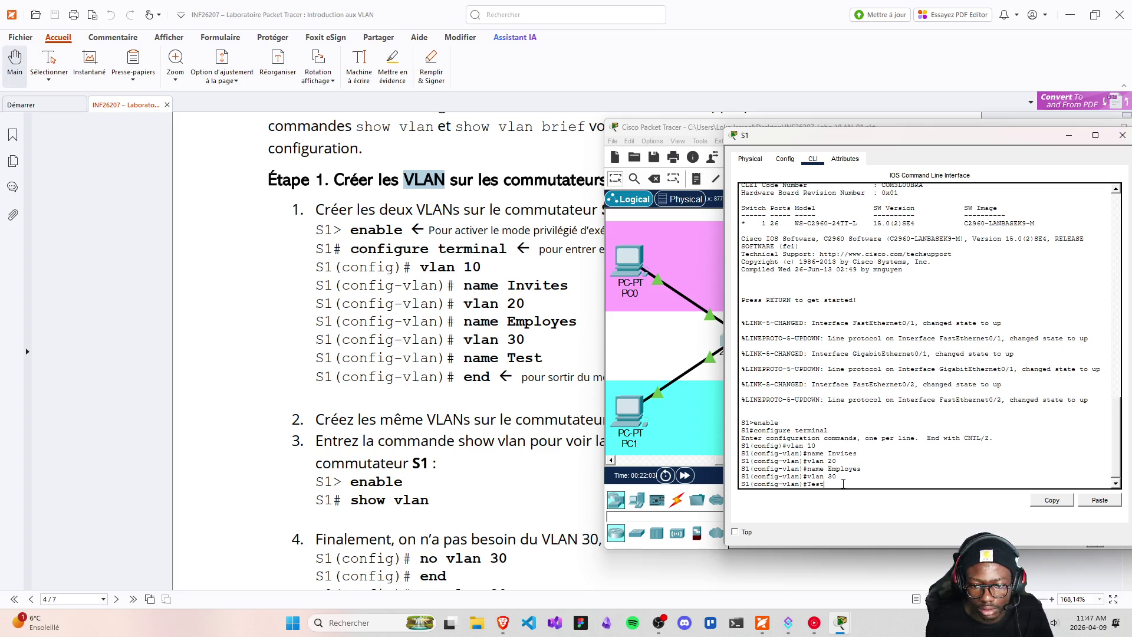
key("Return")
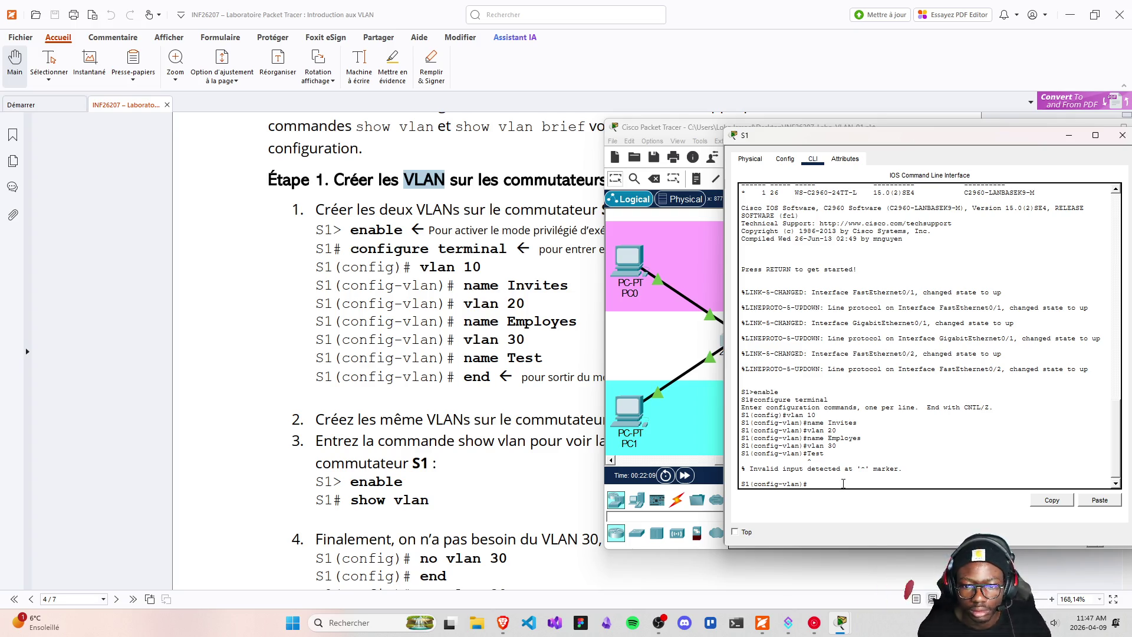
type("name")
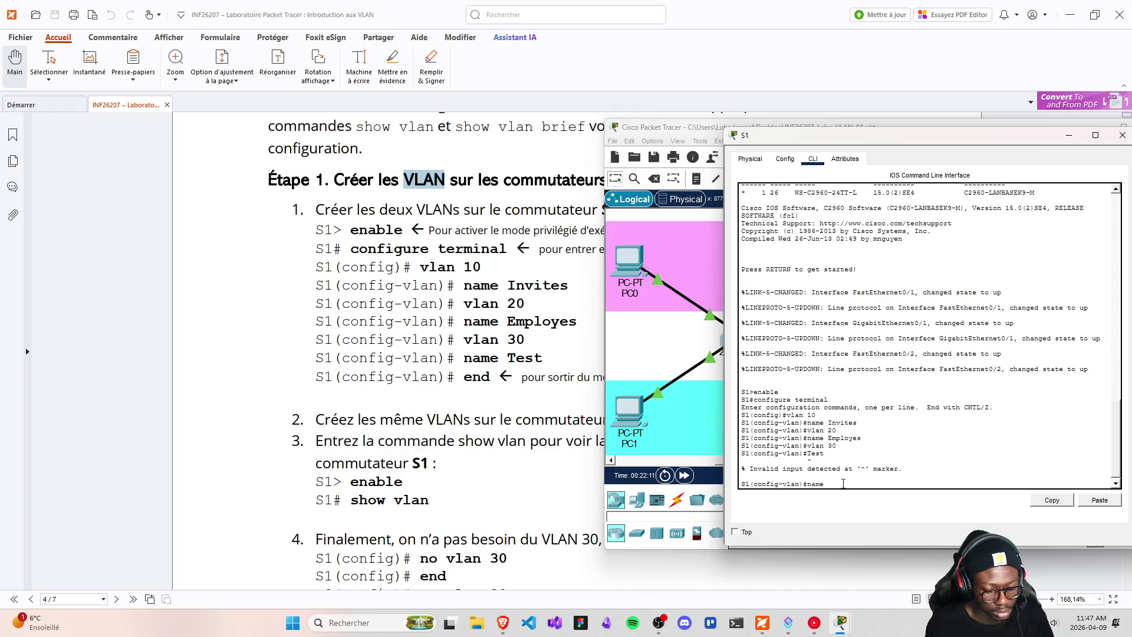
type(" Test")
key("Return")
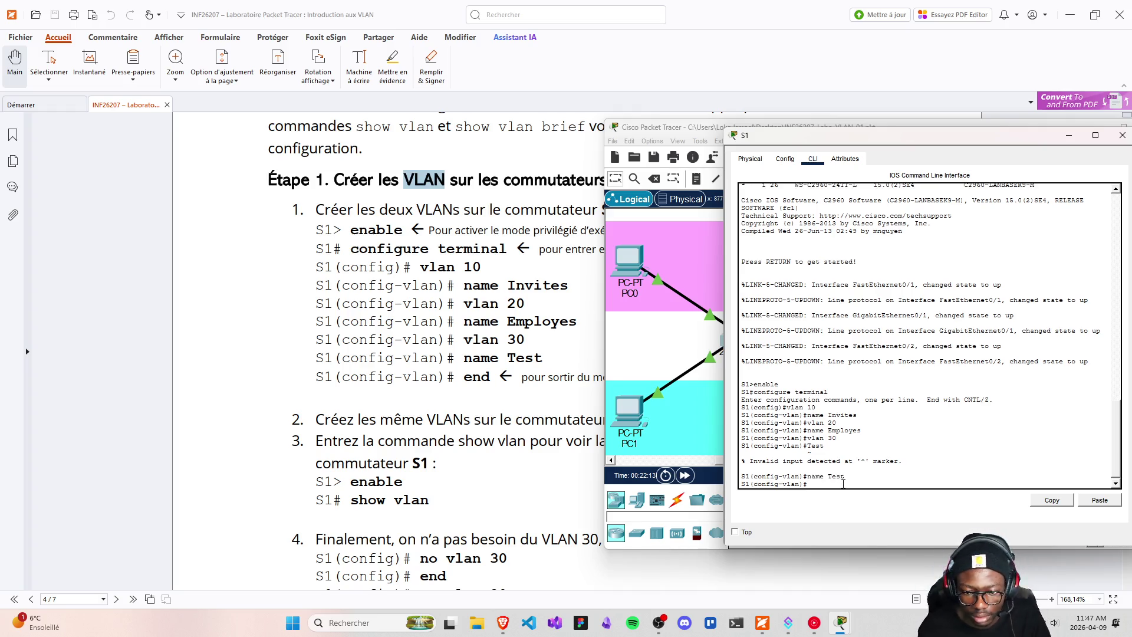
type("end")
key("Return")
type("show vlan")
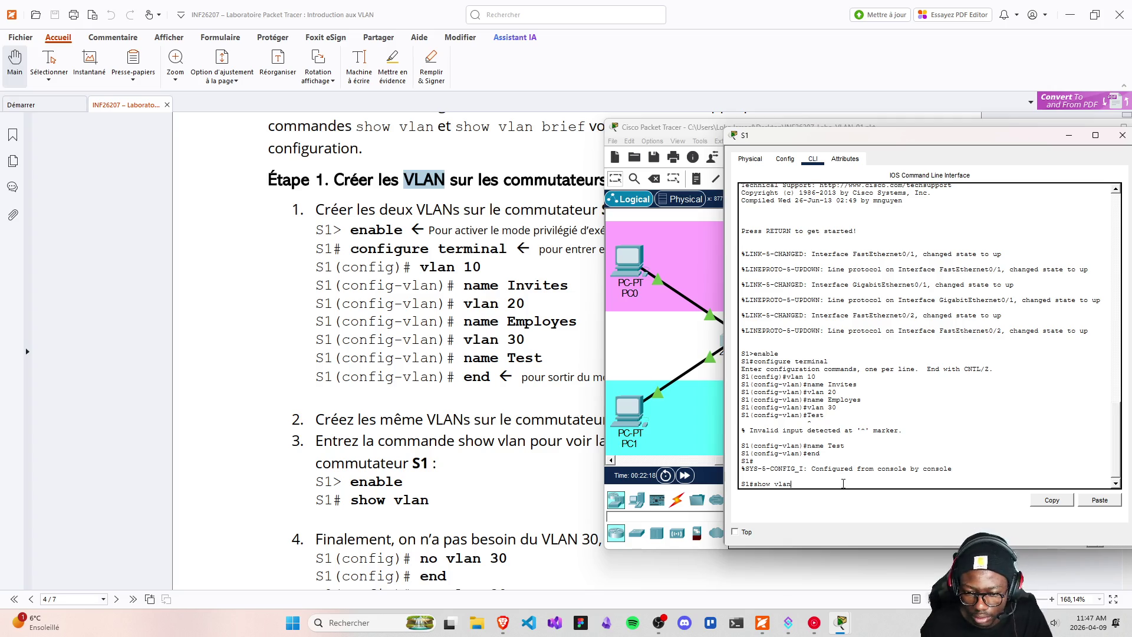
key("Return")
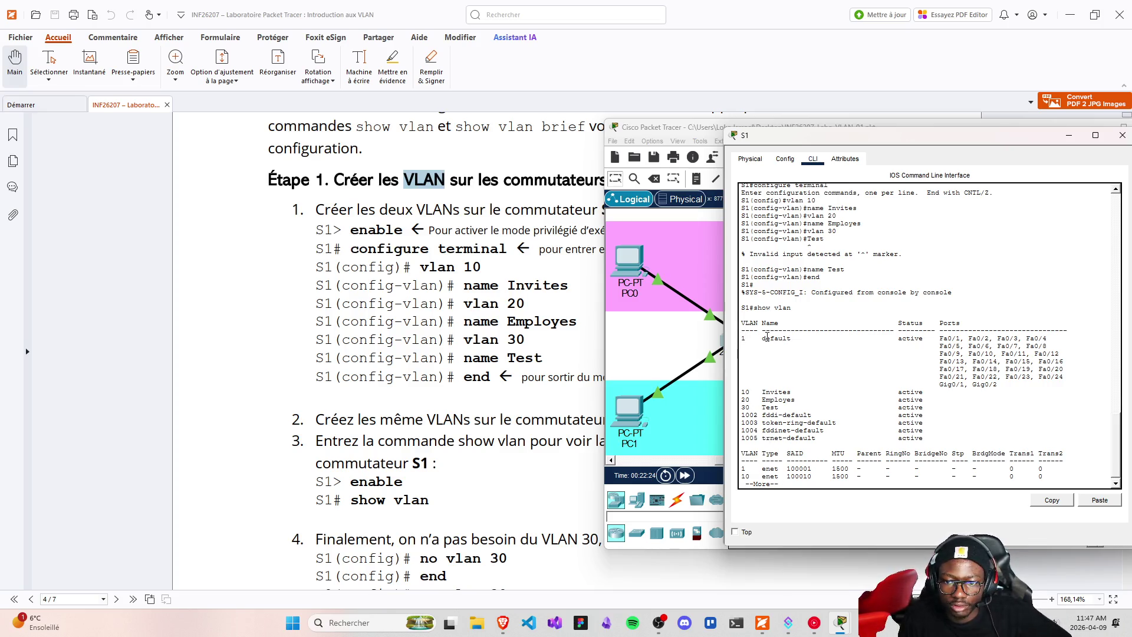
- Review S1's show vlan output, highlighting VLANs 10, 20 and 30 Test, and page through to the end
mouse_move(935, 339)
left_mouse_down()
mouse_move(992, 386)
mouse_move(1014, 384)
left_mouse_up()
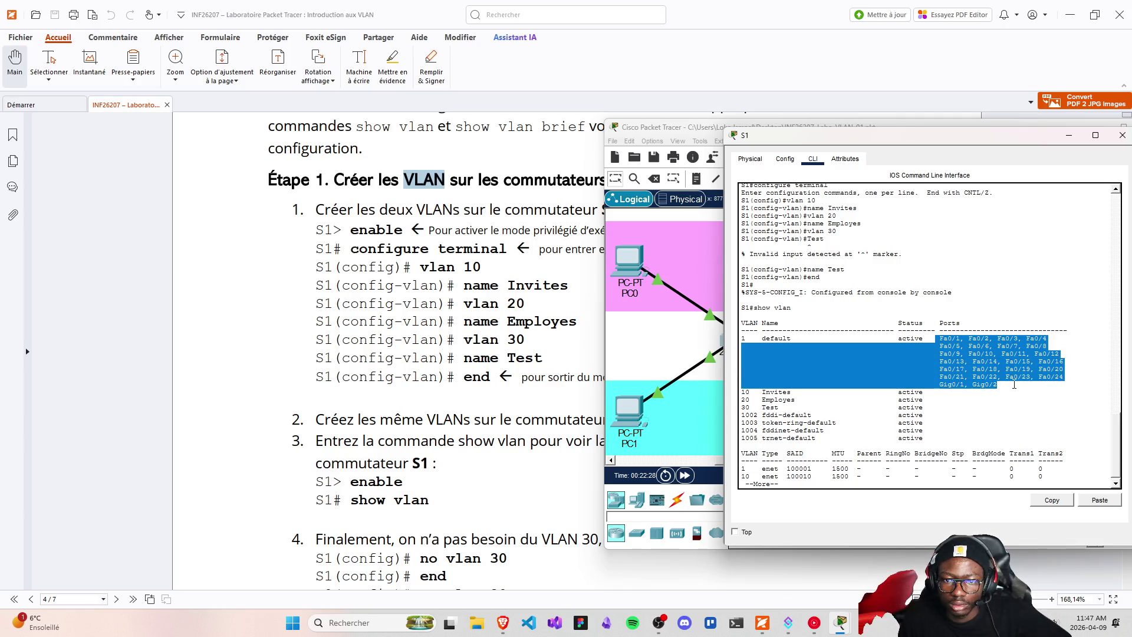
left_click(762, 406)
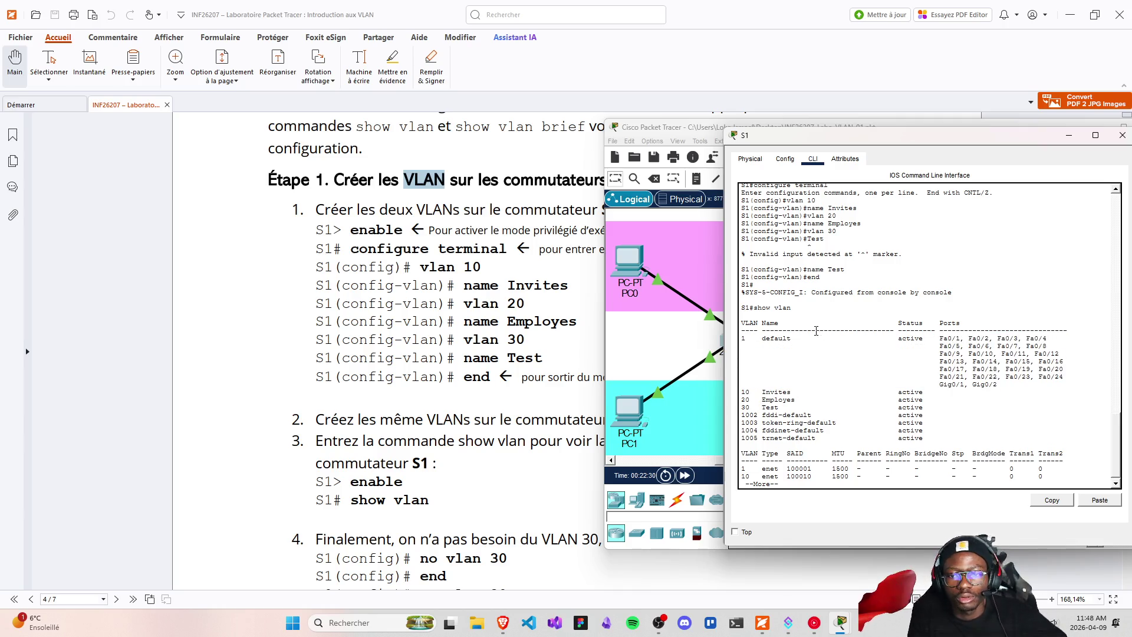
left_click_drag(759, 322, 741, 323)
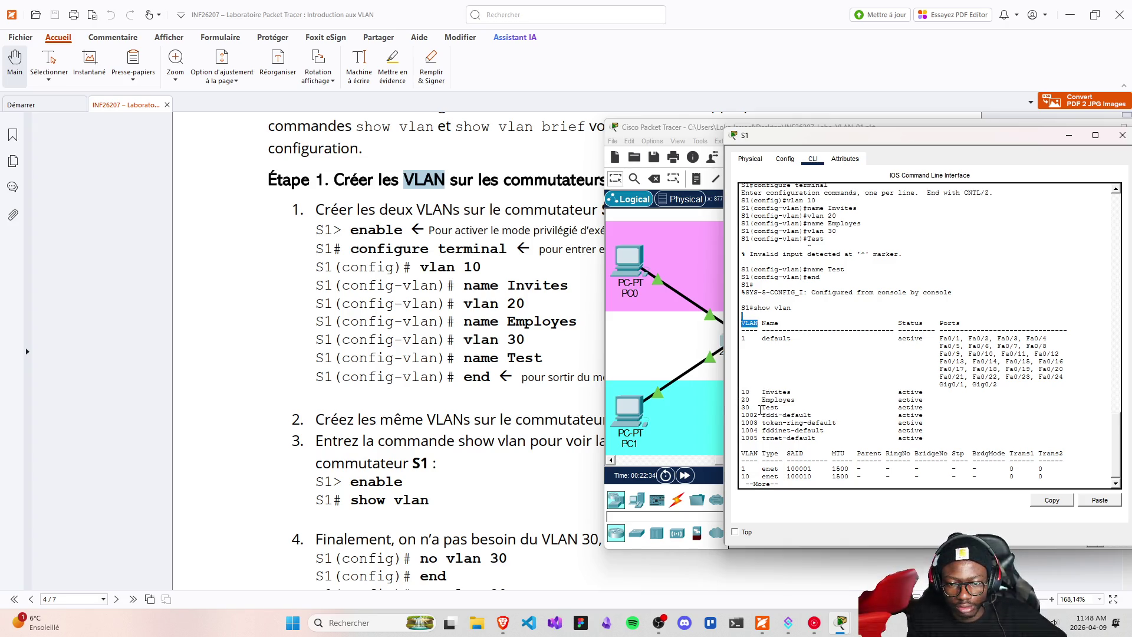
left_click_drag(753, 392, 737, 392)
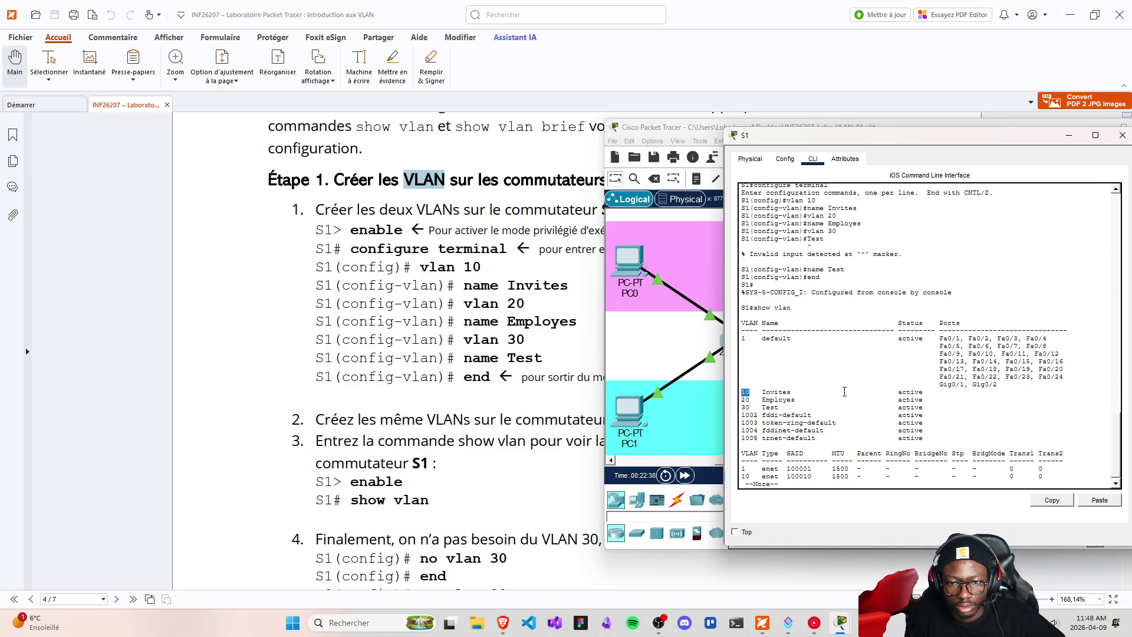
left_click_drag(936, 323, 990, 323)
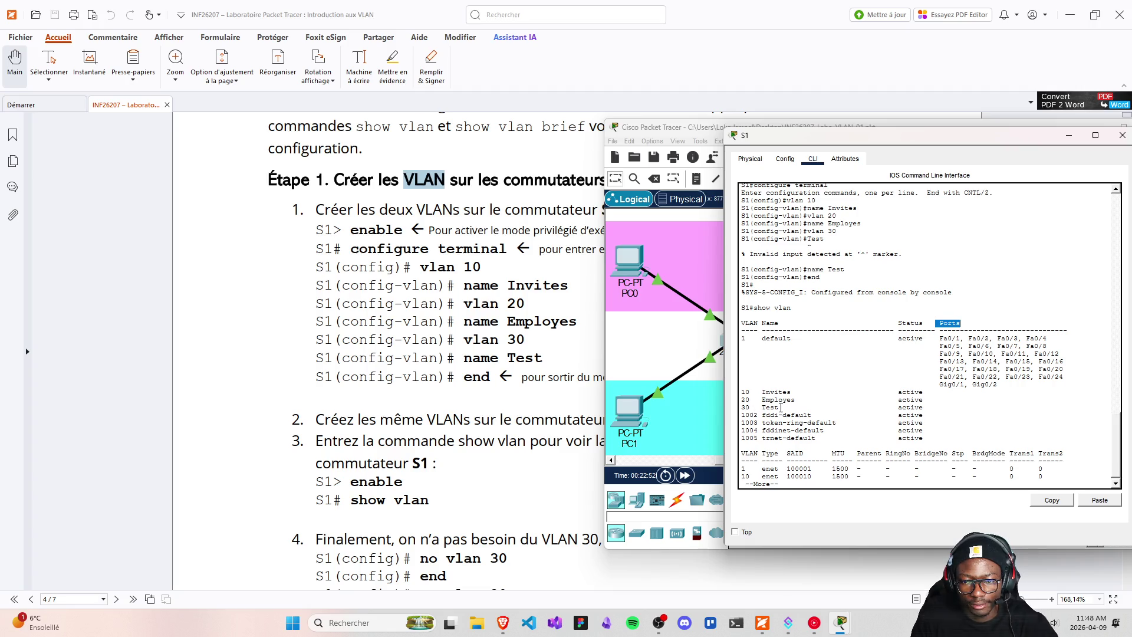
left_click_drag(779, 406, 750, 407)
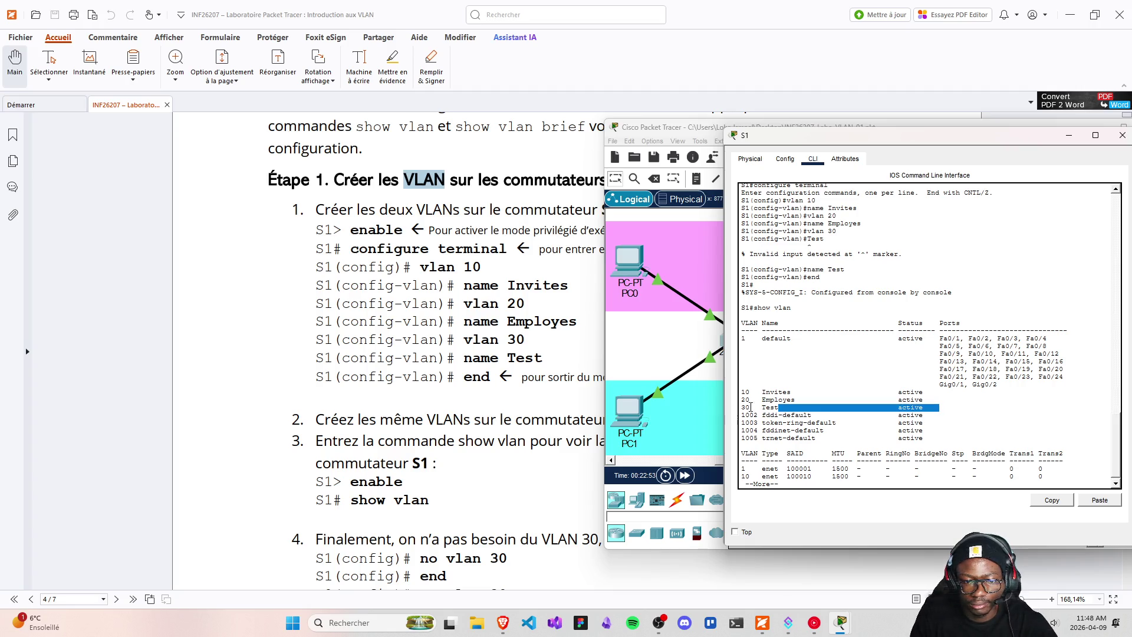
left_click(868, 464)
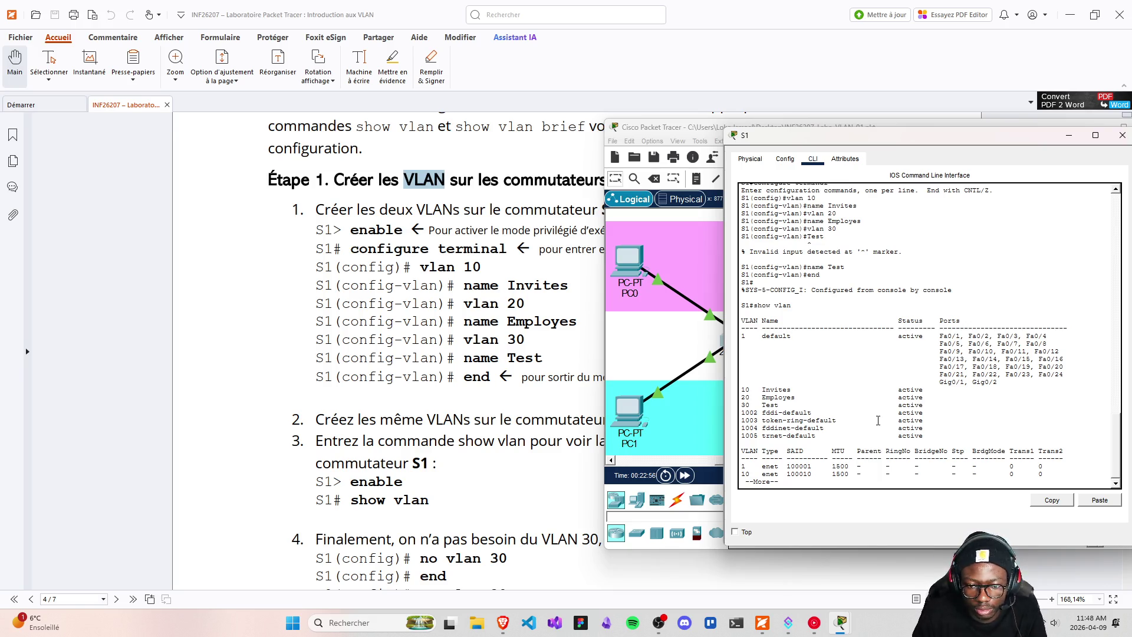
key("space")
key("space")
key("Return")
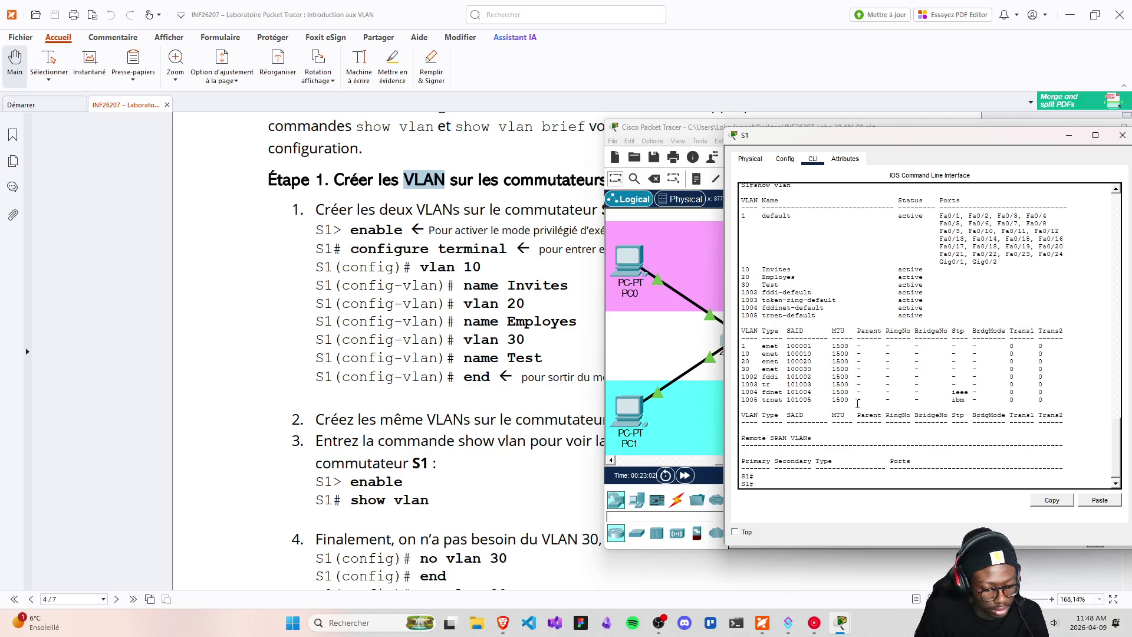
type("clear")
key("Return")
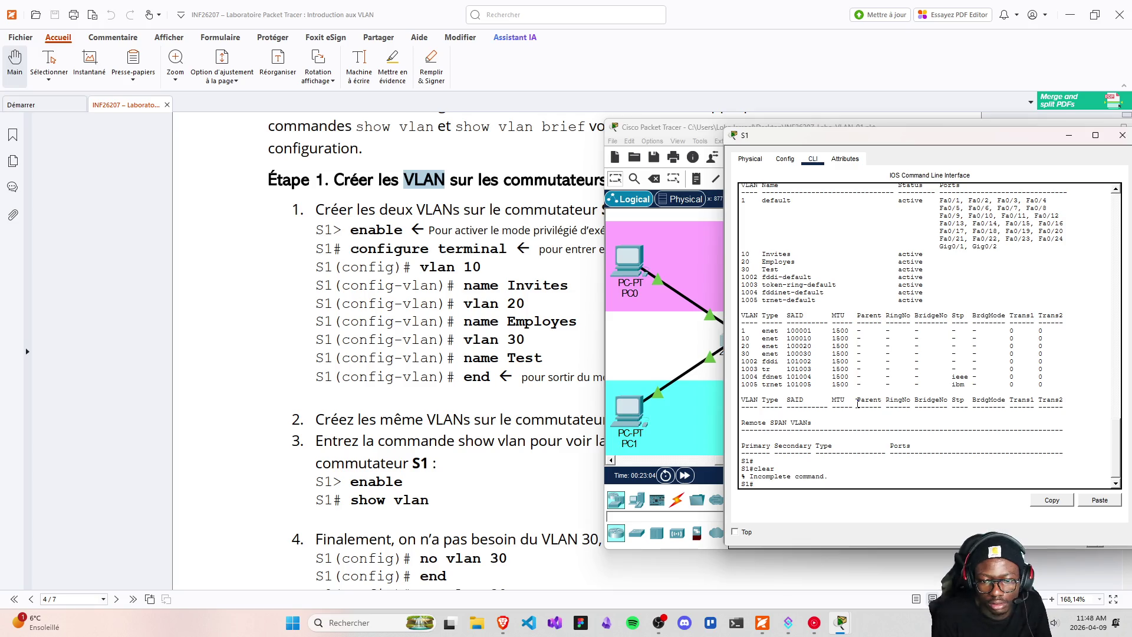
type("cls")
key("Return")
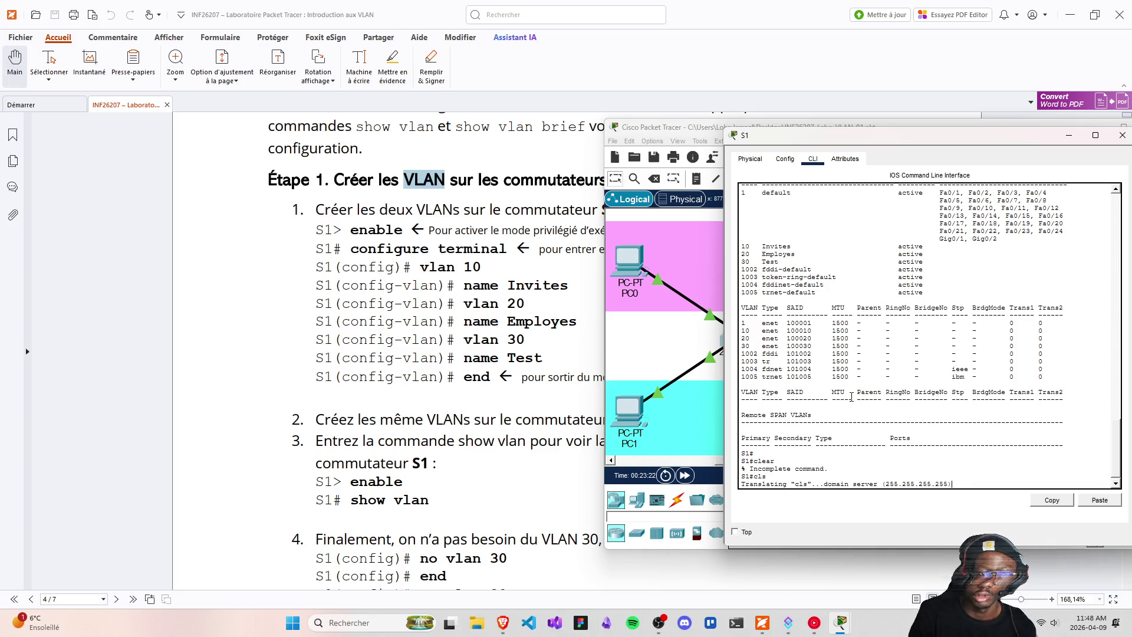
- Close the S1 window and save the lab file with Ctrl+S
left_click(1121, 135)
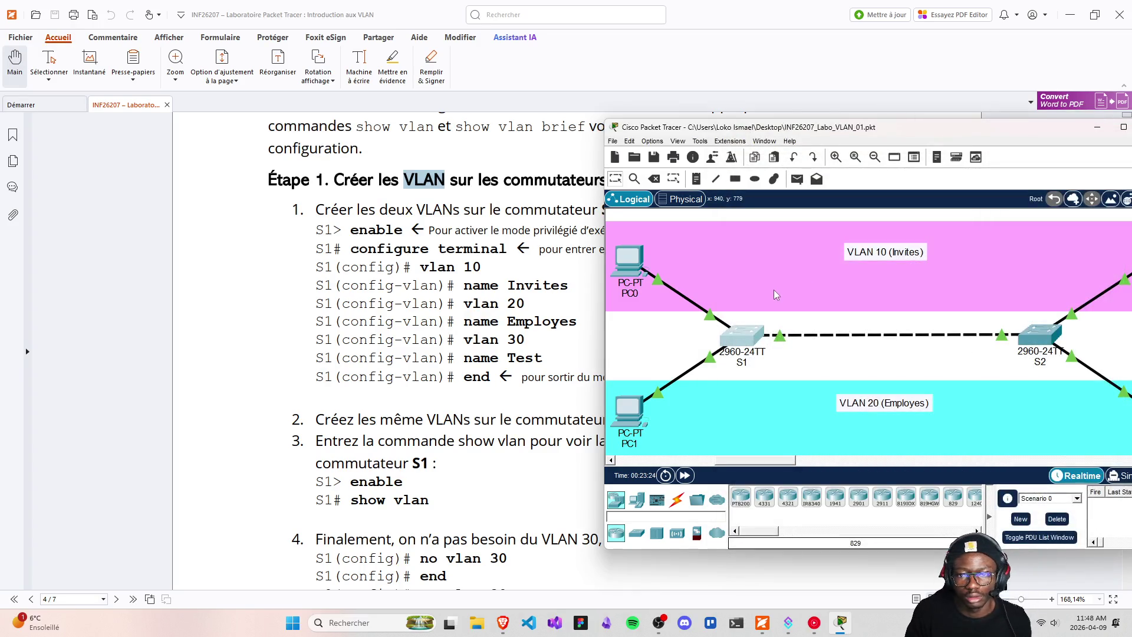
left_click(774, 293)
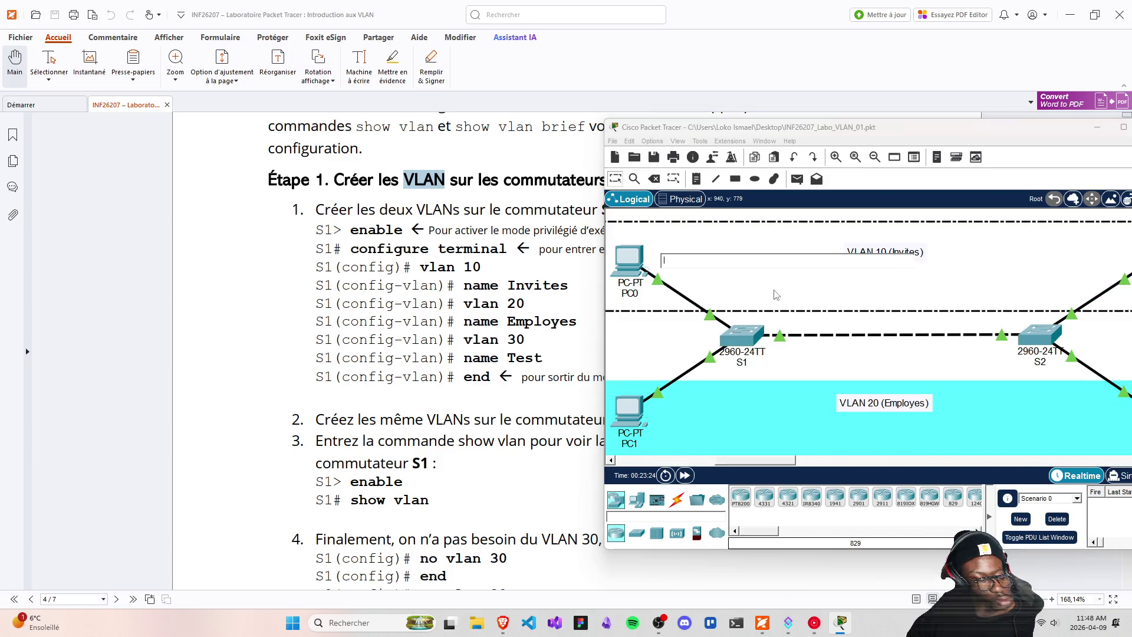
left_click(734, 219)
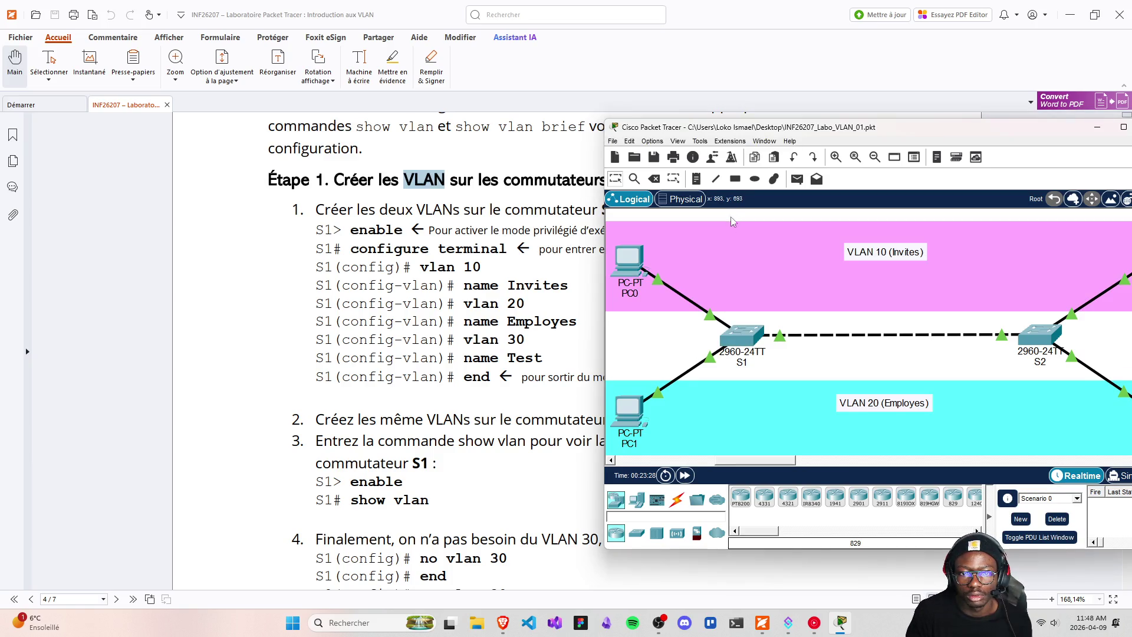
key("ctrl+s")
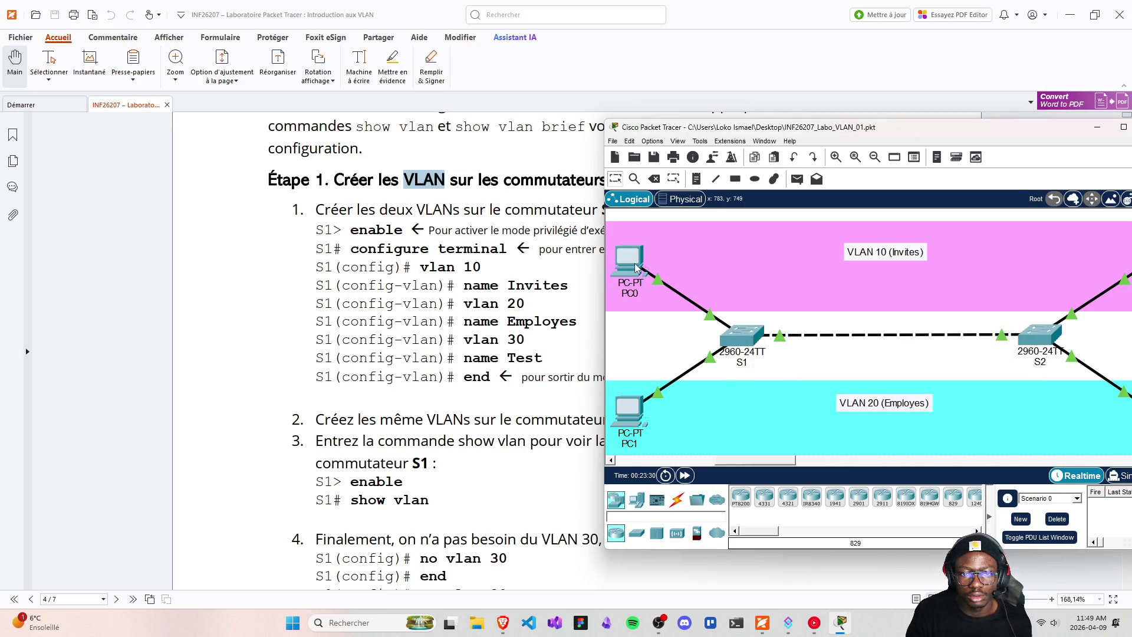
- Reopen S1's console beside the lab instructions and scroll through its VLAN listing
left_click(736, 336)
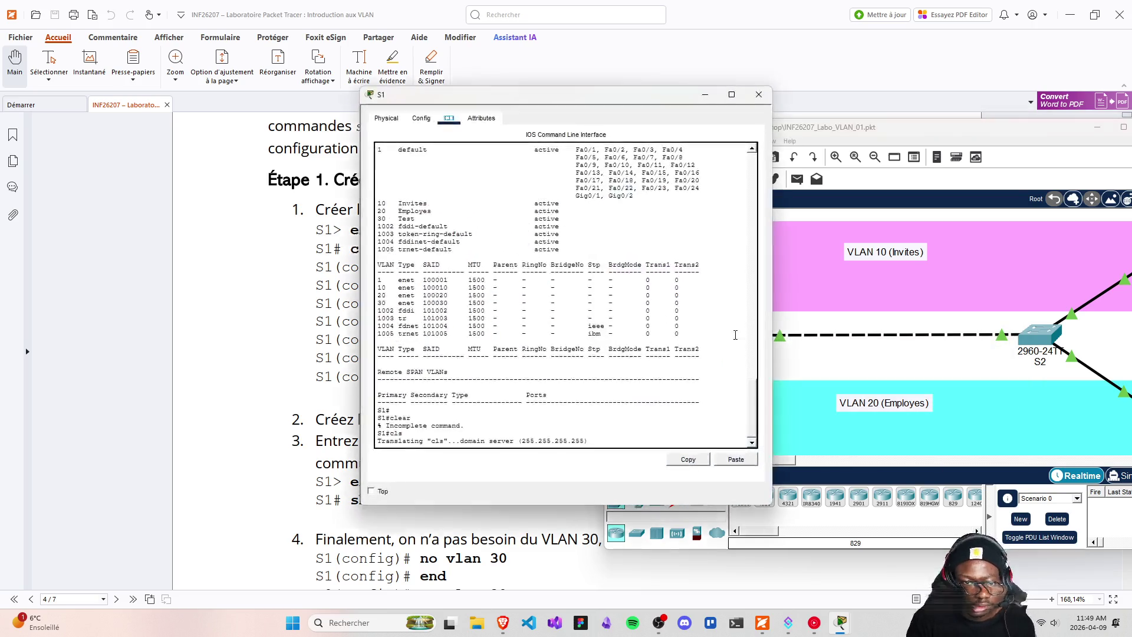
mouse_move(475, 95)
left_mouse_down()
mouse_move(645, 120)
mouse_move(753, 103)
left_mouse_up()
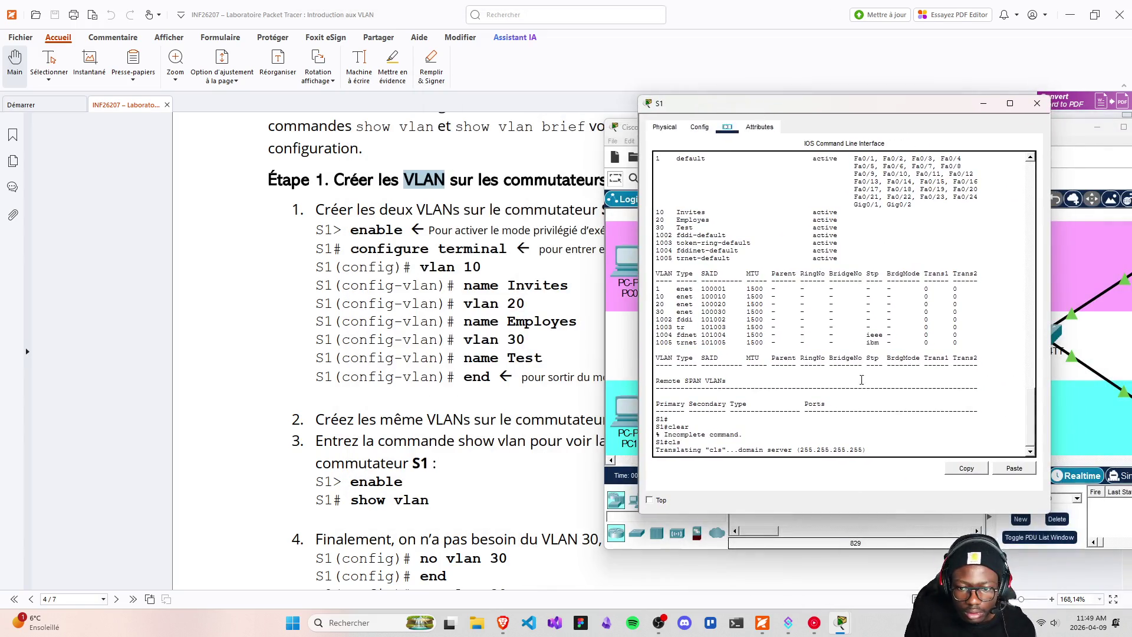
scroll(885, 407, "up", 5)
scroll(885, 411, "down", 5)
scroll(863, 399, "up", 2)
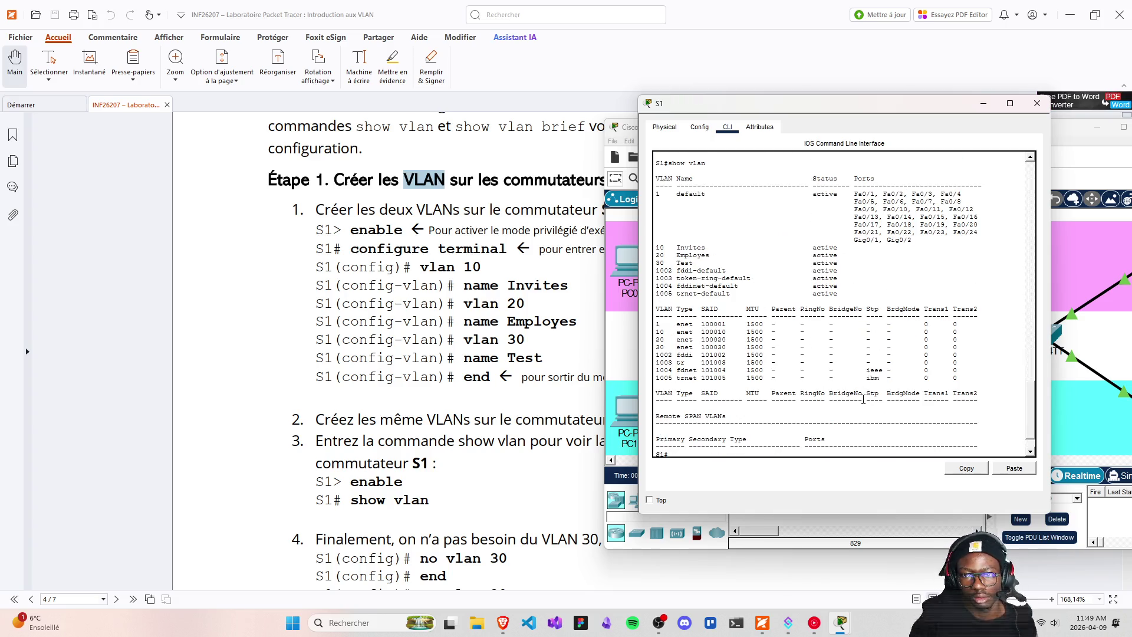
scroll(863, 399, "down", 2)
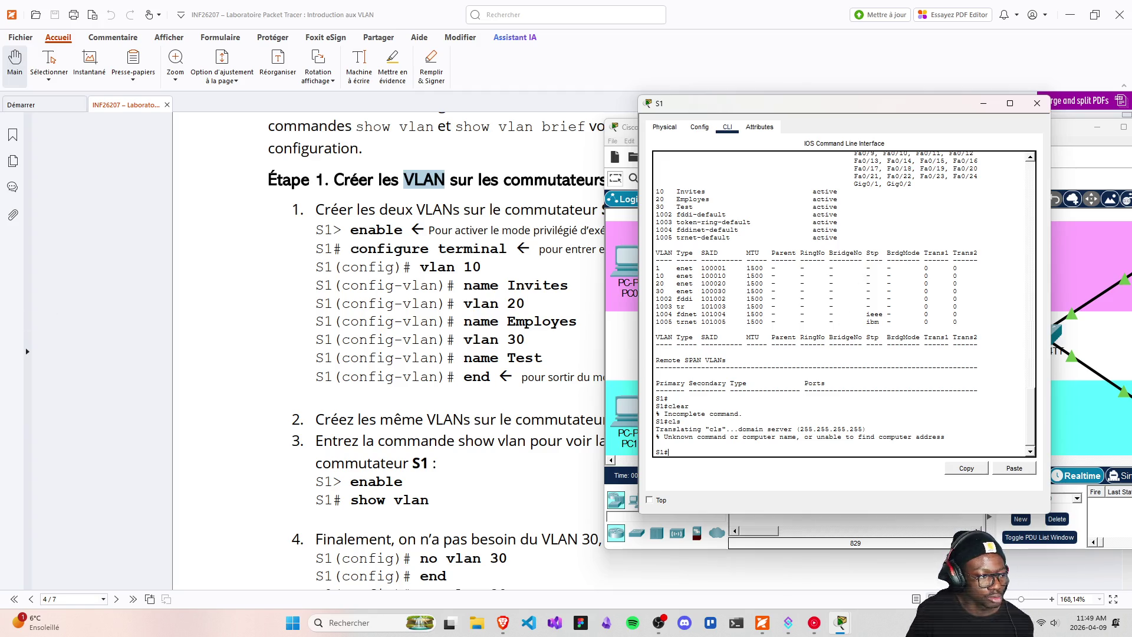
key("alt+Tab")
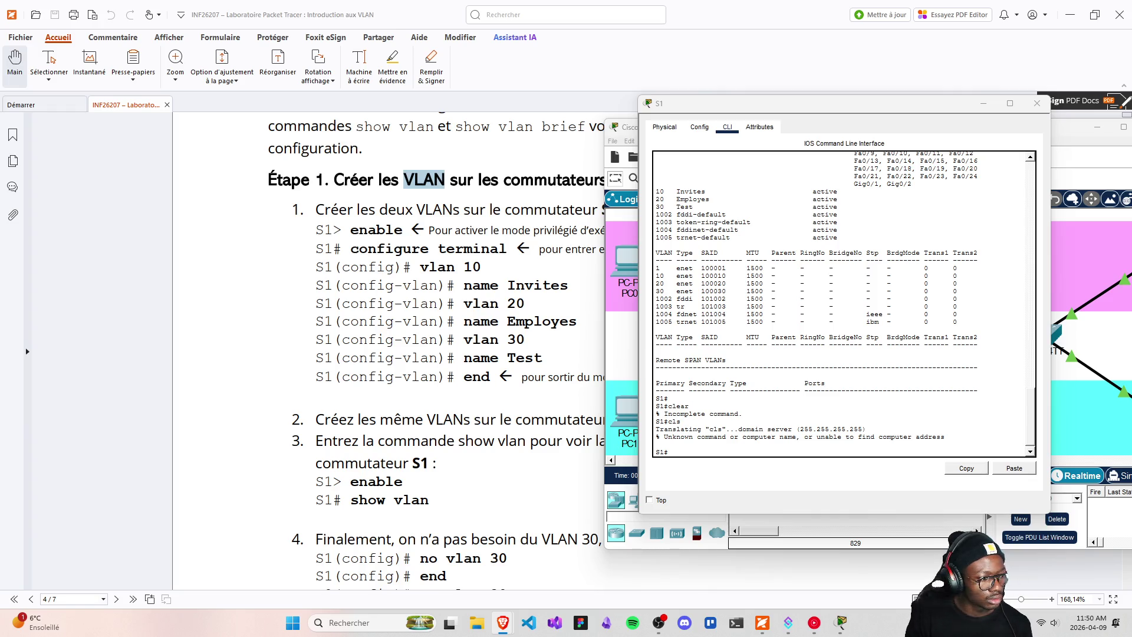
left_click(841, 622)
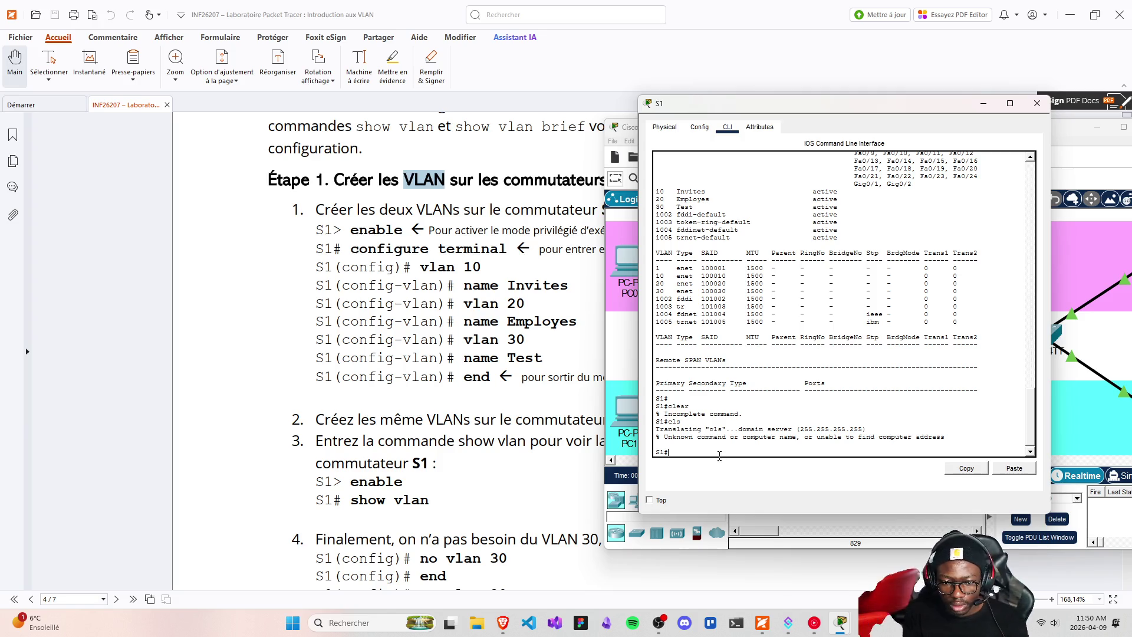
- Type clear in S1's console, close it, save the lab, and open switch S2
type("clear")
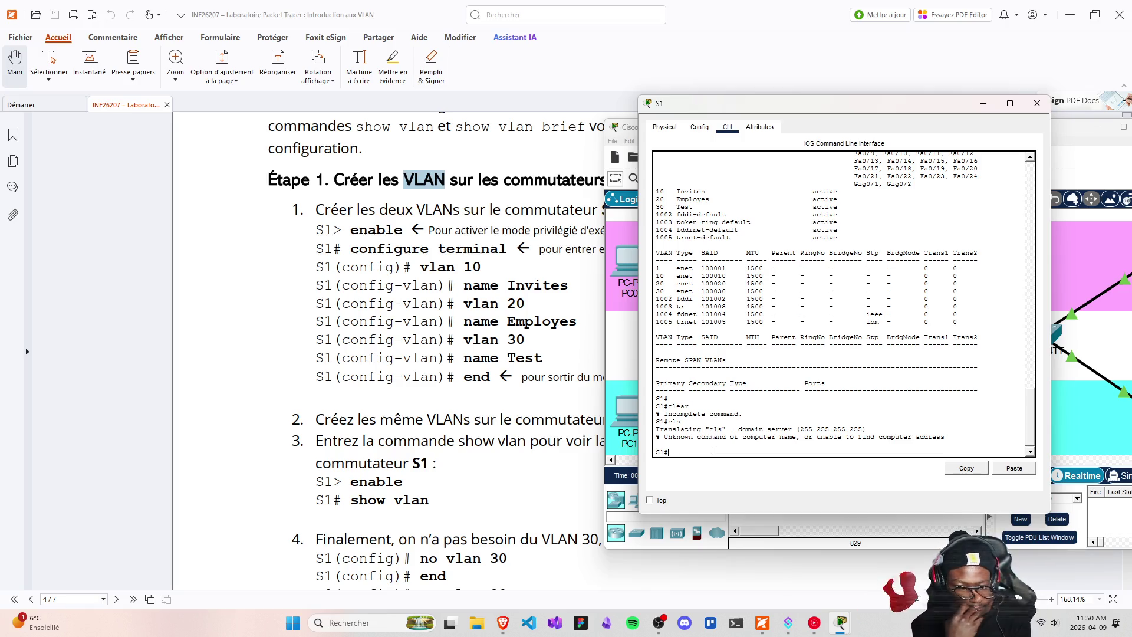
left_click(1037, 104)
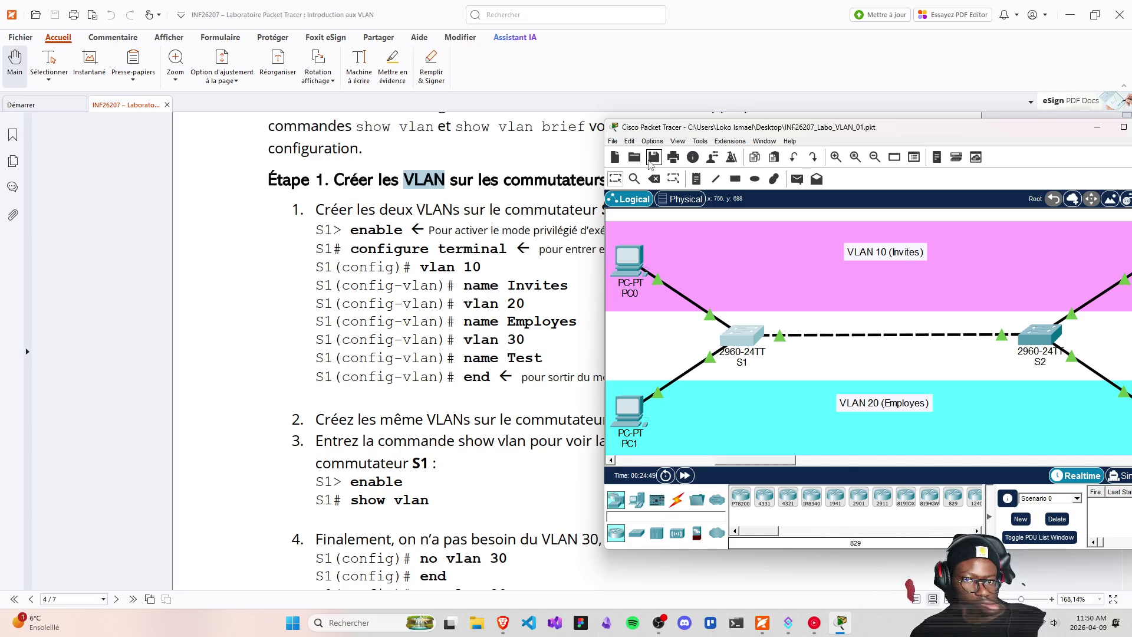
left_click(653, 157)
mouse_move(754, 337)
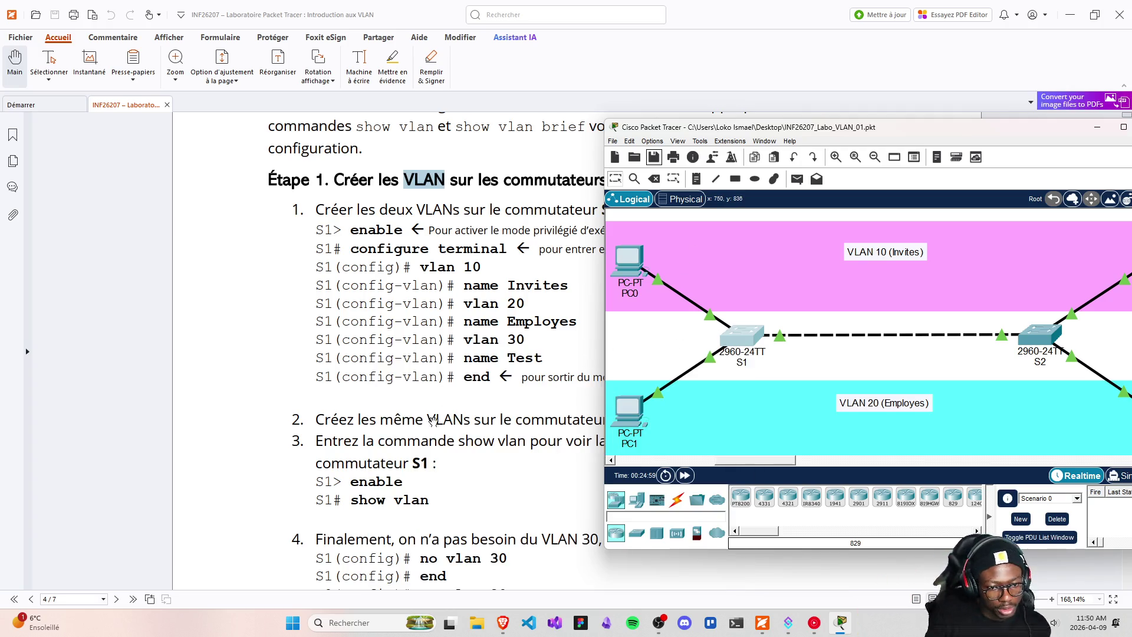
left_click(1041, 336)
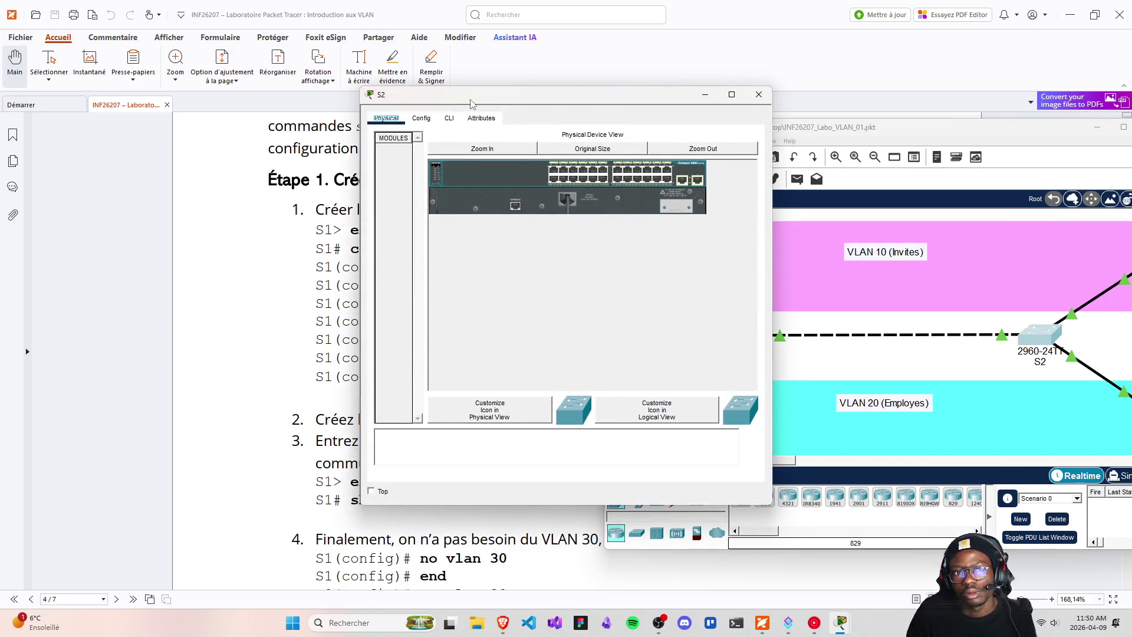
- Open S2's CLI and enter enable and configure terminal
left_click_drag(454, 94, 728, 129)
left_click(720, 154)
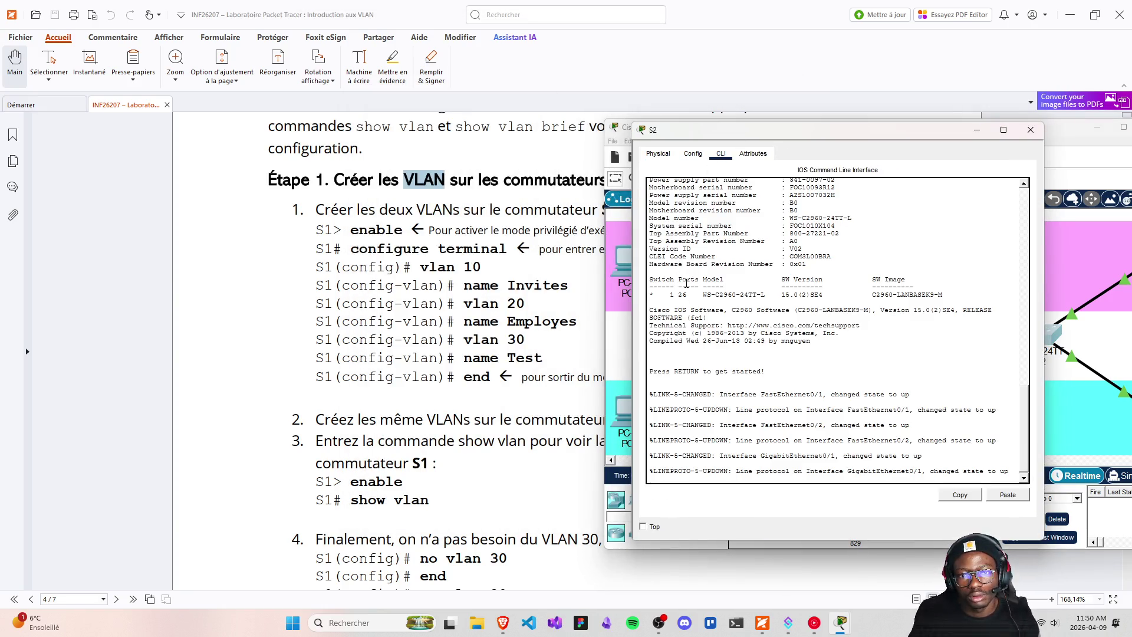
key("Return")
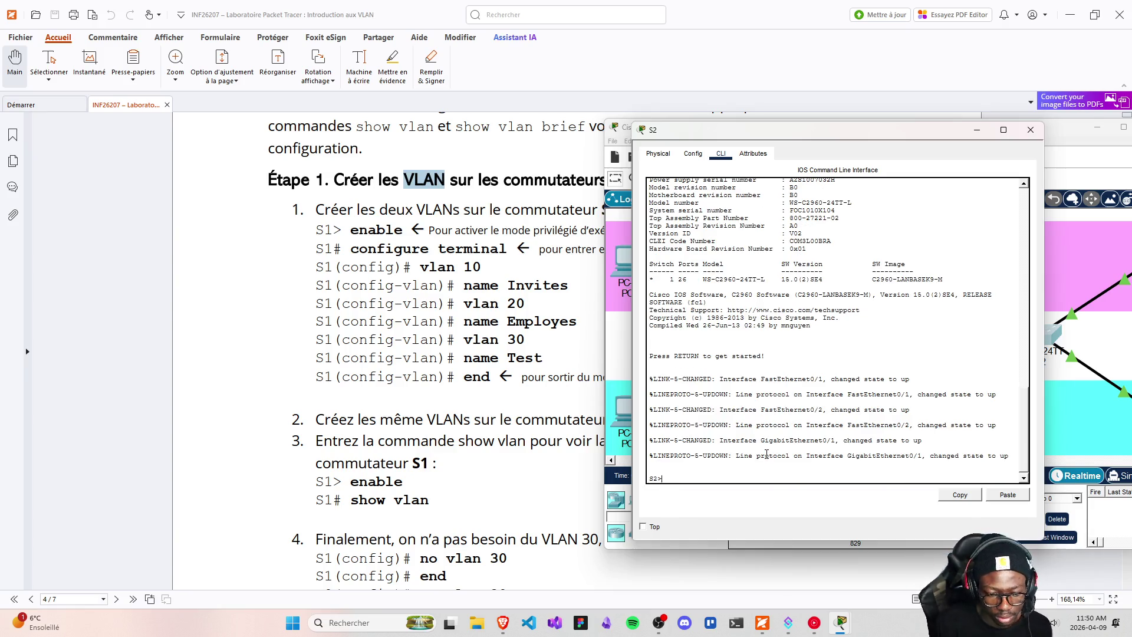
type("enable")
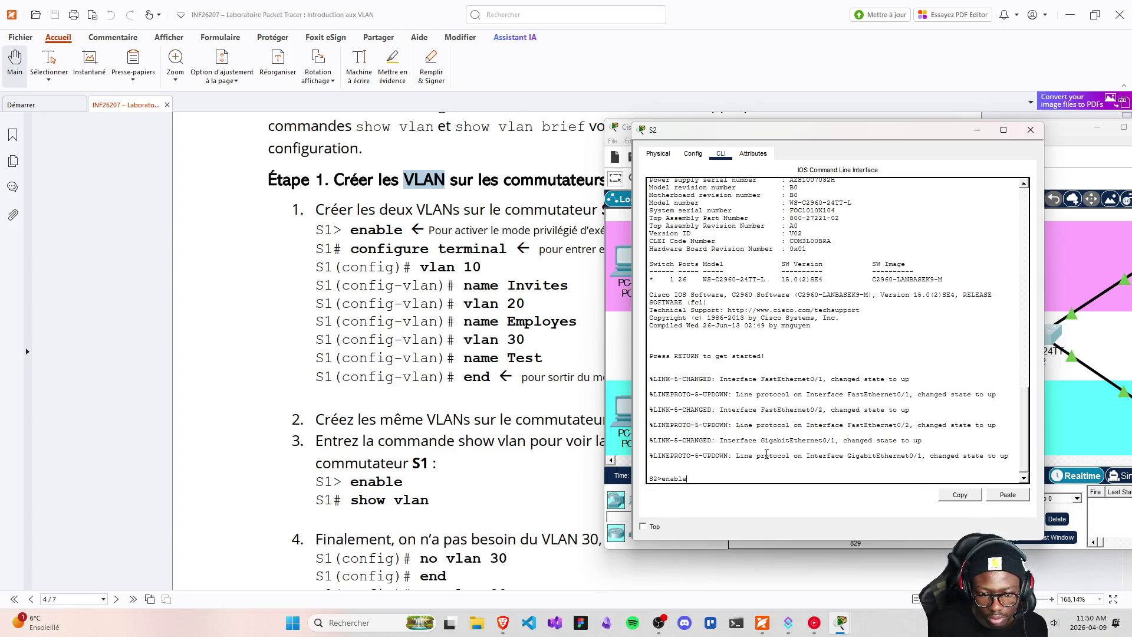
key("Return")
type("config")
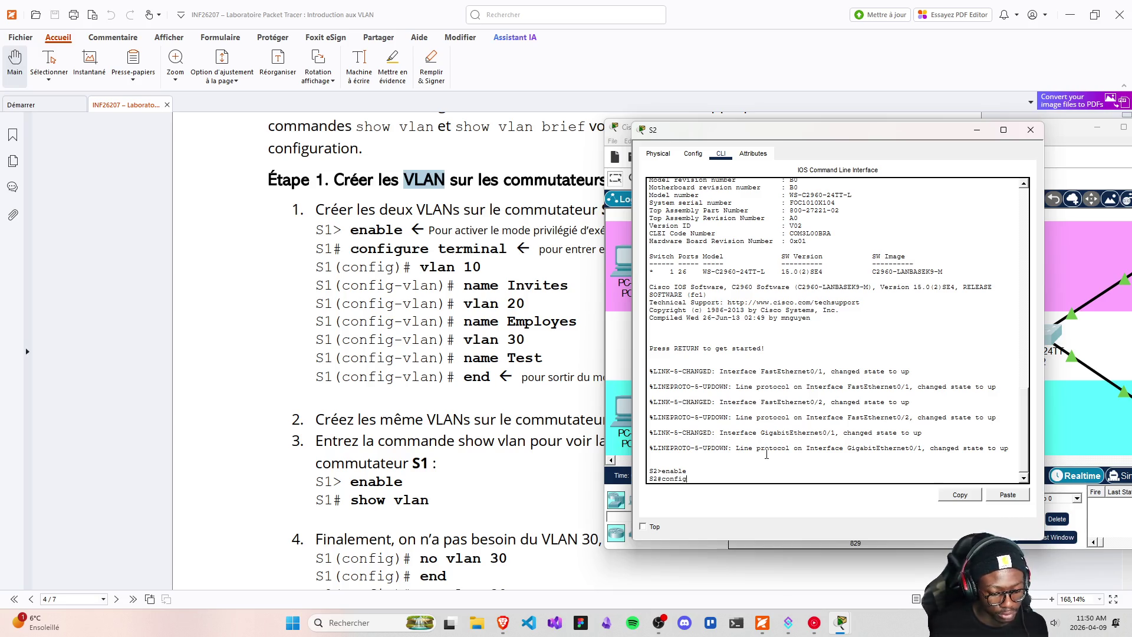
type("ure terminale")
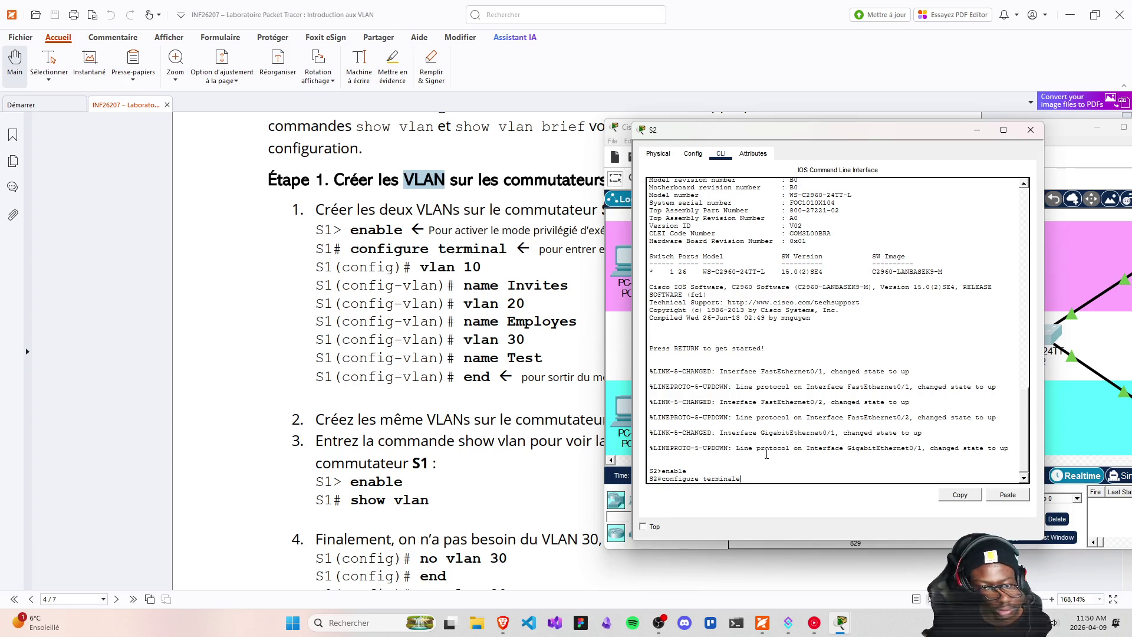
key("Return")
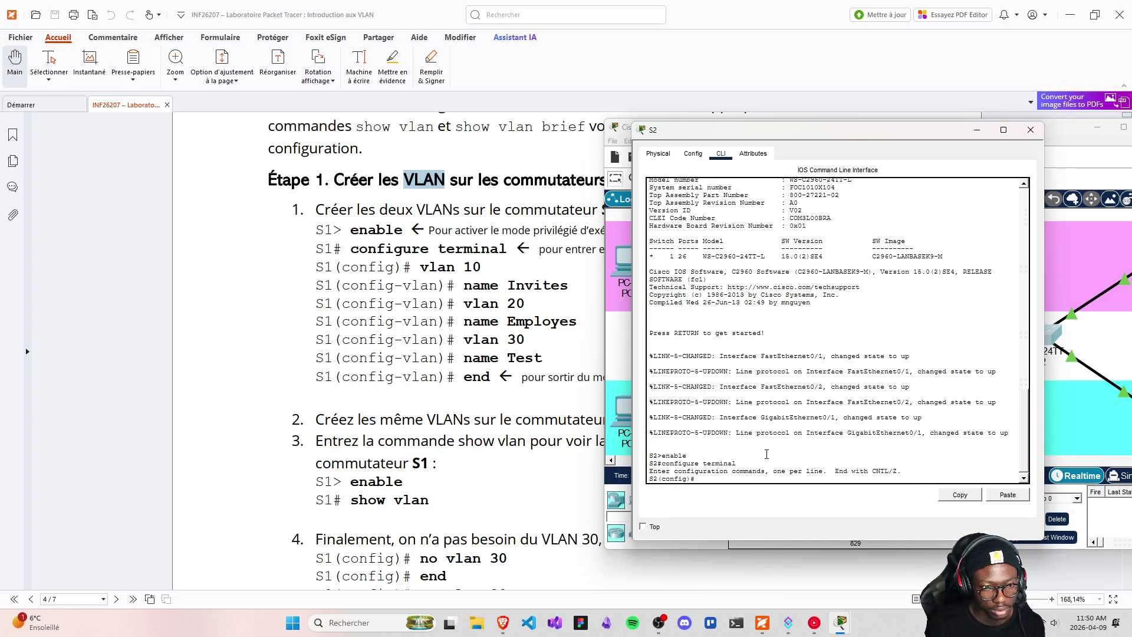
- Create VLAN 10 on S2 and name it Invites
type("vlan")
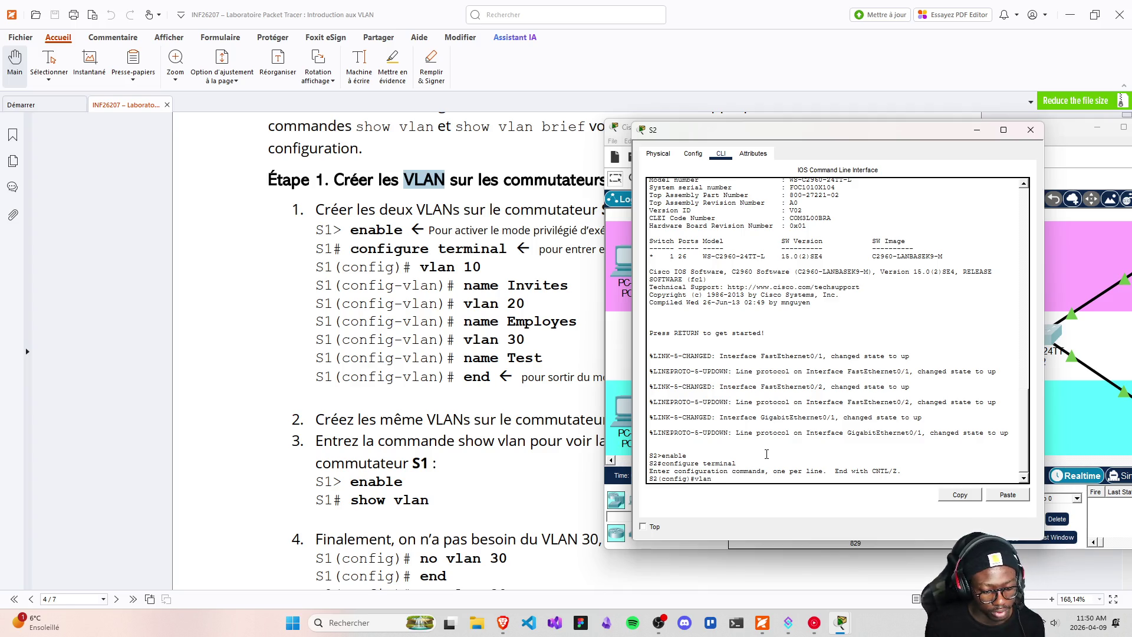
type(" 10")
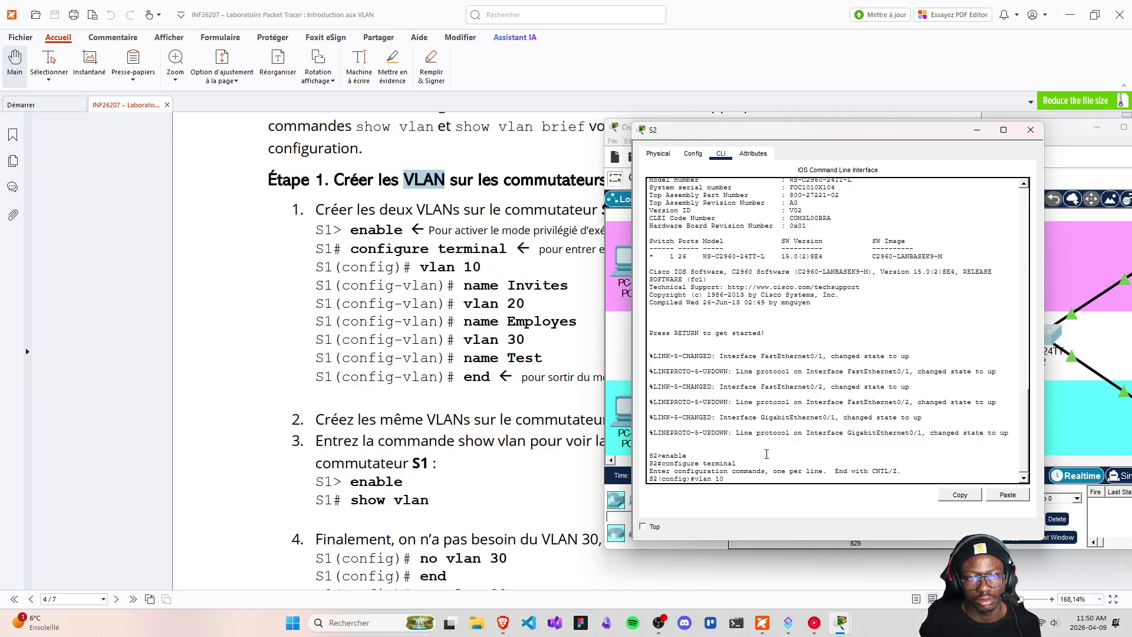
key("Return")
type("name")
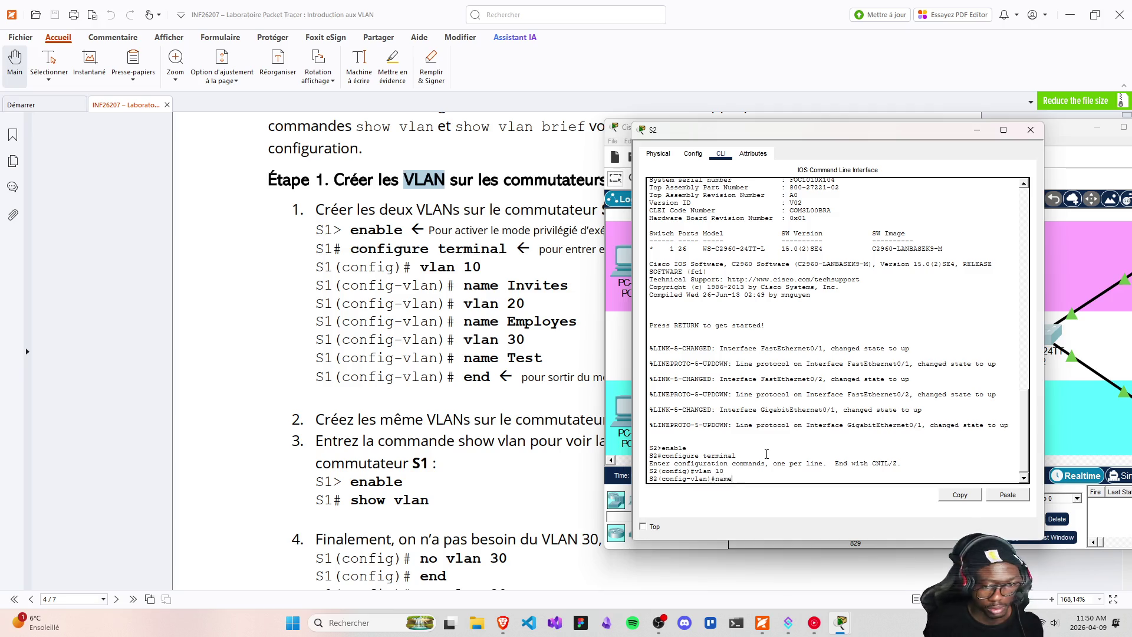
type("ti")
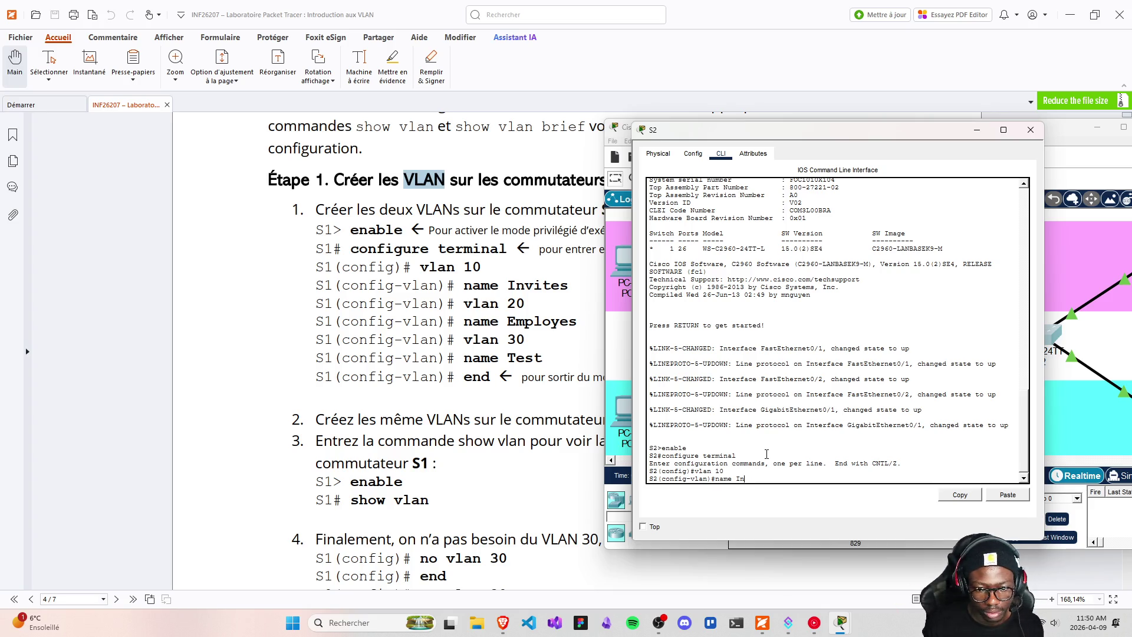
type("vites")
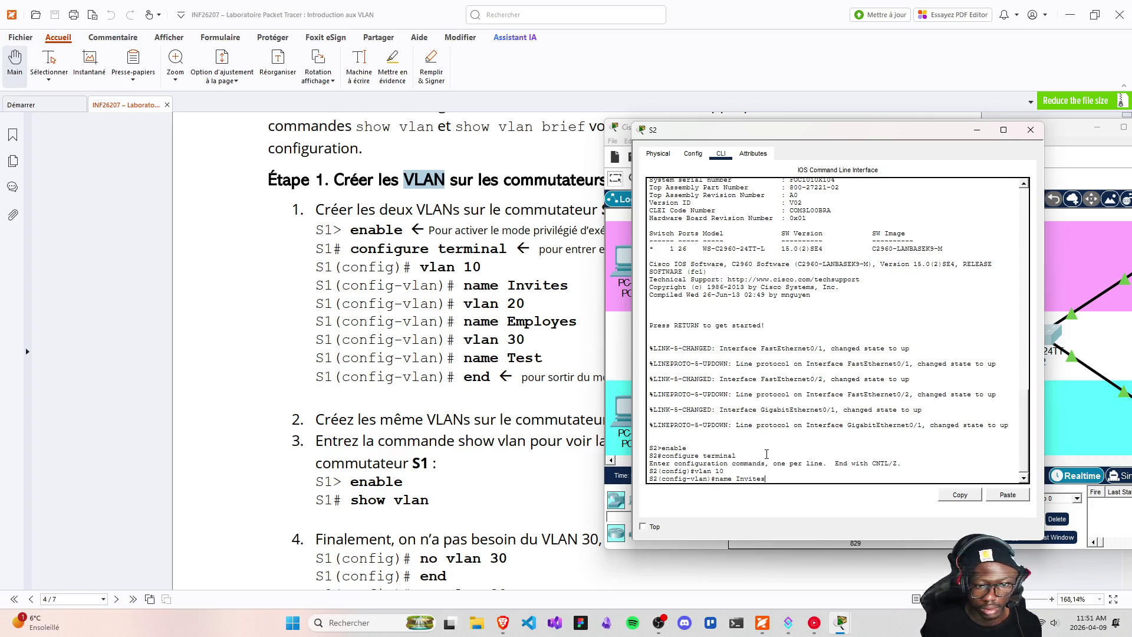
key("Return")
type("vkla")
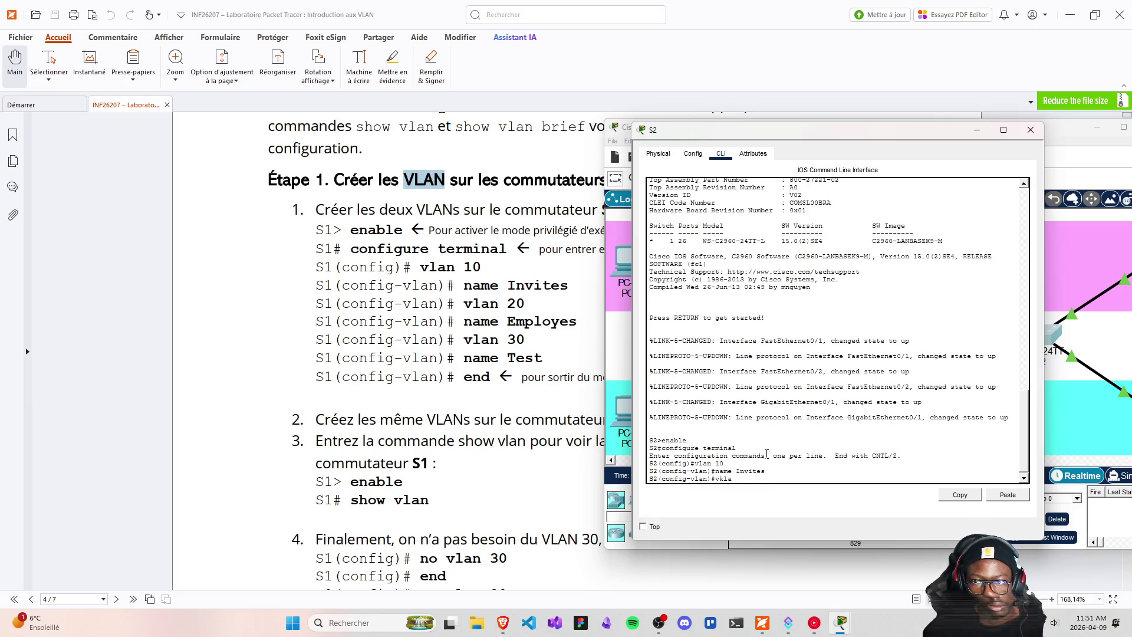
- Create VLAN 20 named Employes on S2, then leave configuration mode with end
type("n")
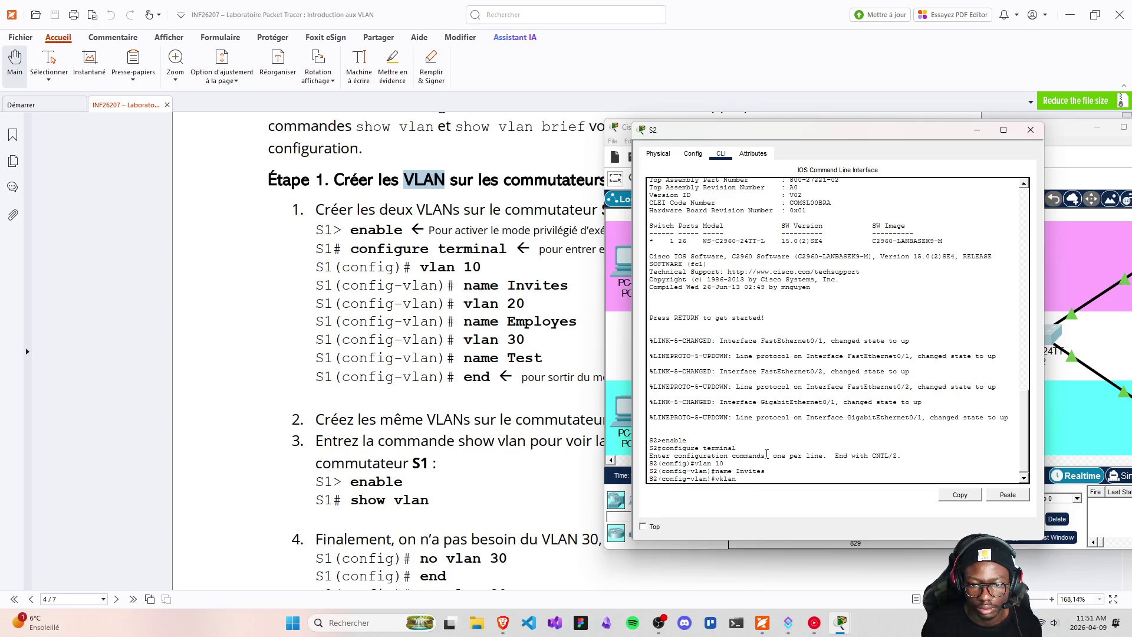
key("BackSpace")
key("BackSpace")
key("BackSpace")
type("lan ")
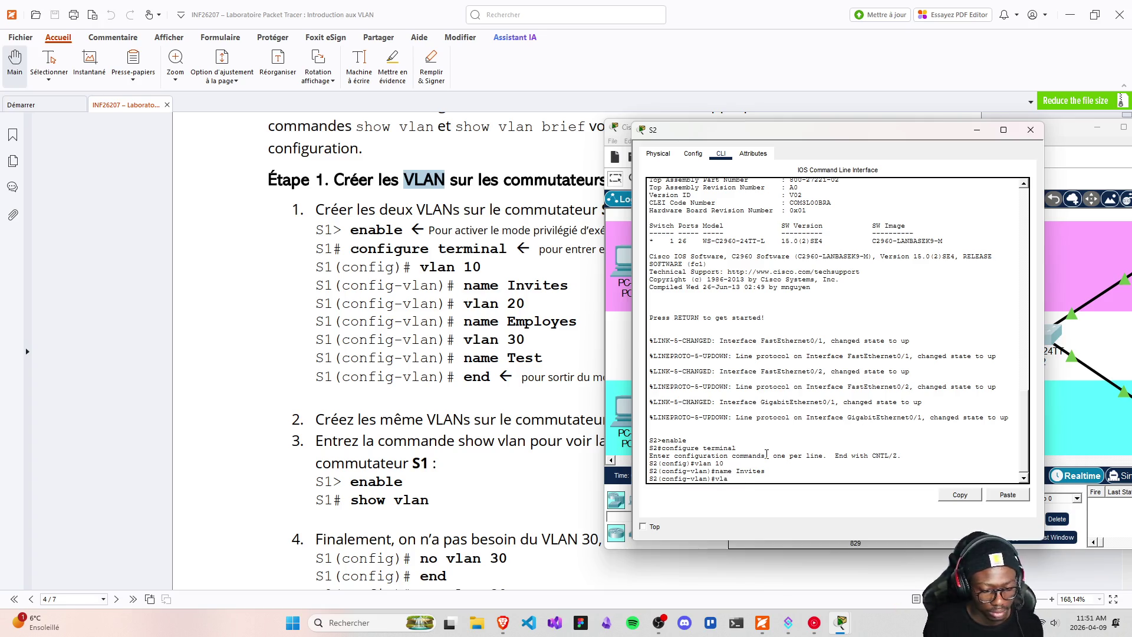
type("20")
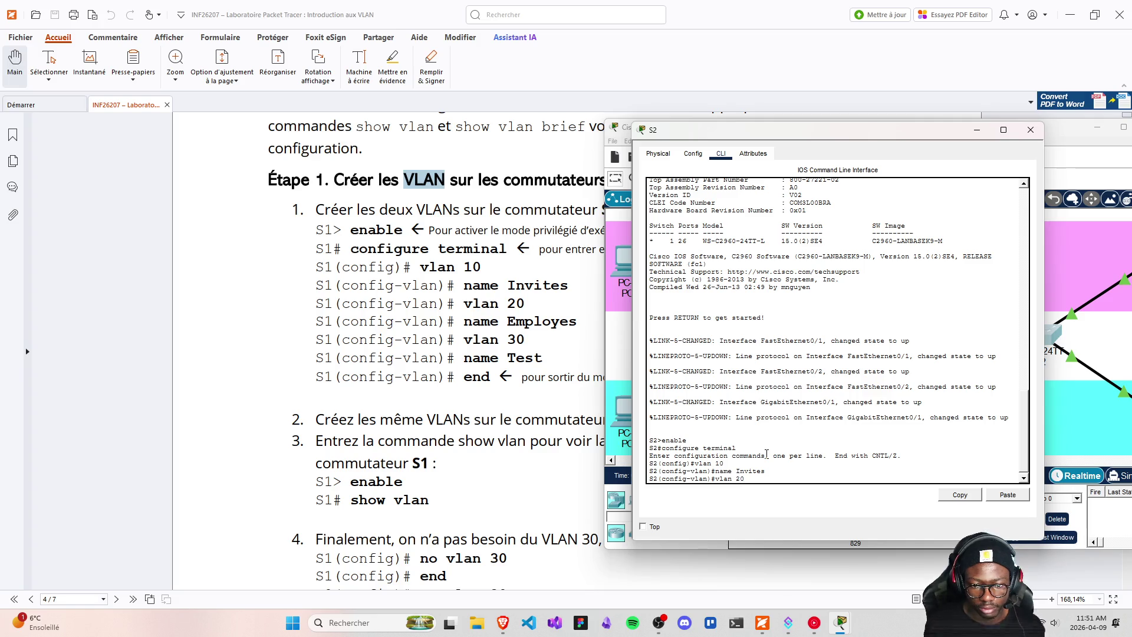
key("Return")
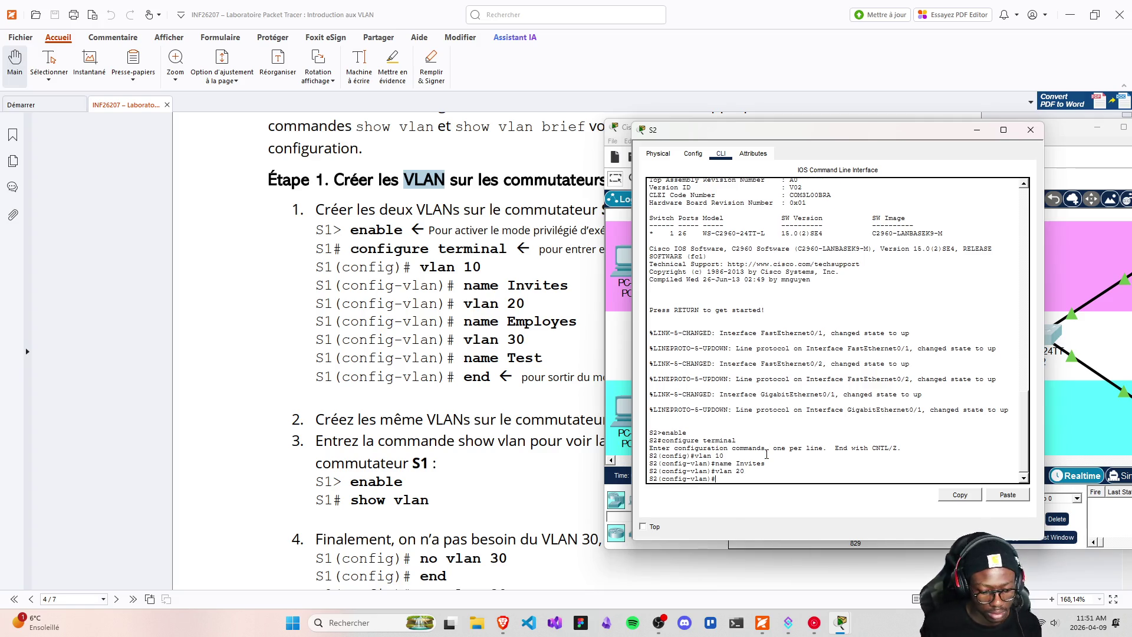
type("name Emplo")
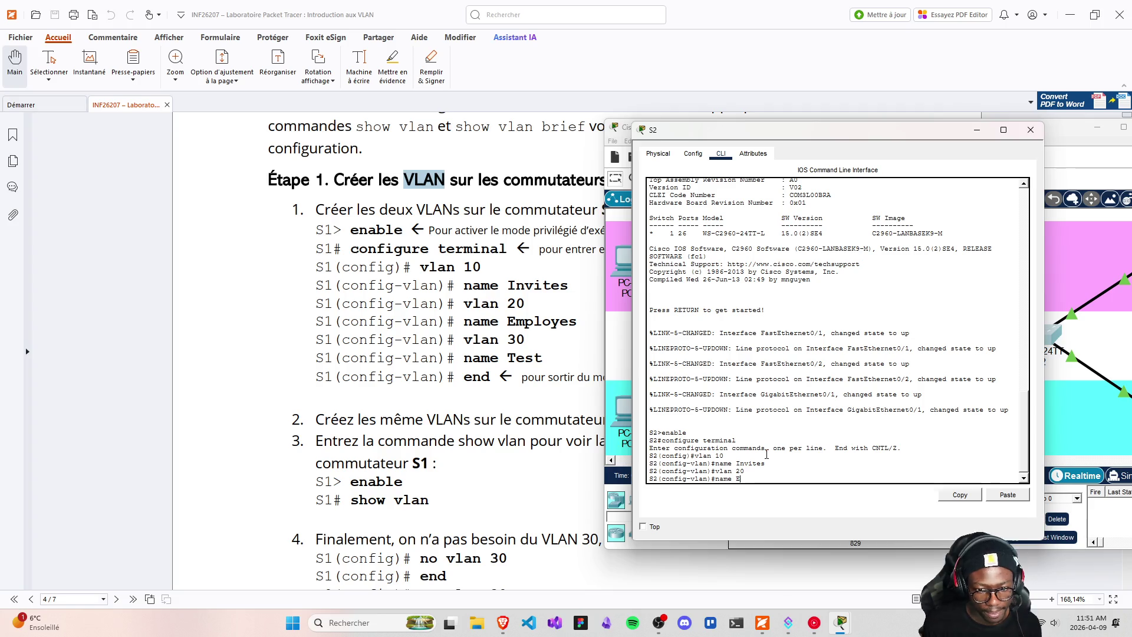
type("yes")
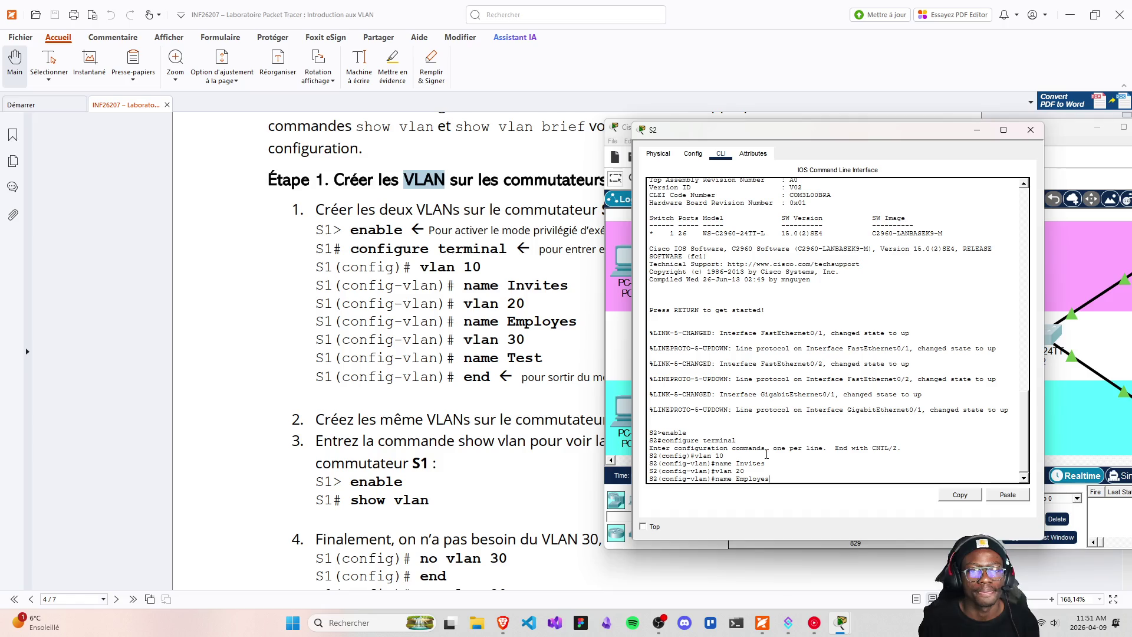
key("Return")
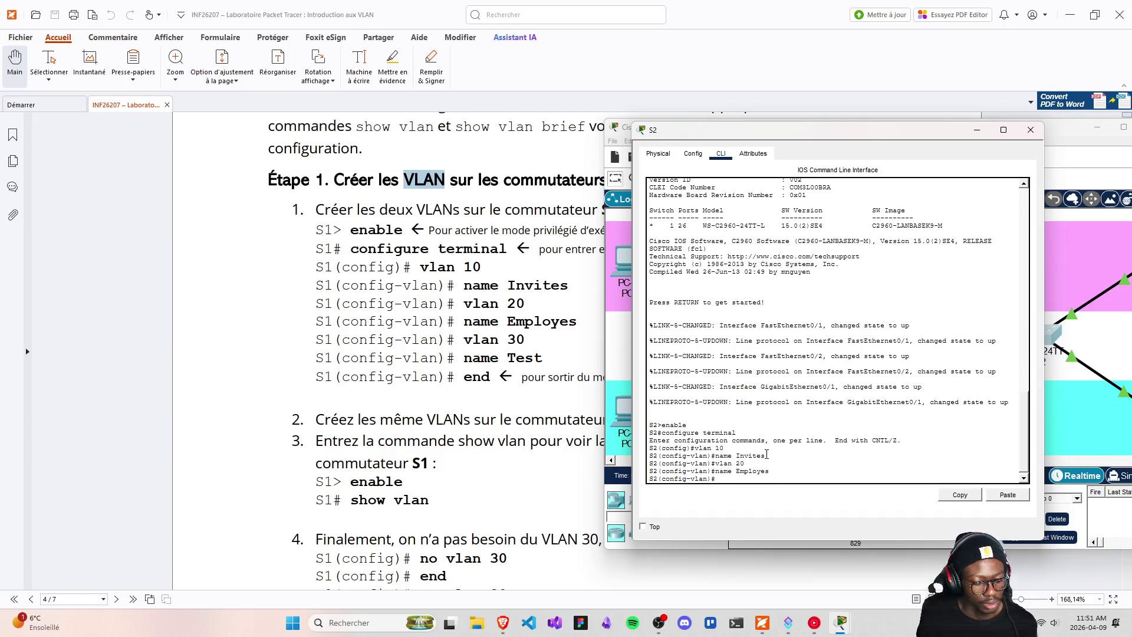
type("end")
key("Return")
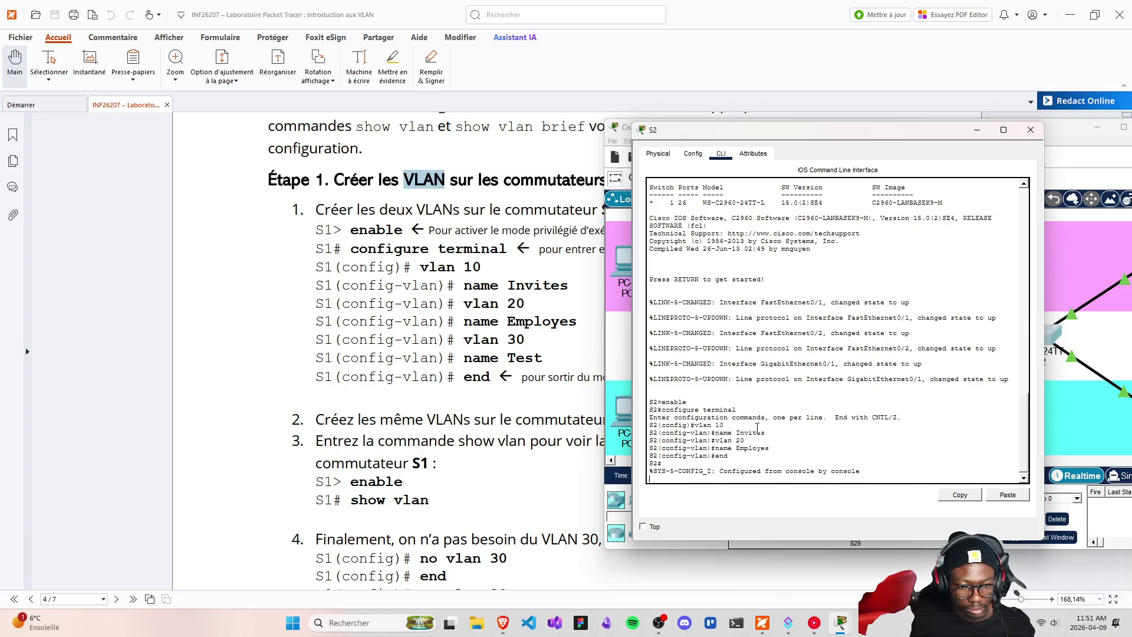
- Close S2's window, save the lab with Ctrl+S, and reopen S2's console
left_click(1030, 130)
key("ctrl+s")
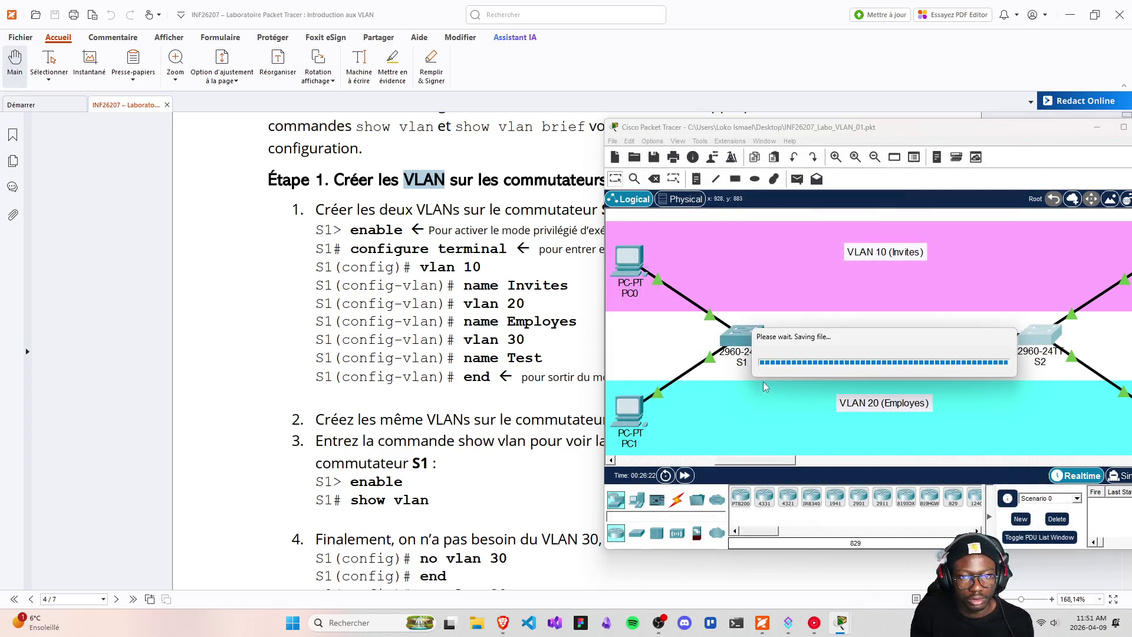
left_click(1040, 337)
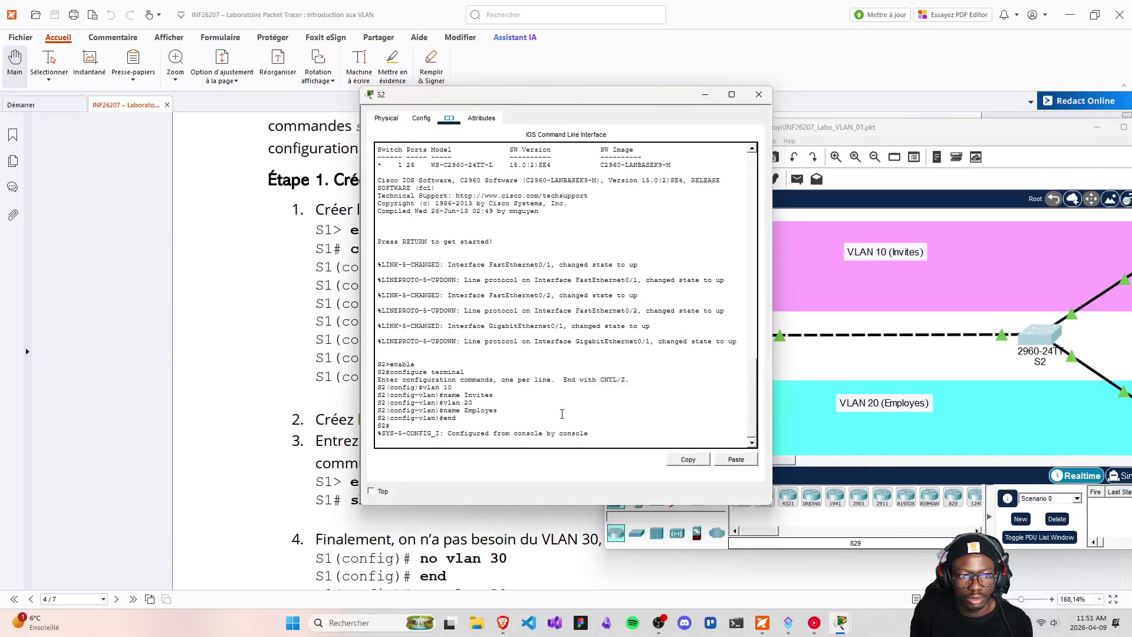
left_click_drag(507, 99, 762, 101)
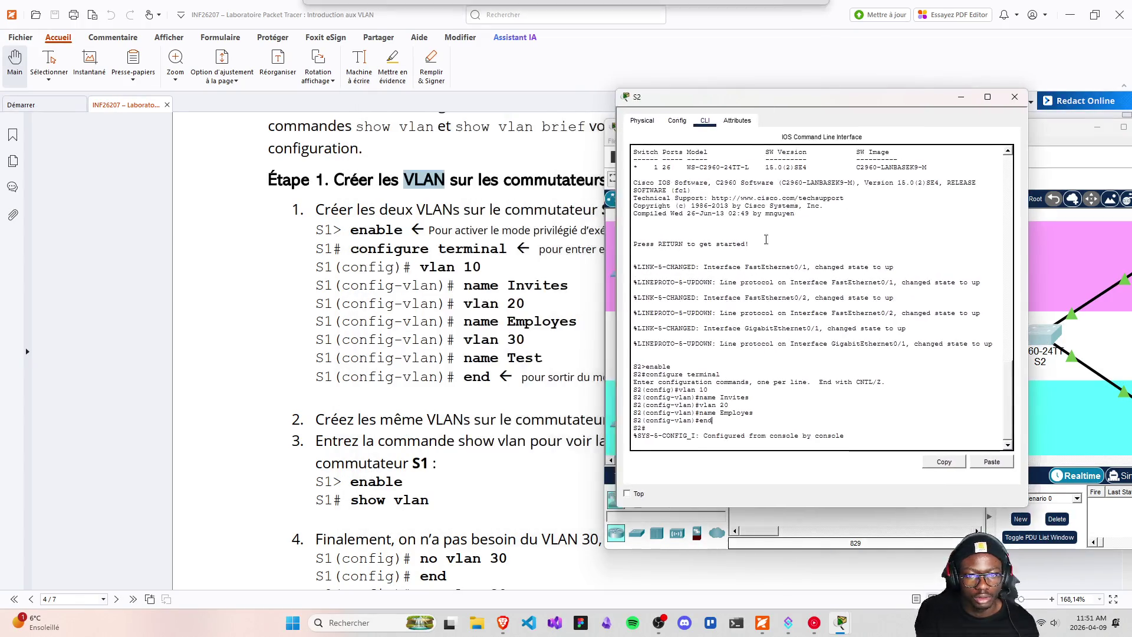
key("Return")
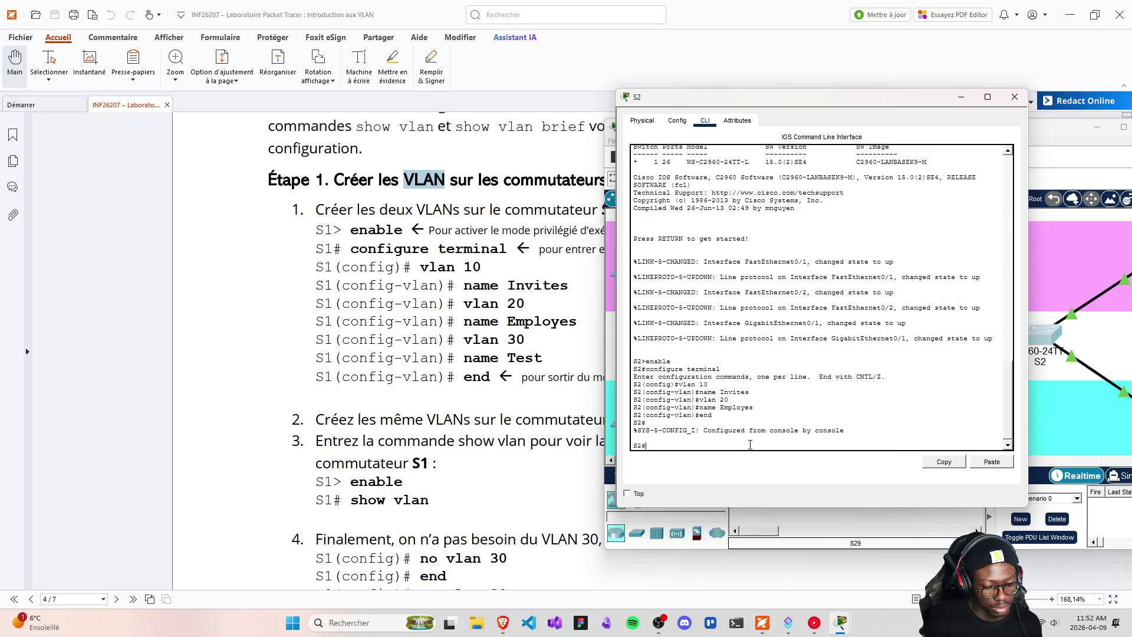
- Run enable and show vlan on S2, confirming VLANs 10 Invites and 20 Employes, then close it
type("sn")
key("BackSpace")
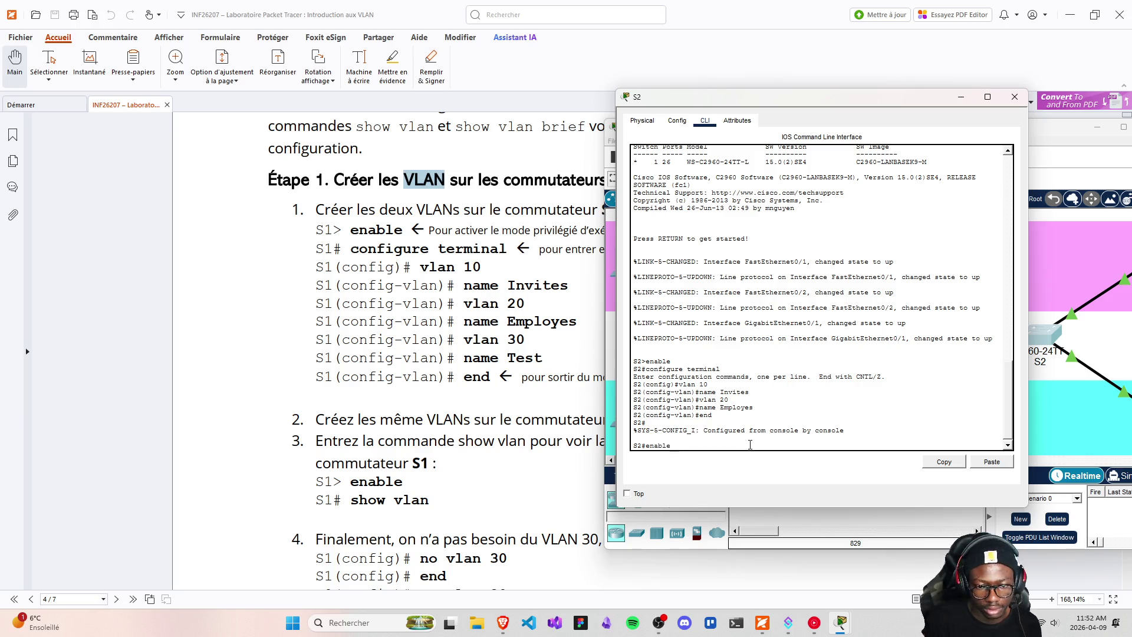
key("Return")
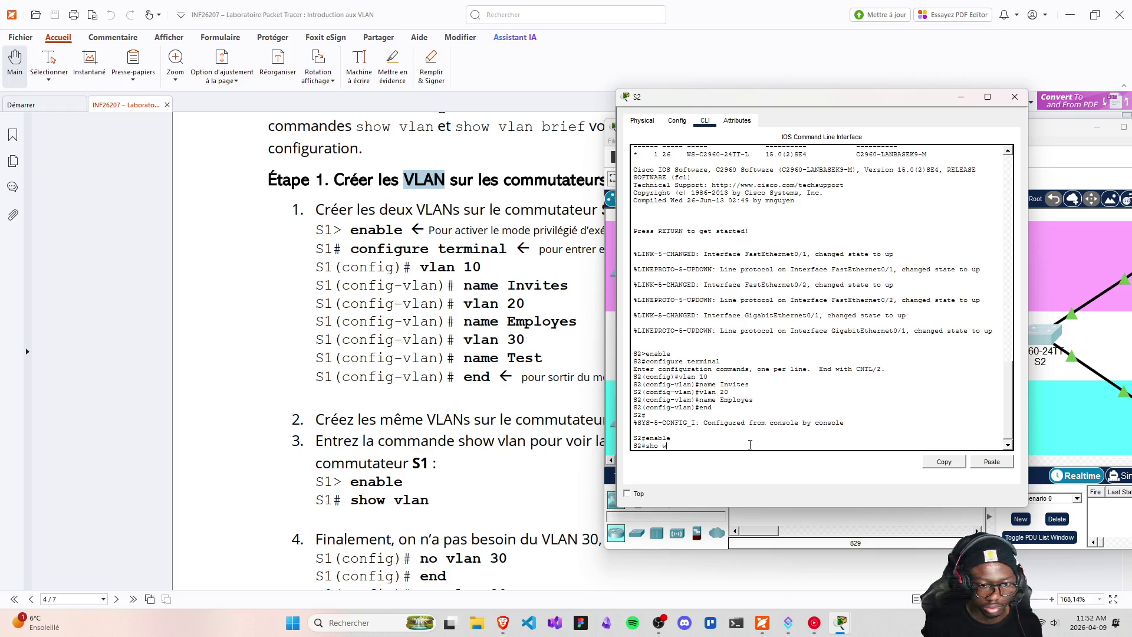
type("n")
key("Return")
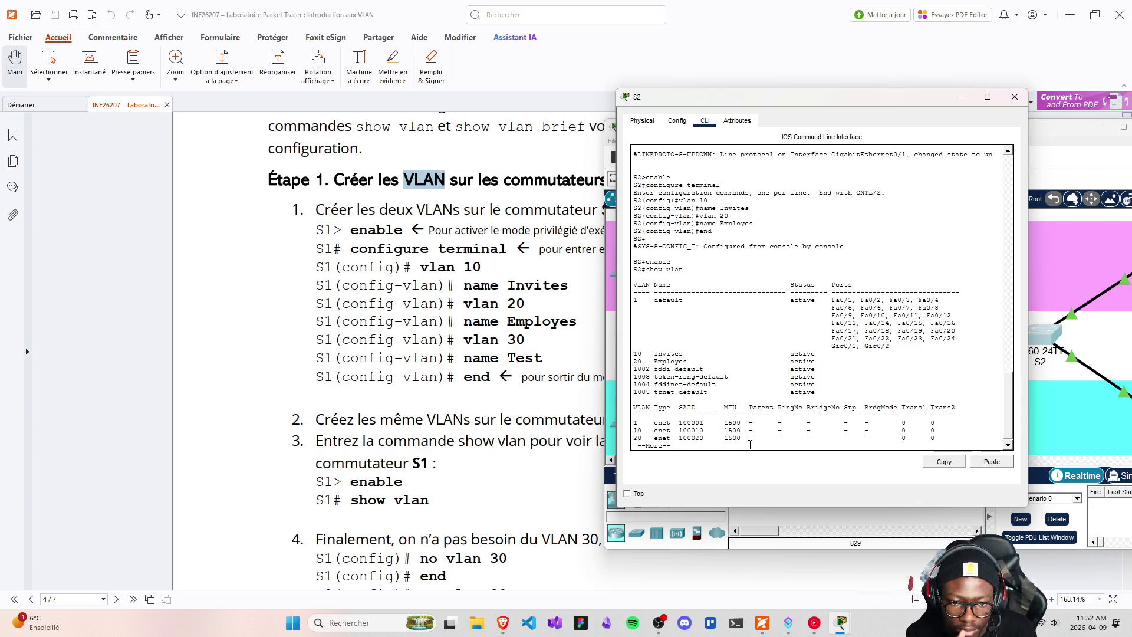
key("space")
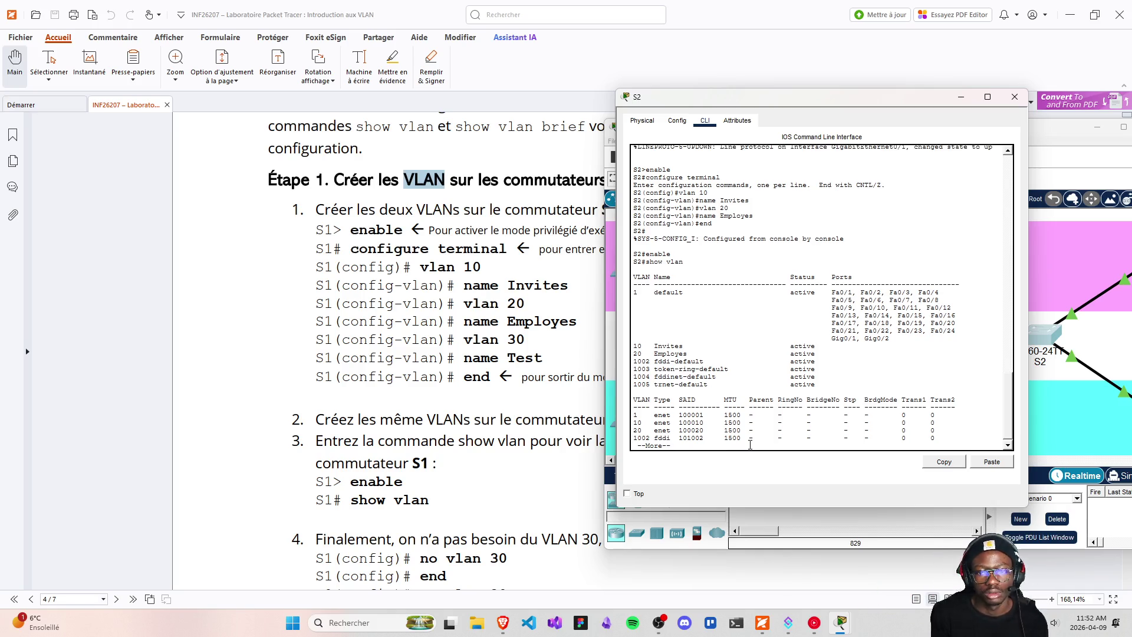
key("space")
key("Return")
key("Return")
key("Return")
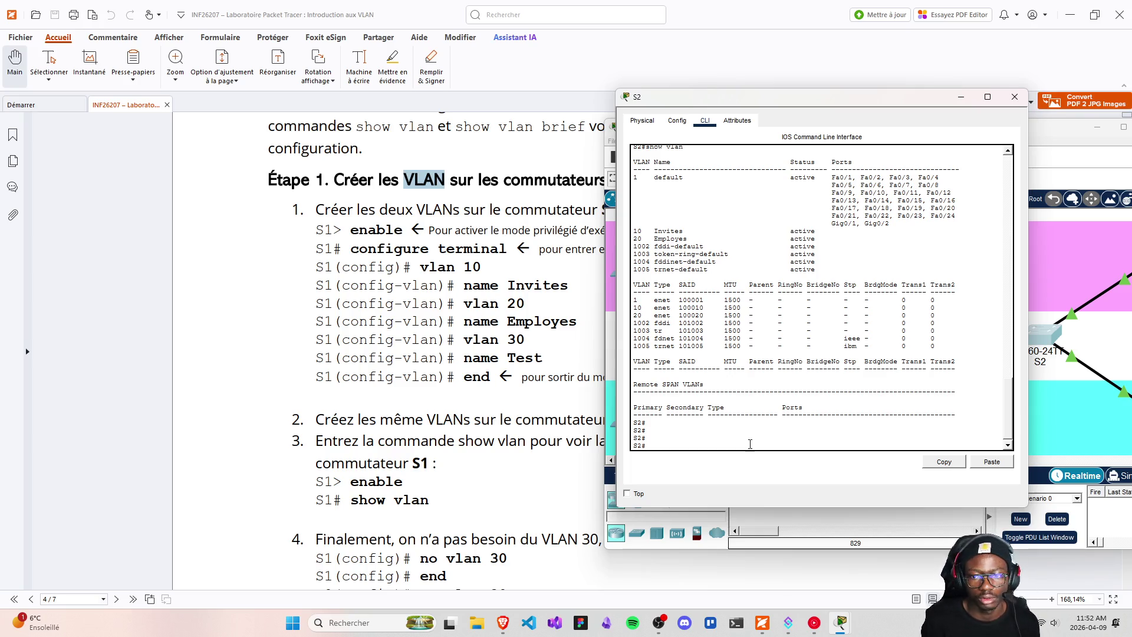
left_click(1014, 97)
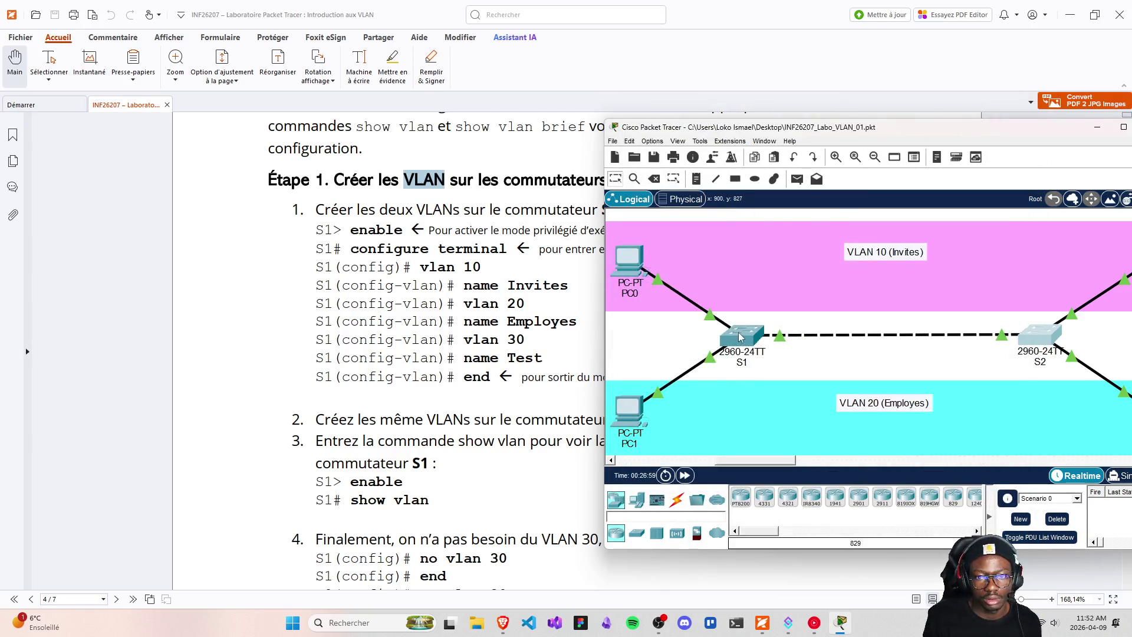
- Reopen S1's console and locate the VLAN 30 Test line in its output
left_click(742, 336)
left_click_drag(494, 110, 694, 122)
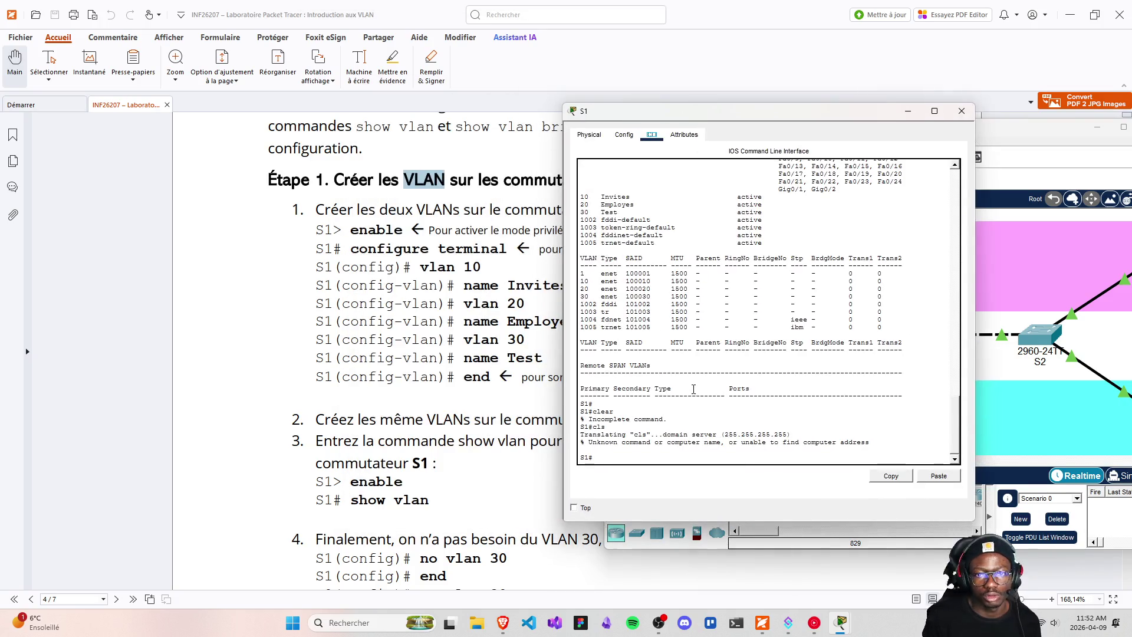
scroll(696, 391, "up", 3)
left_click_drag(580, 282, 687, 299)
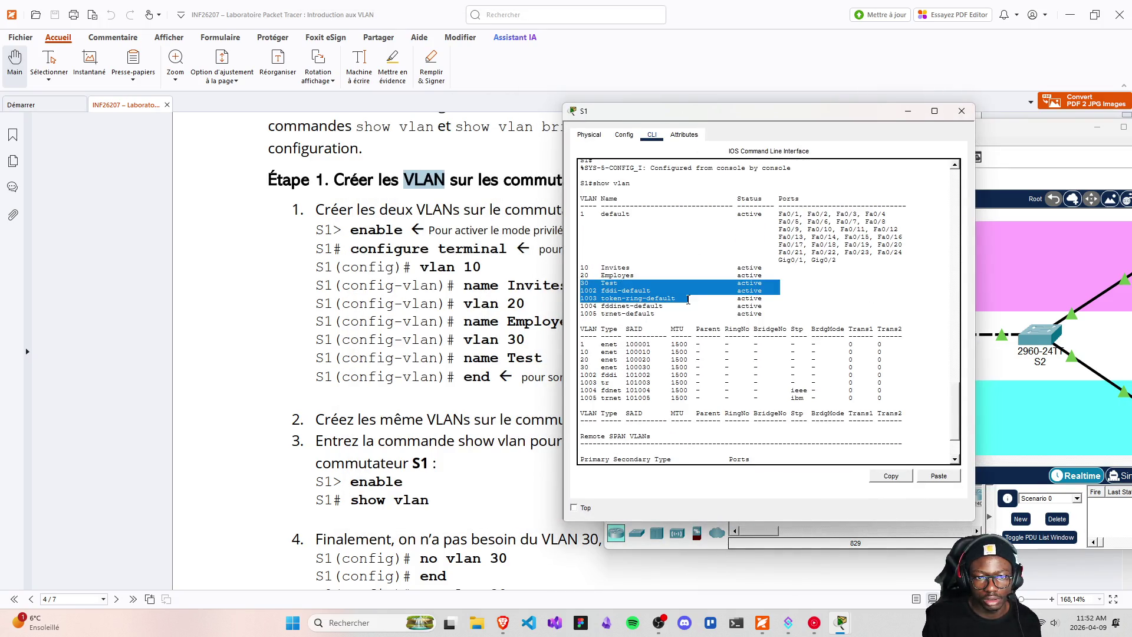
scroll(373, 502, "down", 4)
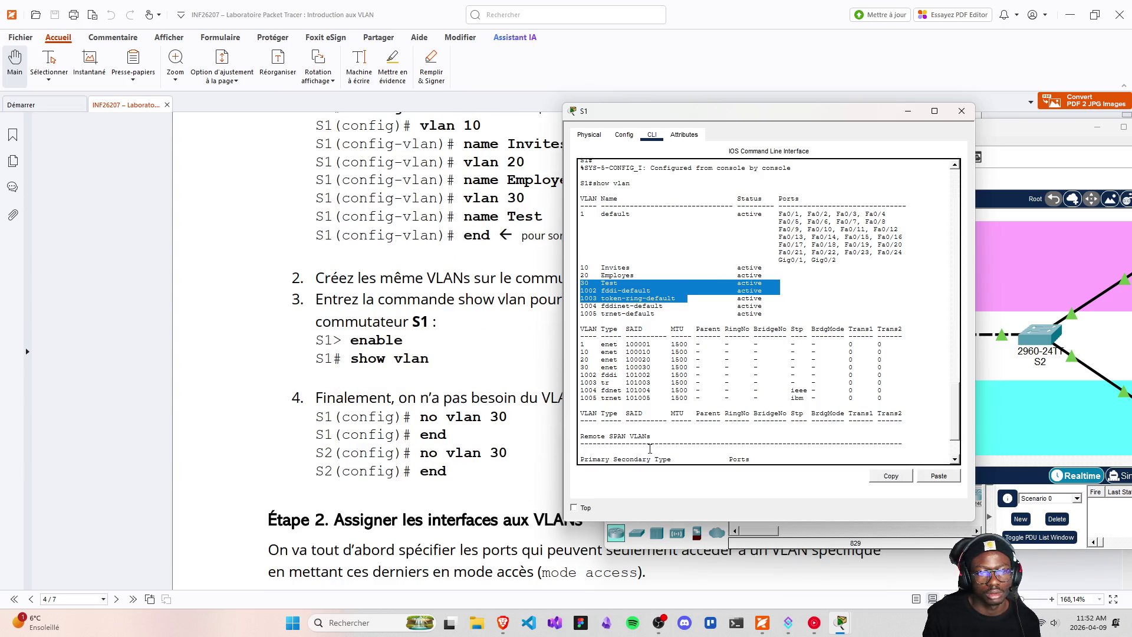
scroll(648, 451, "down", 3)
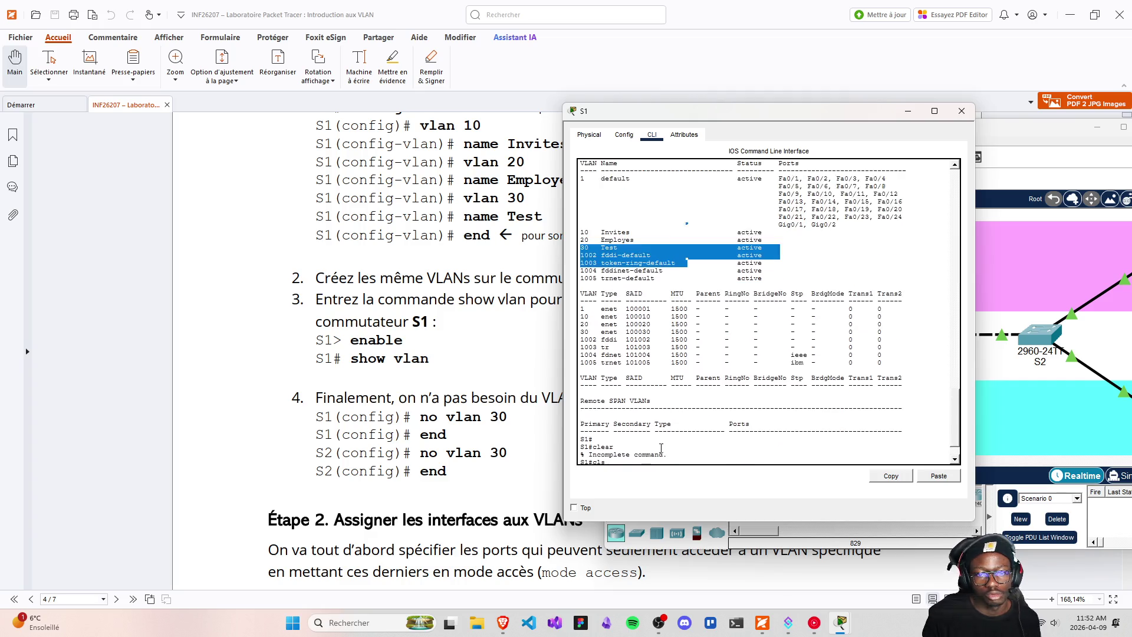
left_click(643, 456)
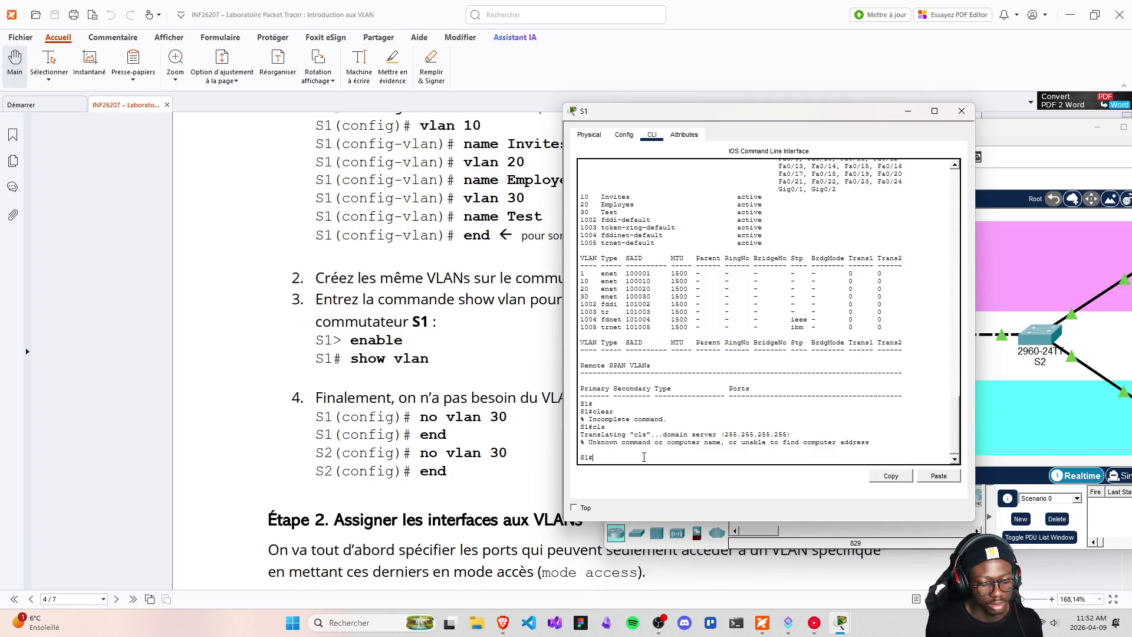
- Run enable and no vlan 30 on S1, which is rejected, then recall configure terminal
type("enable")
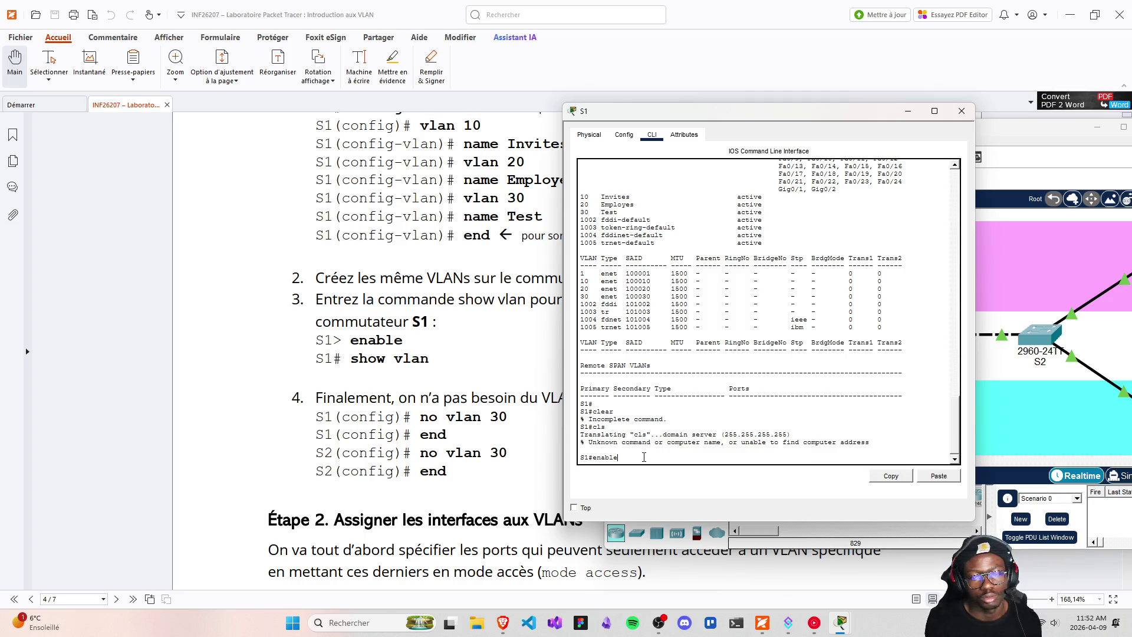
key("Return")
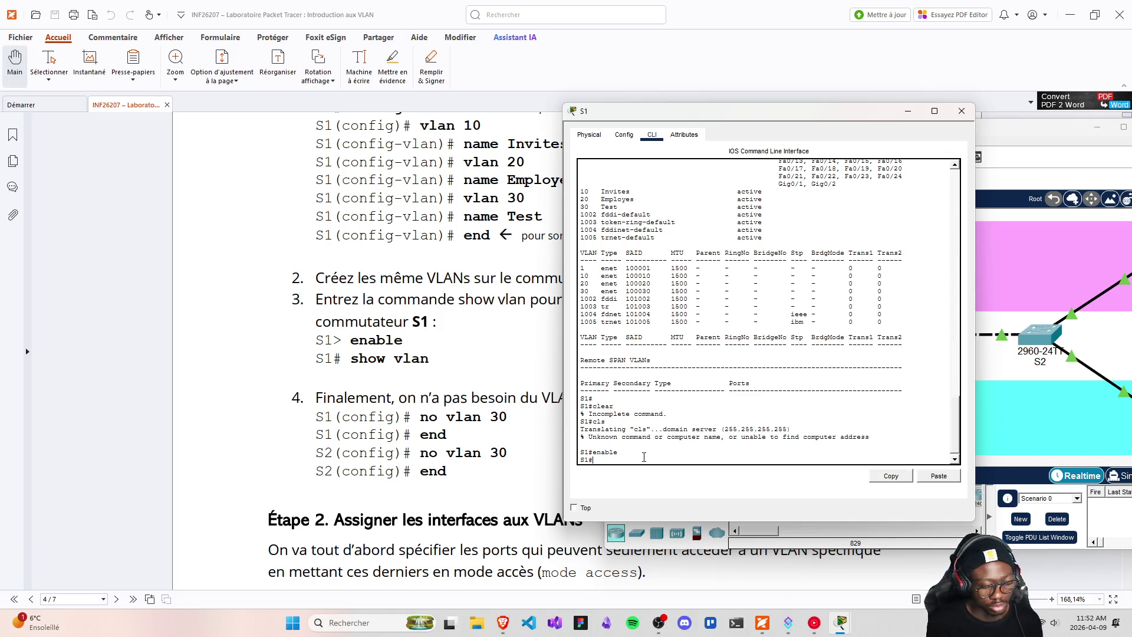
type("sc")
key("BackSpace")
key("BackSpace")
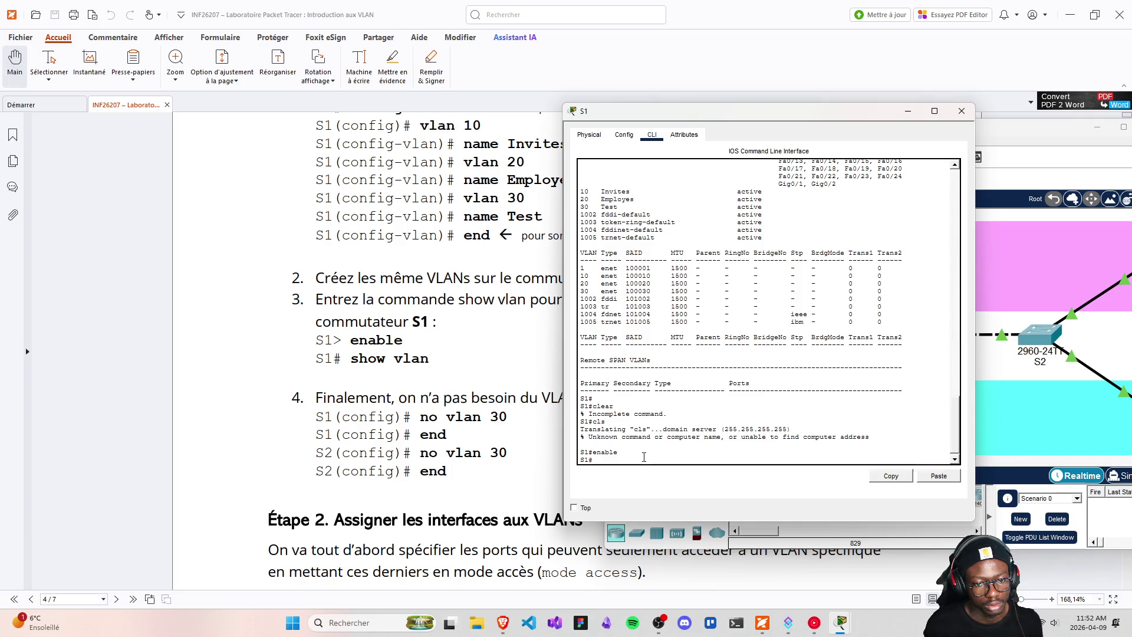
type("no vlanm")
type(" 30")
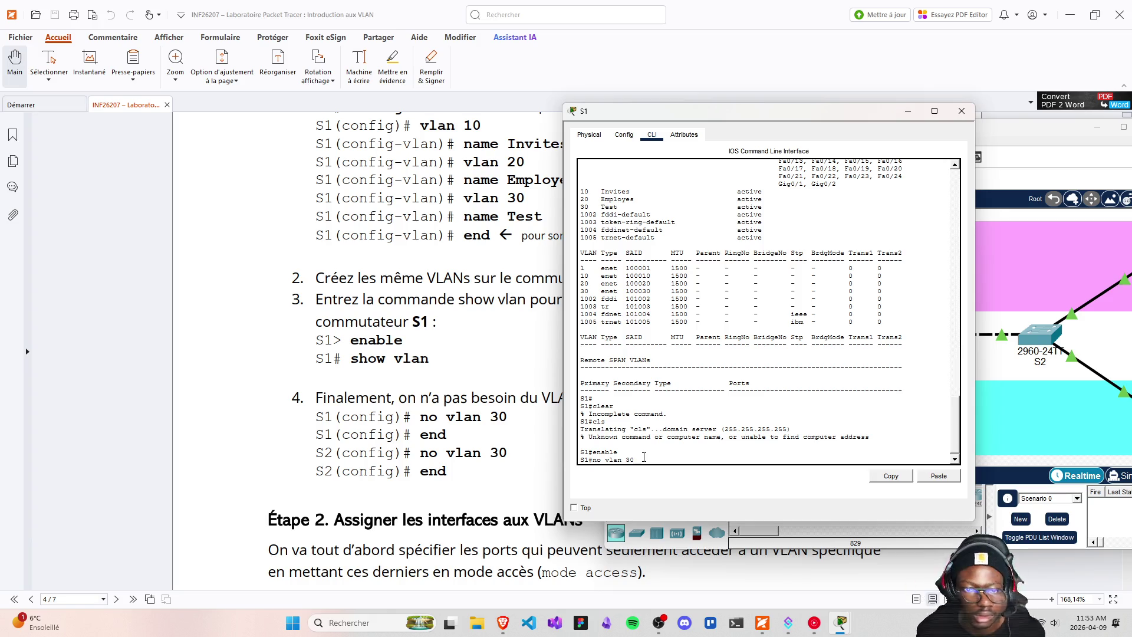
key("Return")
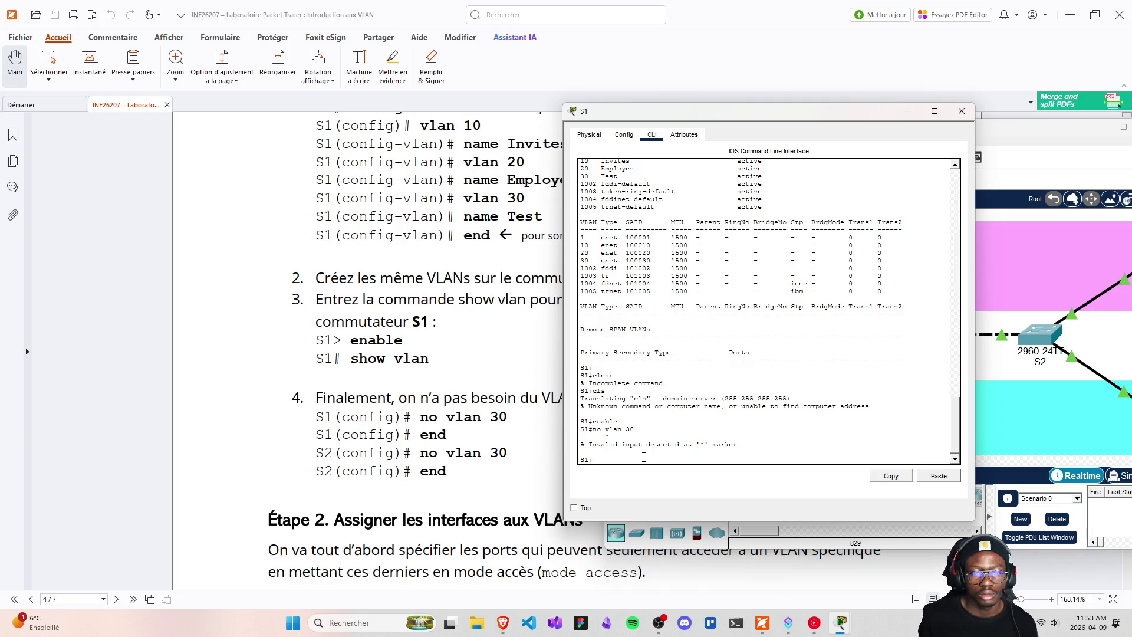
key("Up")
key("Up")
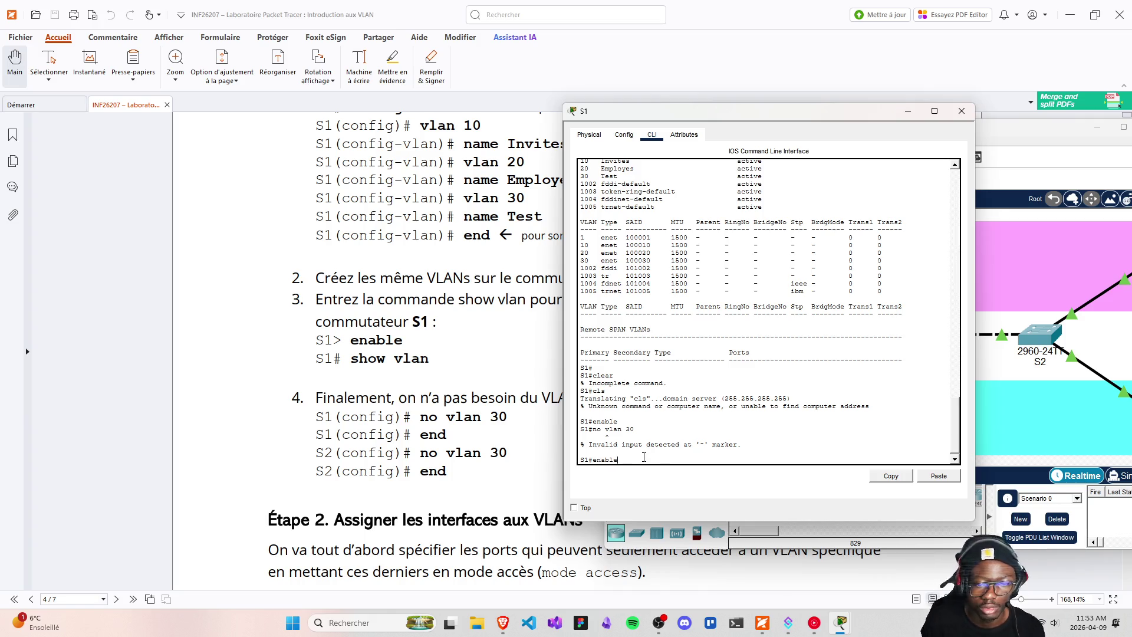
key("Up")
key("Up")
key("Up")
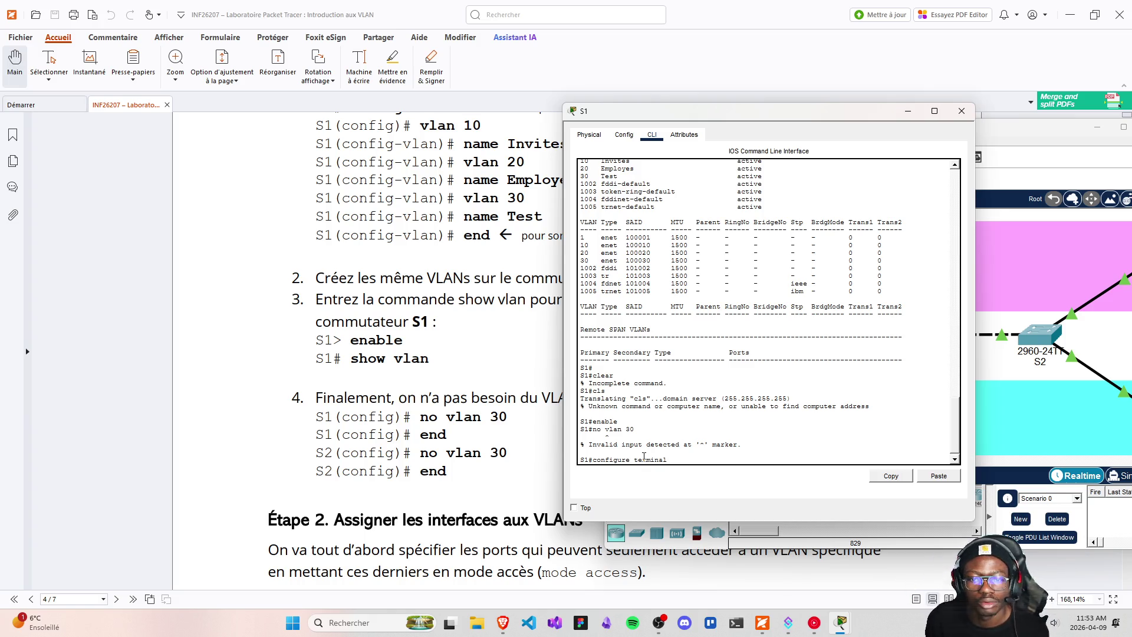
- Enter global configuration mode on S1 and delete VLAN 30 with no vlan 30
key("Return")
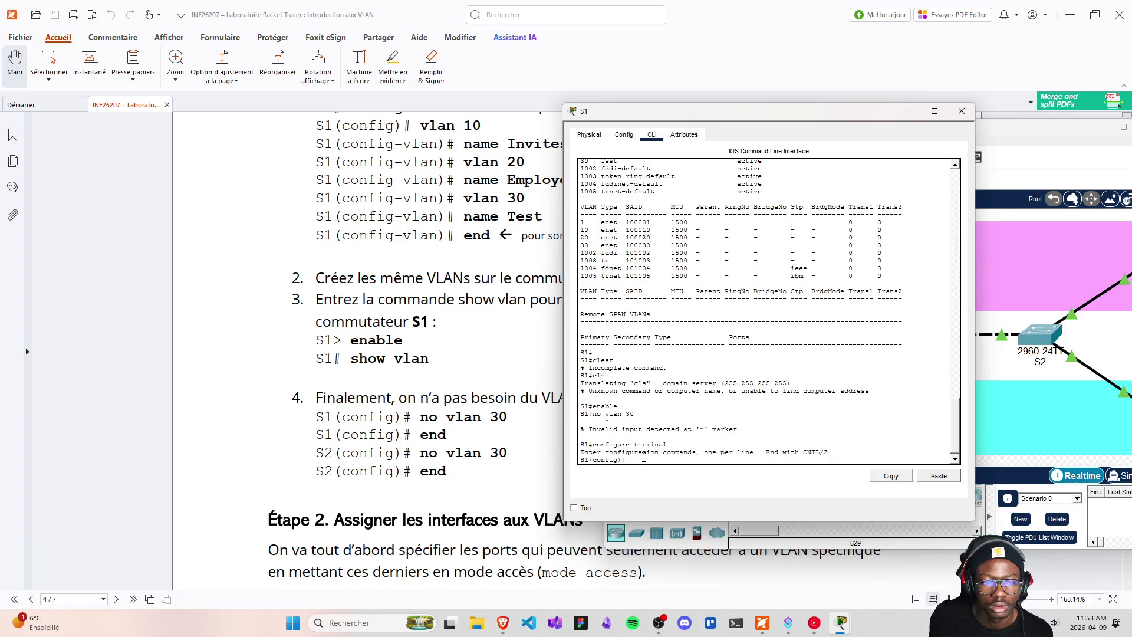
type("end")
key("Up")
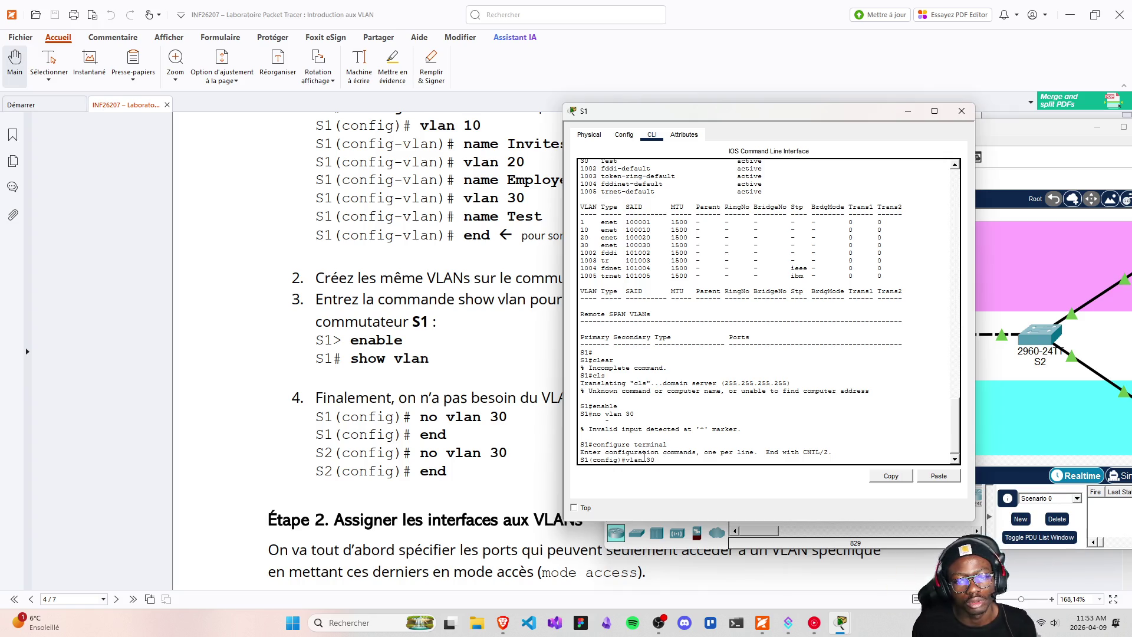
key("Up")
key("Up")
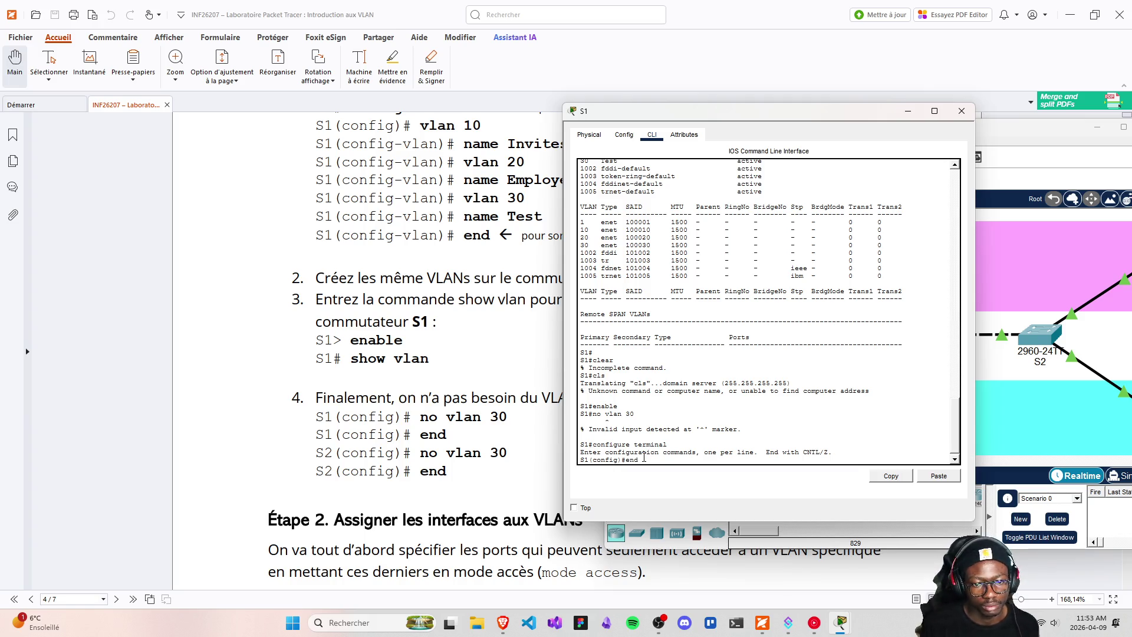
key("Up")
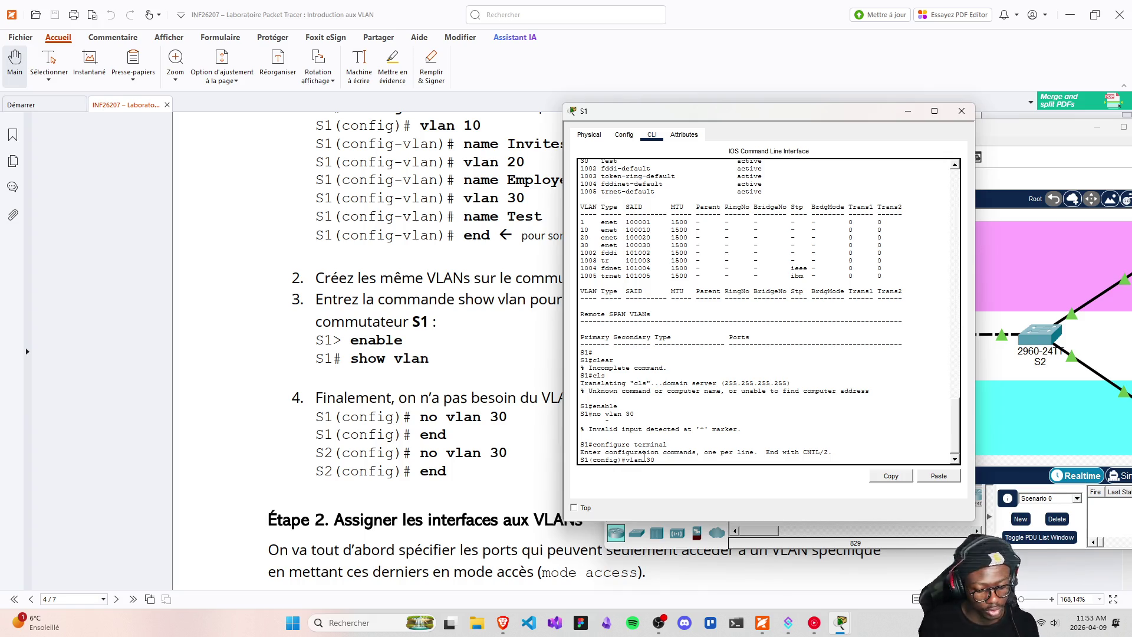
type("no")
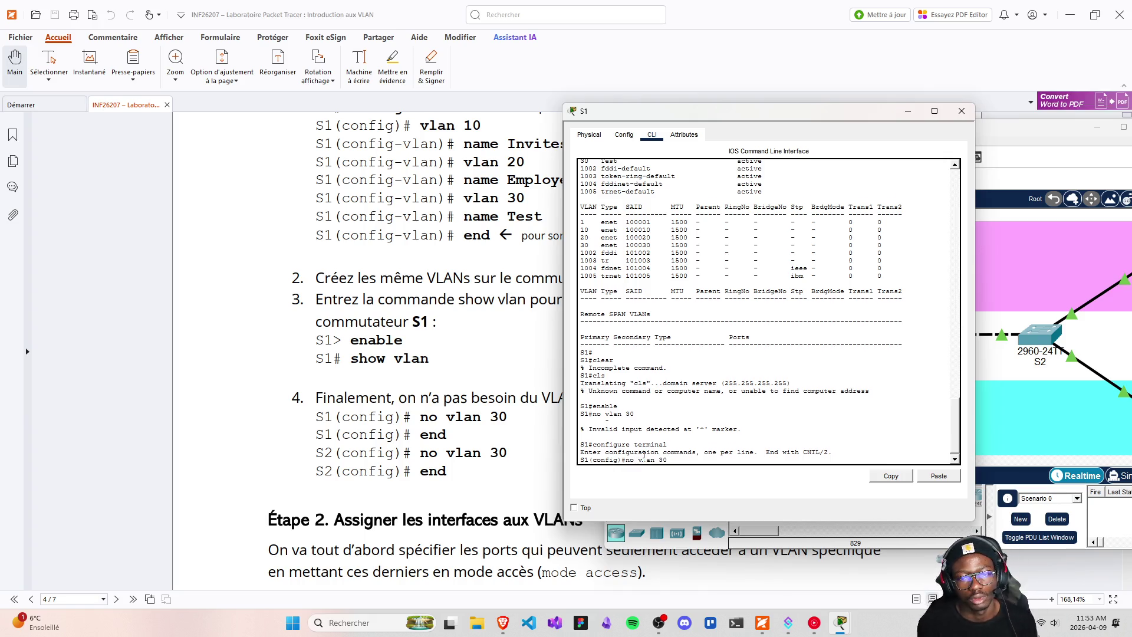
key("Return")
- Run end and show vlan confirming only VLANs 10 and 20, then close S1 and save
key("Up")
key("Up")
key("Up")
key("Up")
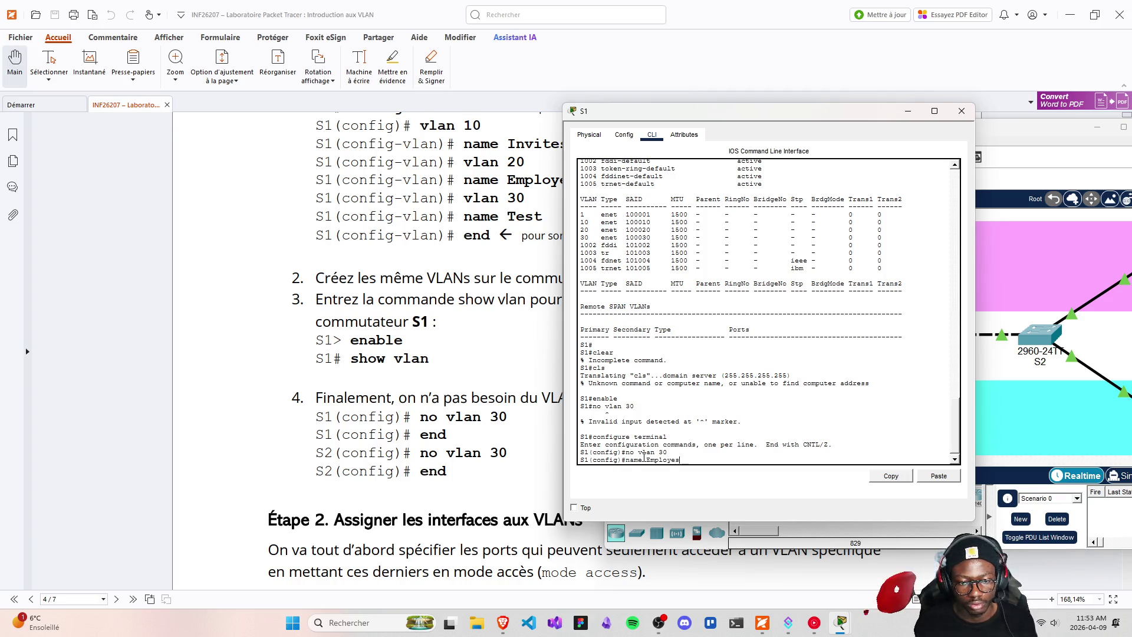
key("BackSpace")
key("BackSpace")
key("BackSpace")
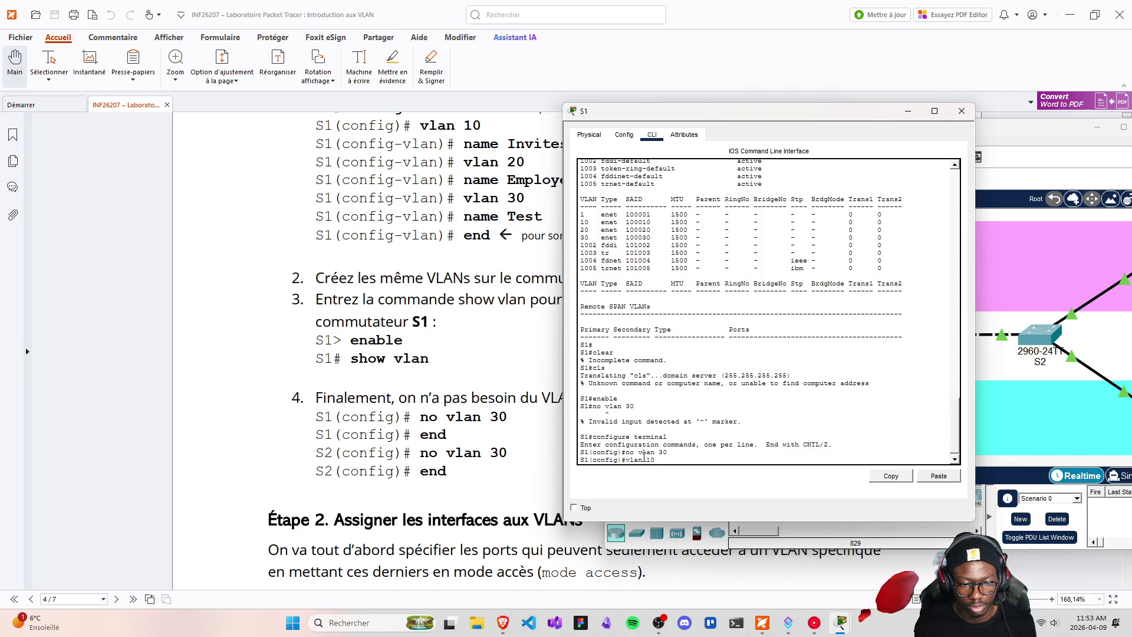
key("BackSpace")
key("BackSpace")
key("BackSpace")
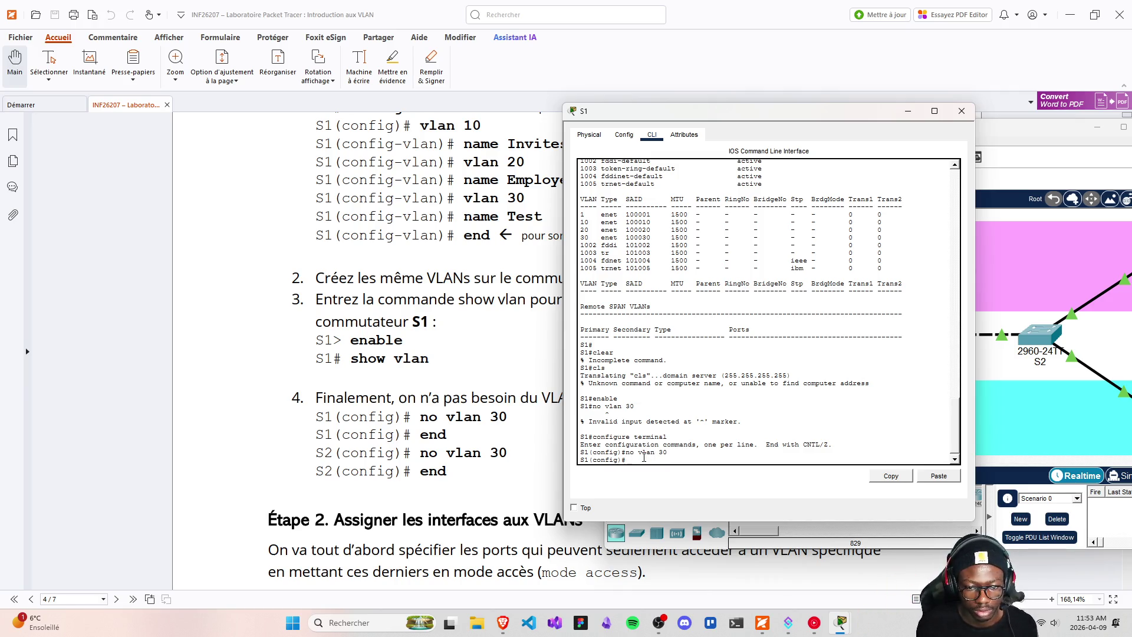
type("end")
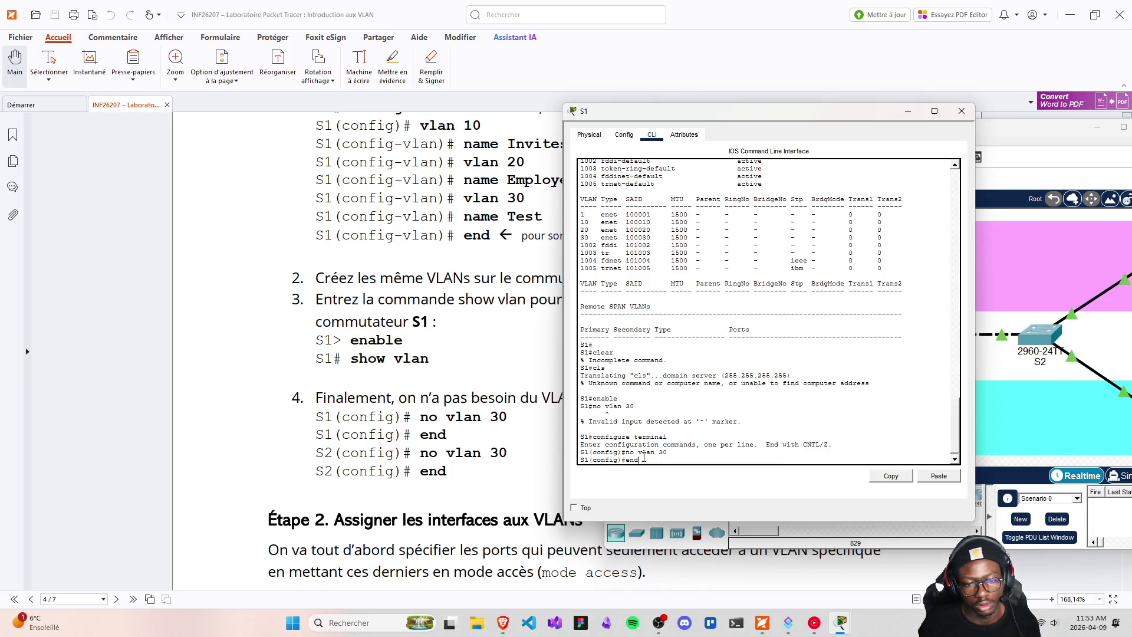
key("Return")
type("show vla")
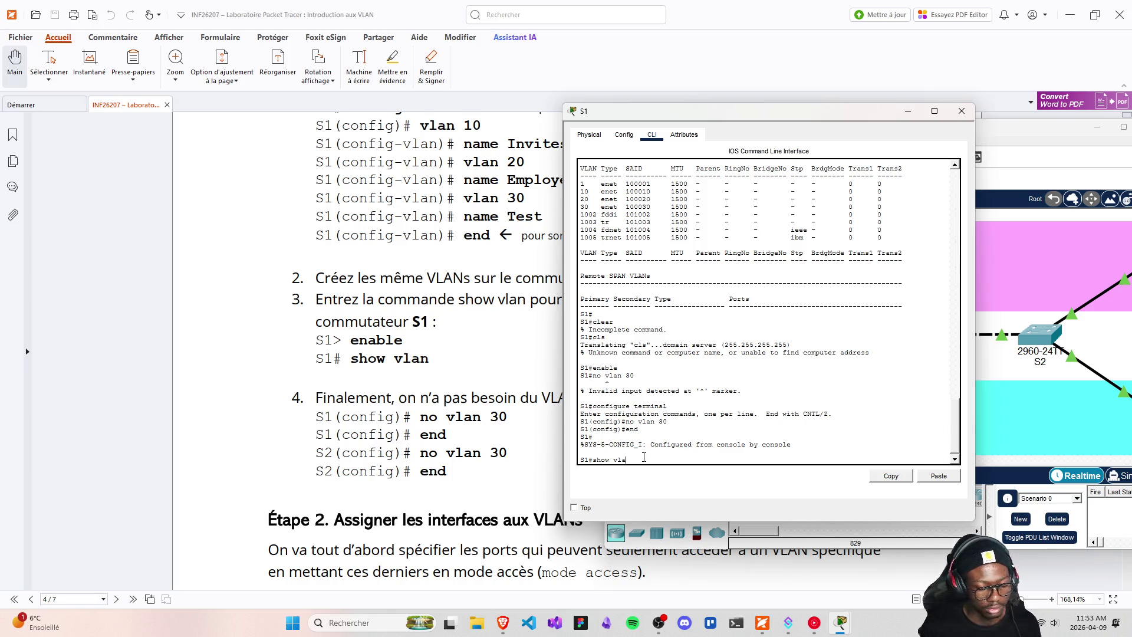
type("n")
key("Return")
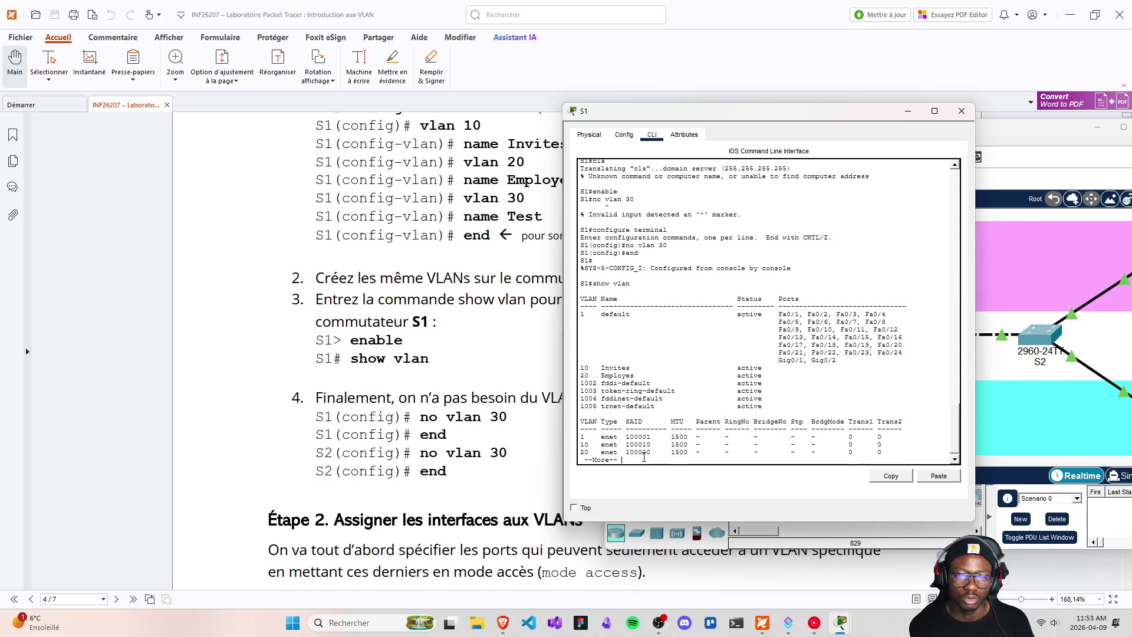
key("Return")
key("Return")
key("Return")
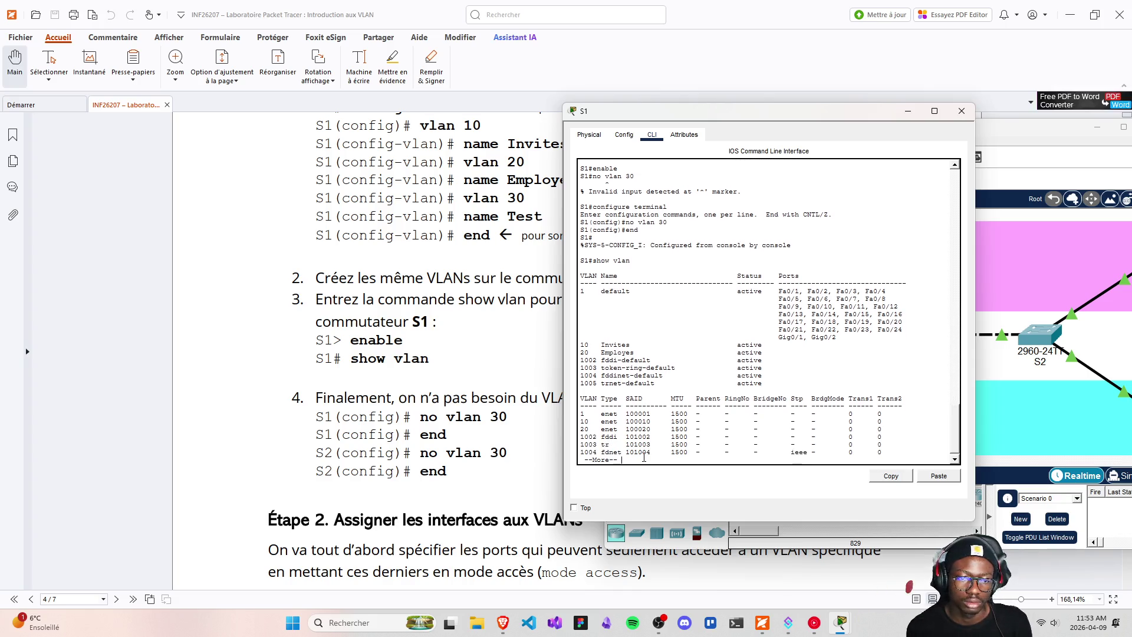
key("Return")
key("Return")
key("Return")
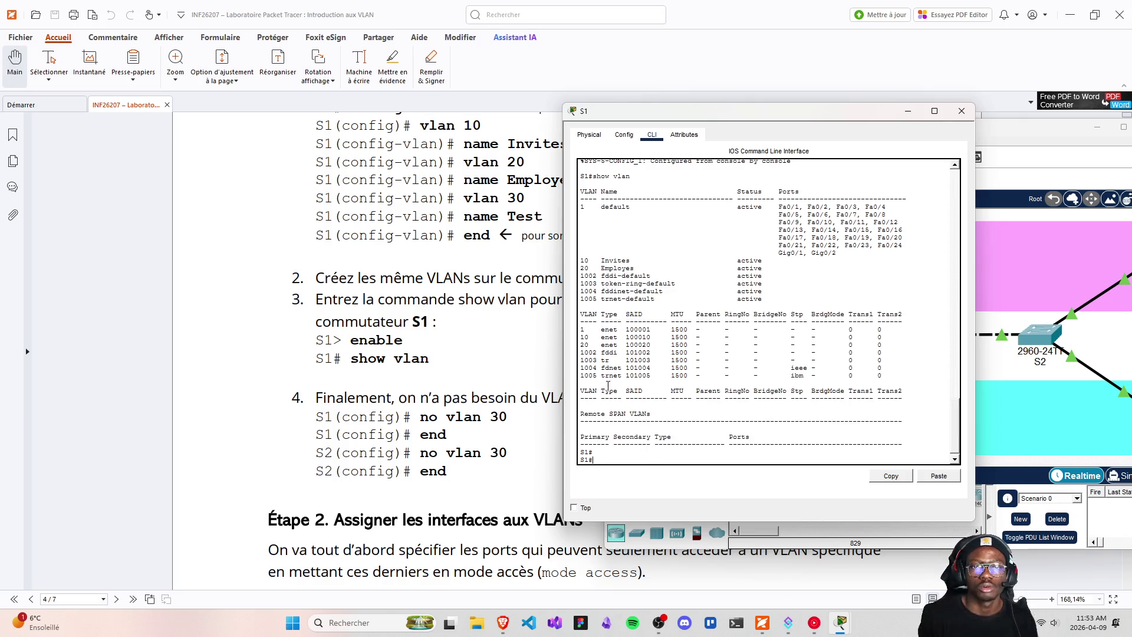
left_click(961, 111)
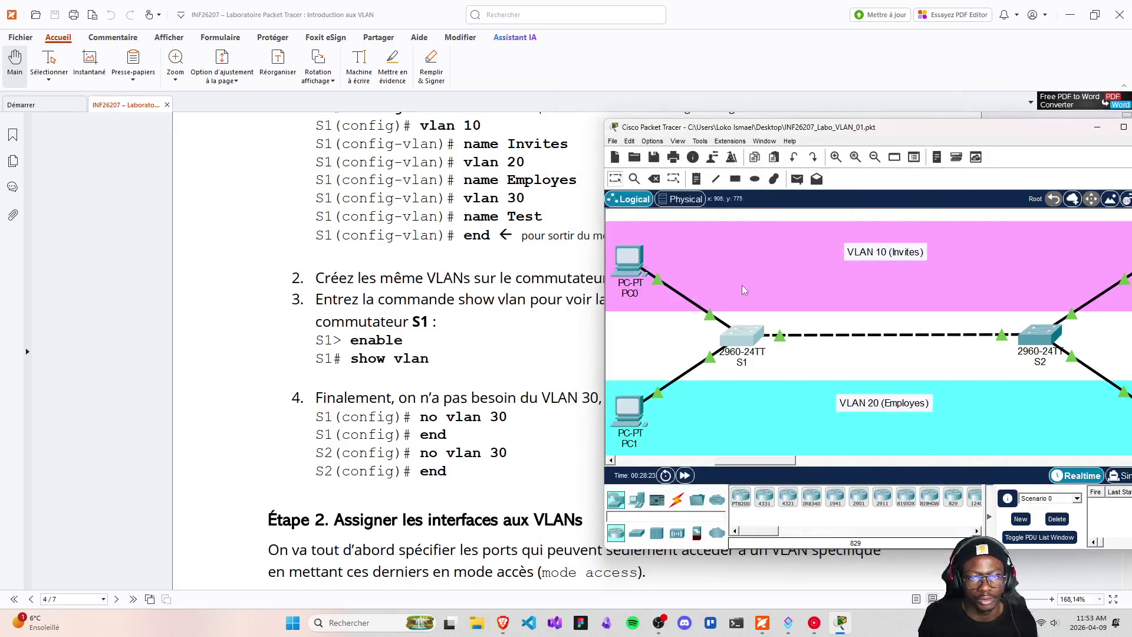
left_click(653, 157)
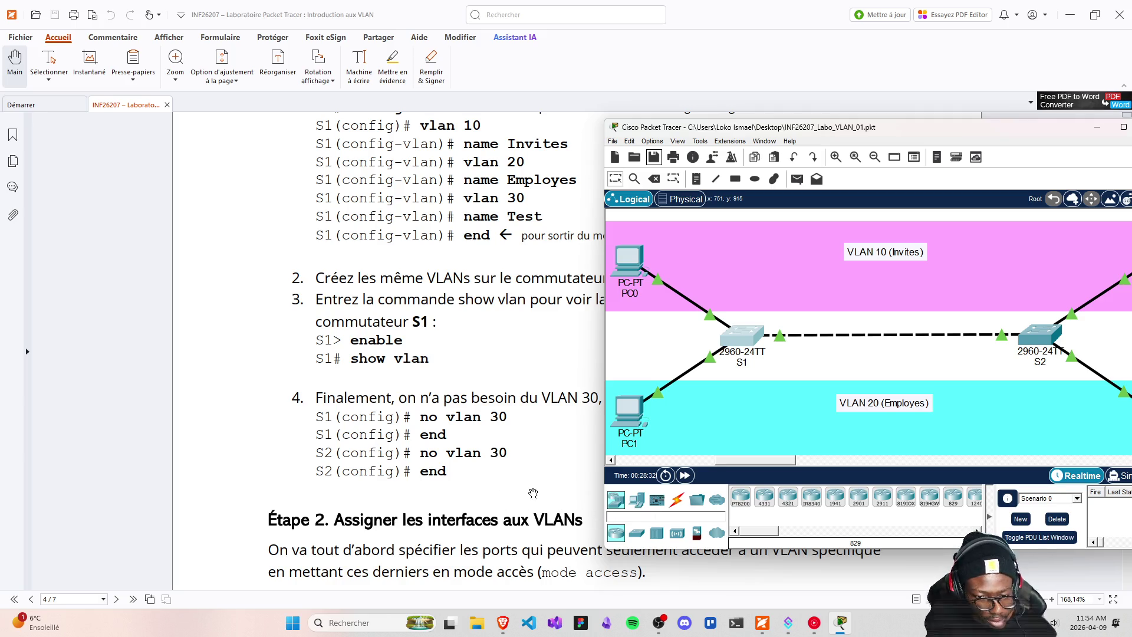
- Scroll the PDF to Étape 2 on page 4 and move Packet Tracer to the top centre
scroll(480, 478, "up", 1)
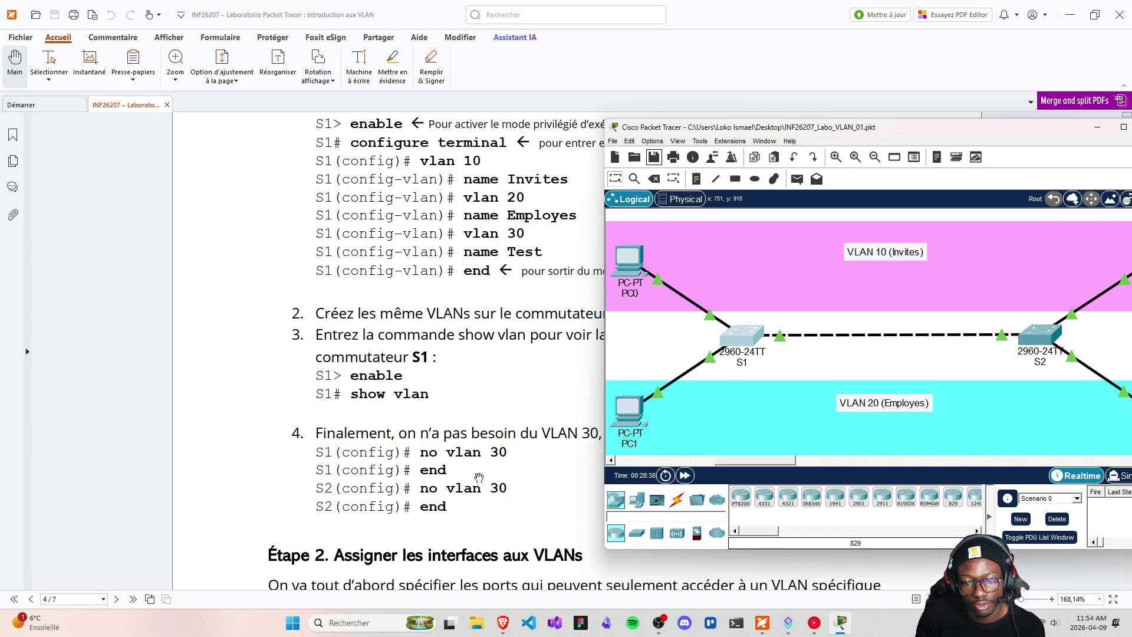
scroll(477, 477, "down", 4)
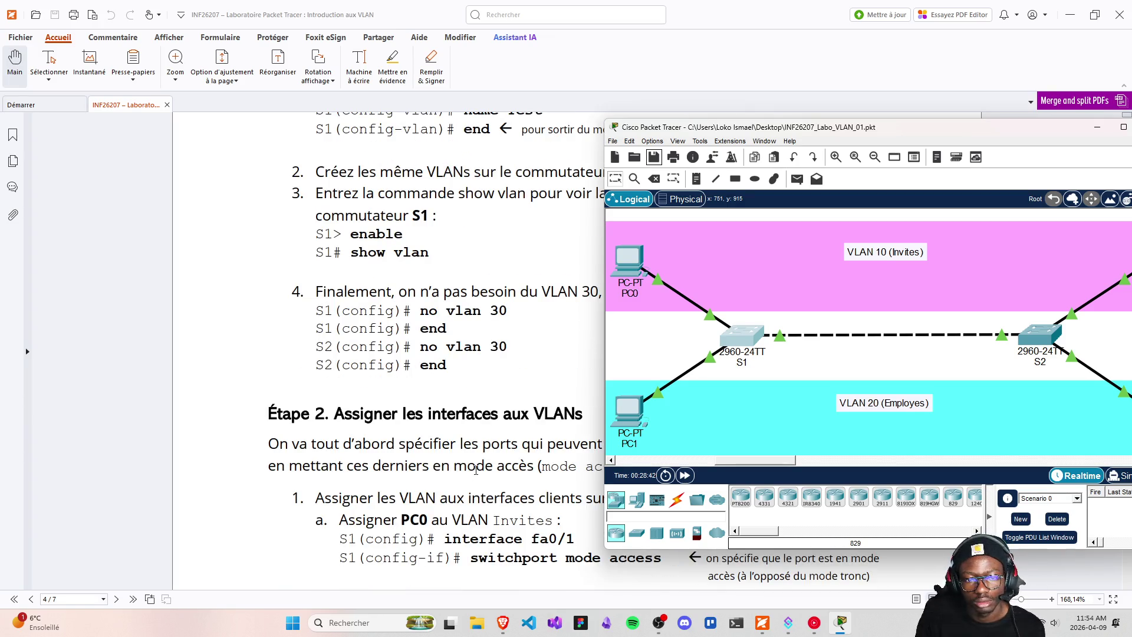
mouse_move(687, 131)
left_mouse_down()
mouse_move(365, 16)
mouse_move(352, 23)
left_mouse_up()
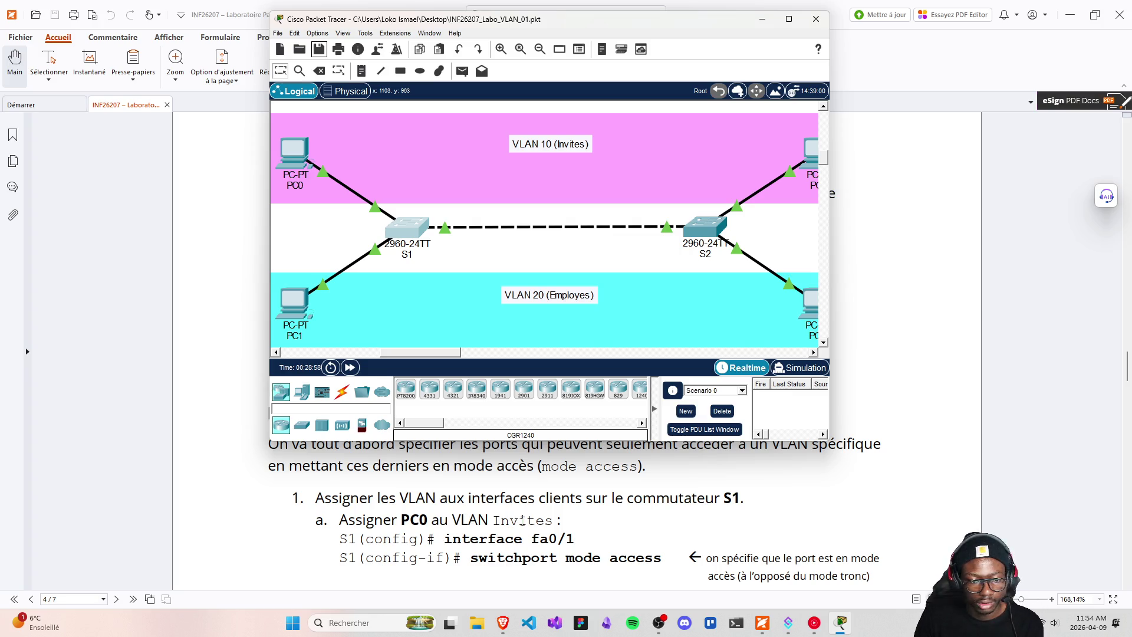
- Reopen S1's console and move its window higher on screen
scroll(522, 520, "up", 1)
scroll(522, 520, "down", 1)
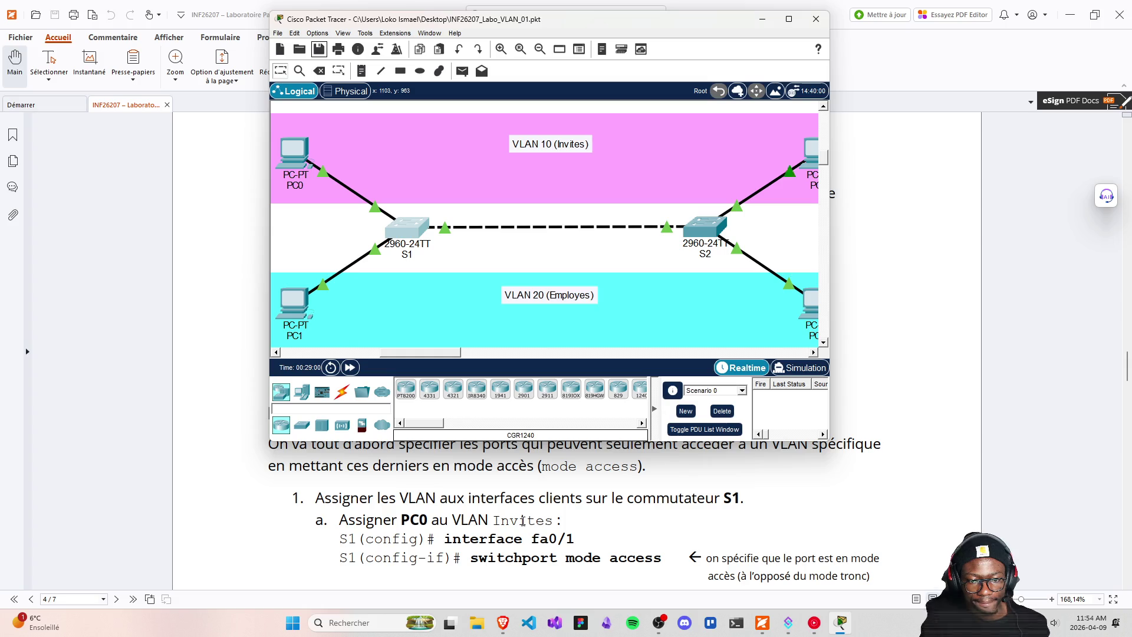
left_click(408, 228)
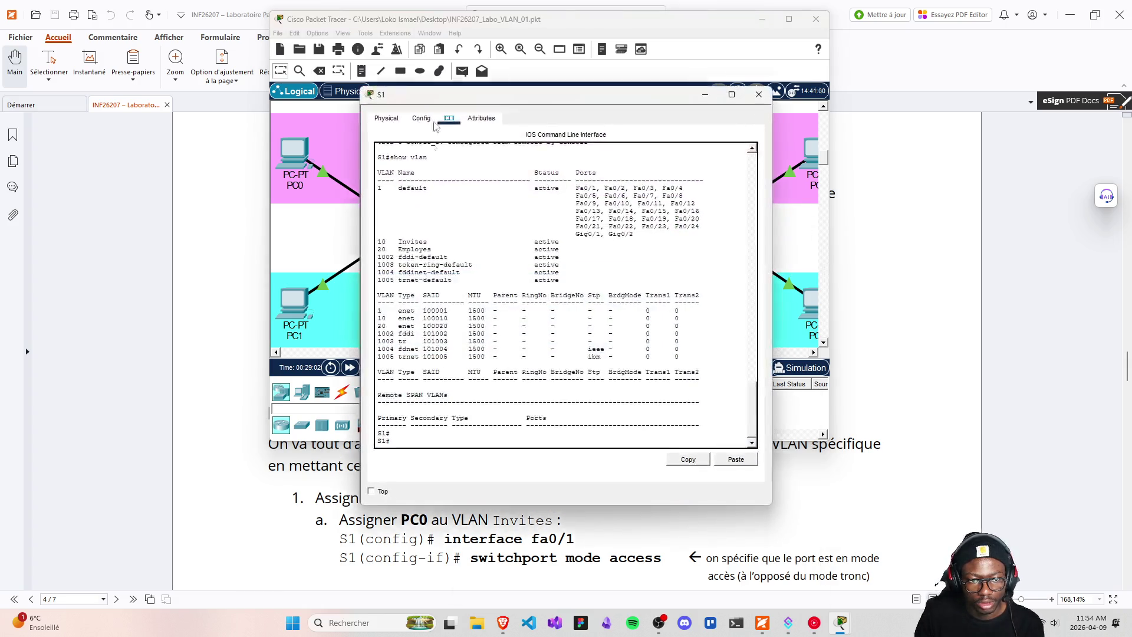
left_click_drag(446, 100, 434, 22)
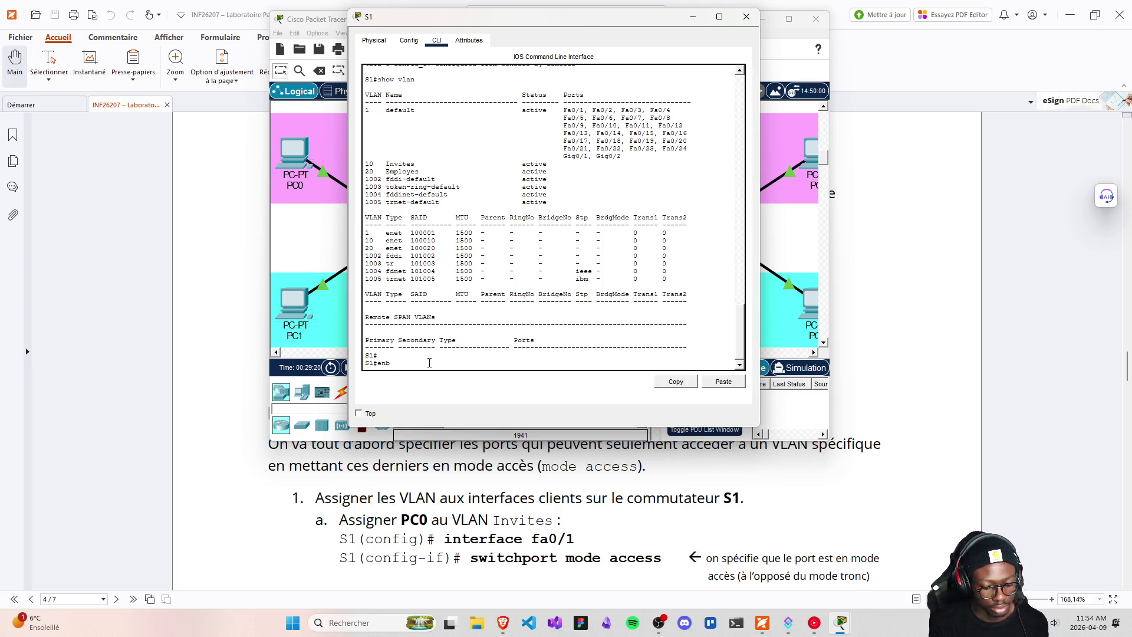
- Run enable and configure terminal on S1, then begin typing interface fa0/1
key("BackSpace")
type("a")
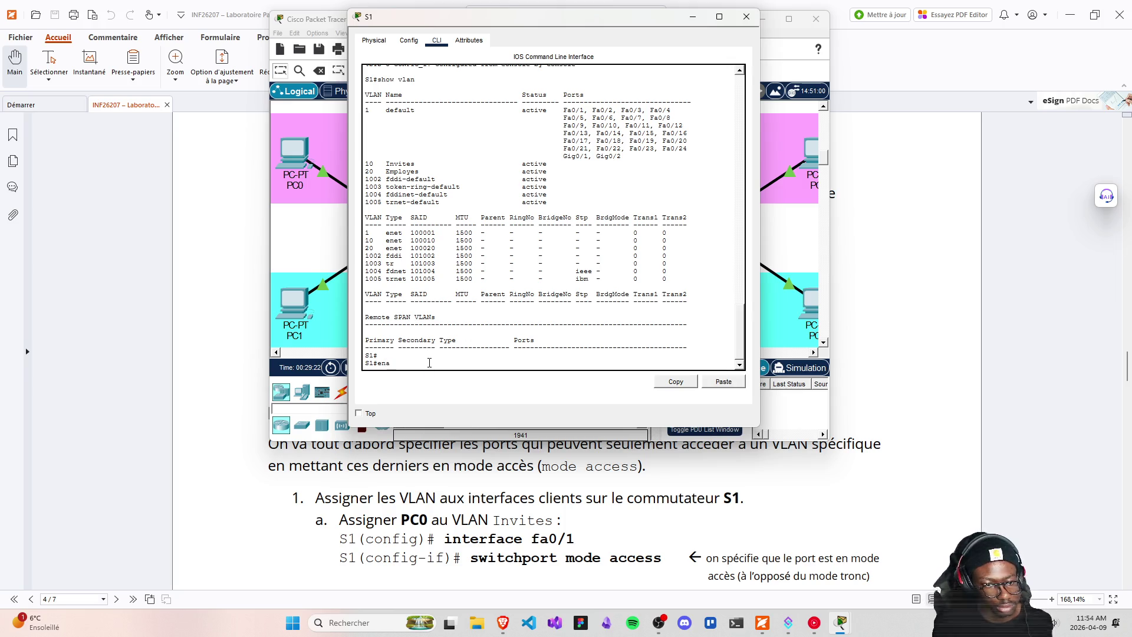
type("ble")
key("Return")
type("configure termi")
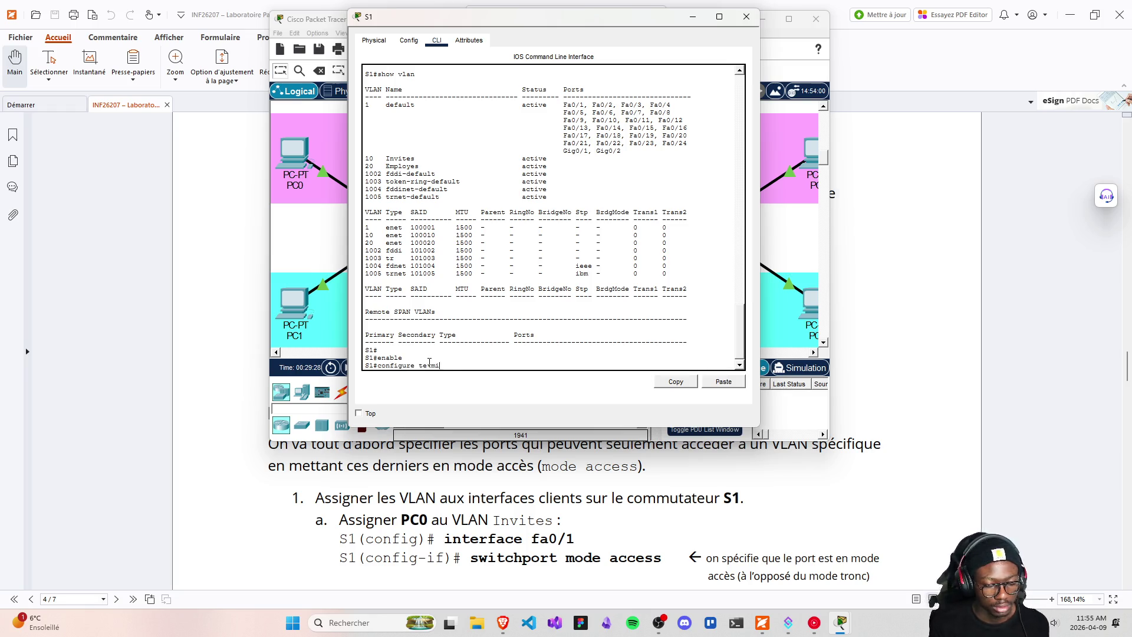
type("nal")
key("Return")
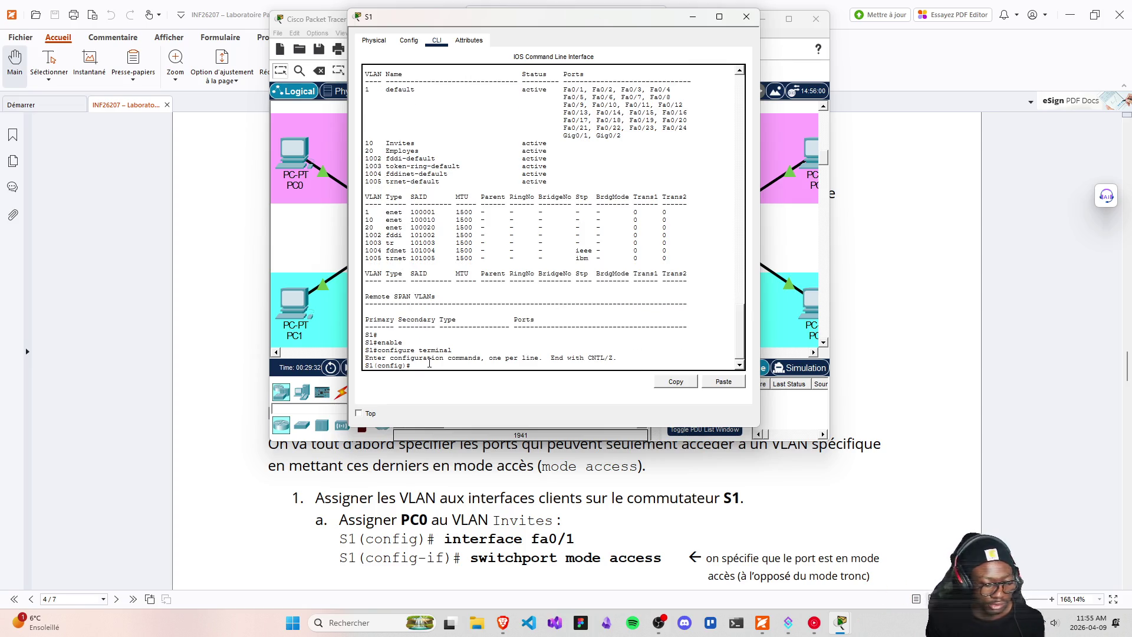
type("interface fa0/1")
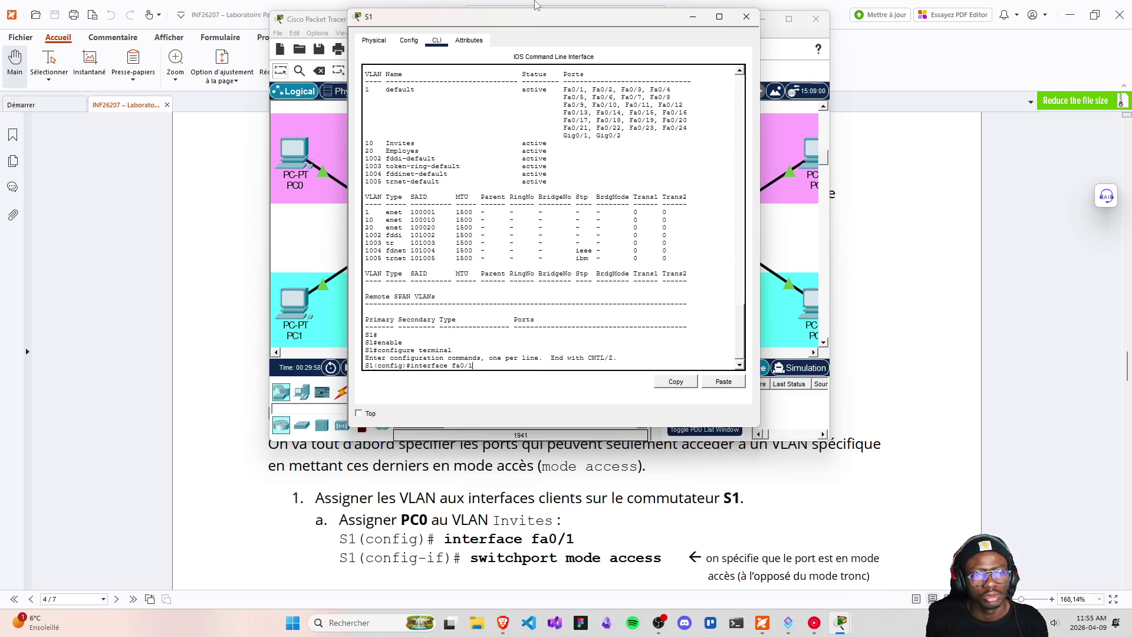
left_click(497, 619)
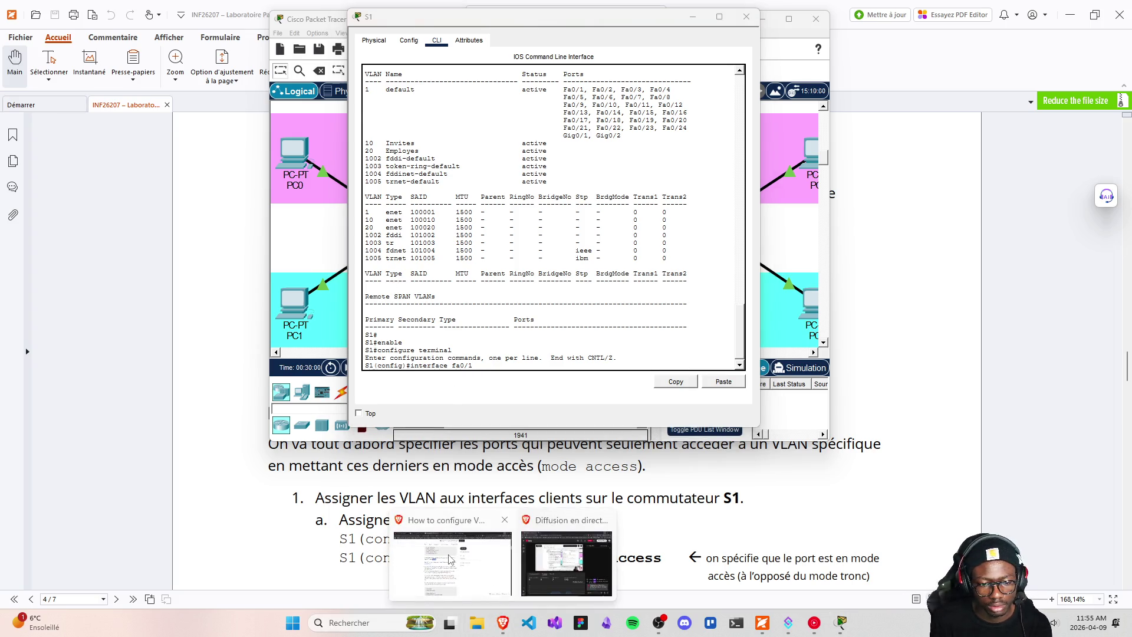
- Bring up the VLAN tutorial and scroll to step 3's commands assigning fa0/1–fa0/4 to VLANs 10 and 20
left_click(451, 595)
scroll(415, 332, "up", 1)
scroll(415, 331, "up", 2)
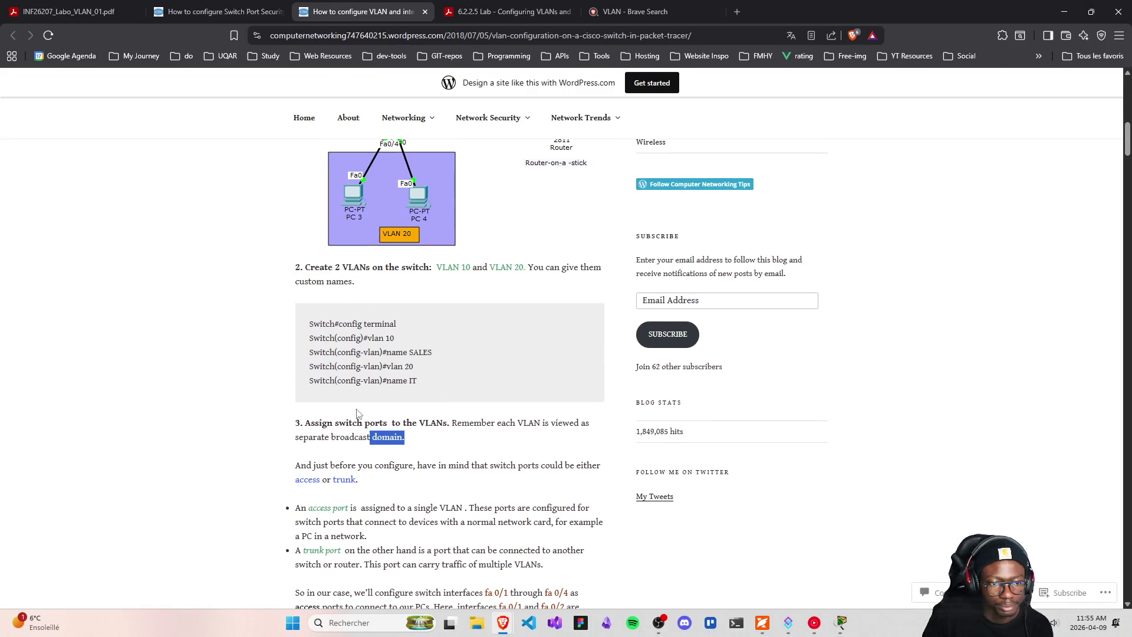
mouse_move(436, 385)
left_mouse_down()
mouse_move(311, 337)
mouse_move(325, 338)
left_mouse_up()
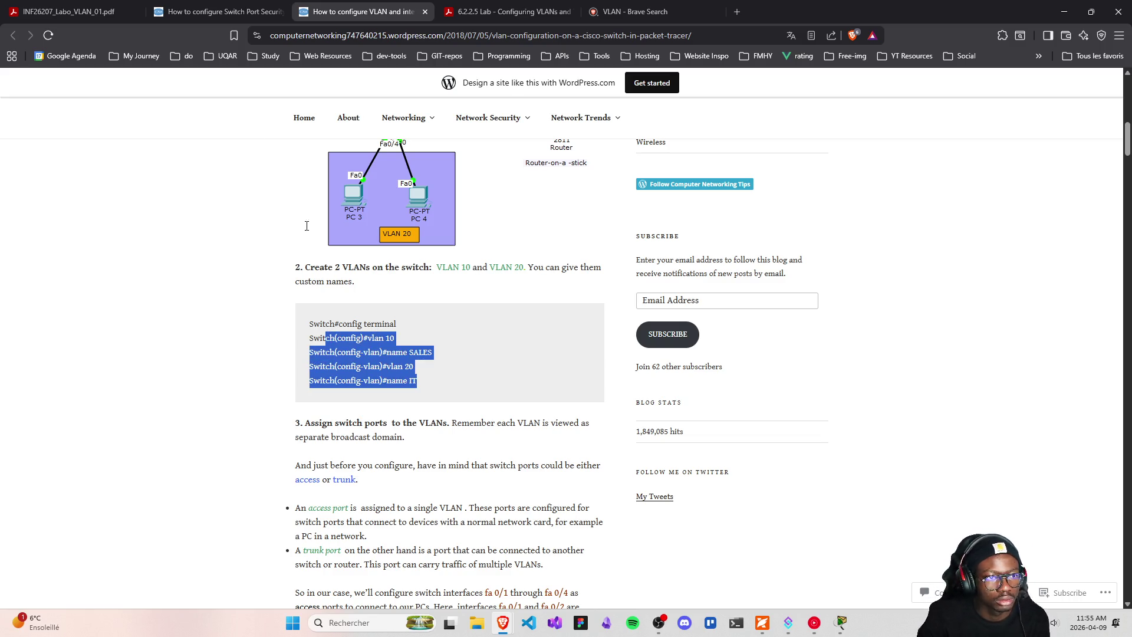
left_click(446, 392)
scroll(380, 233, "up", 1)
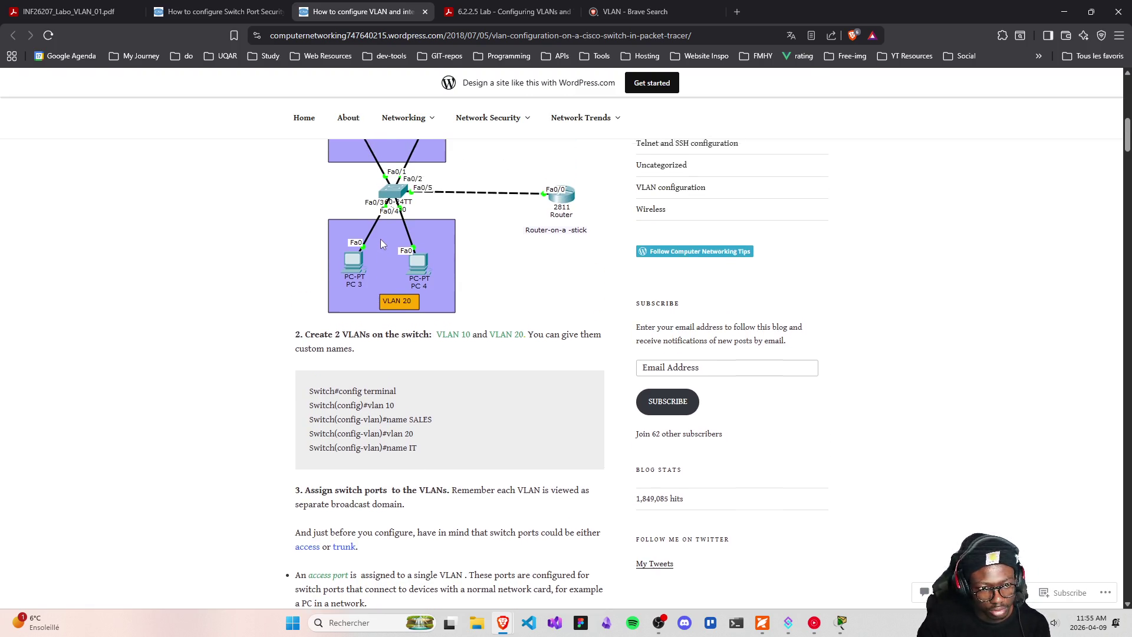
scroll(381, 240, "up", 10)
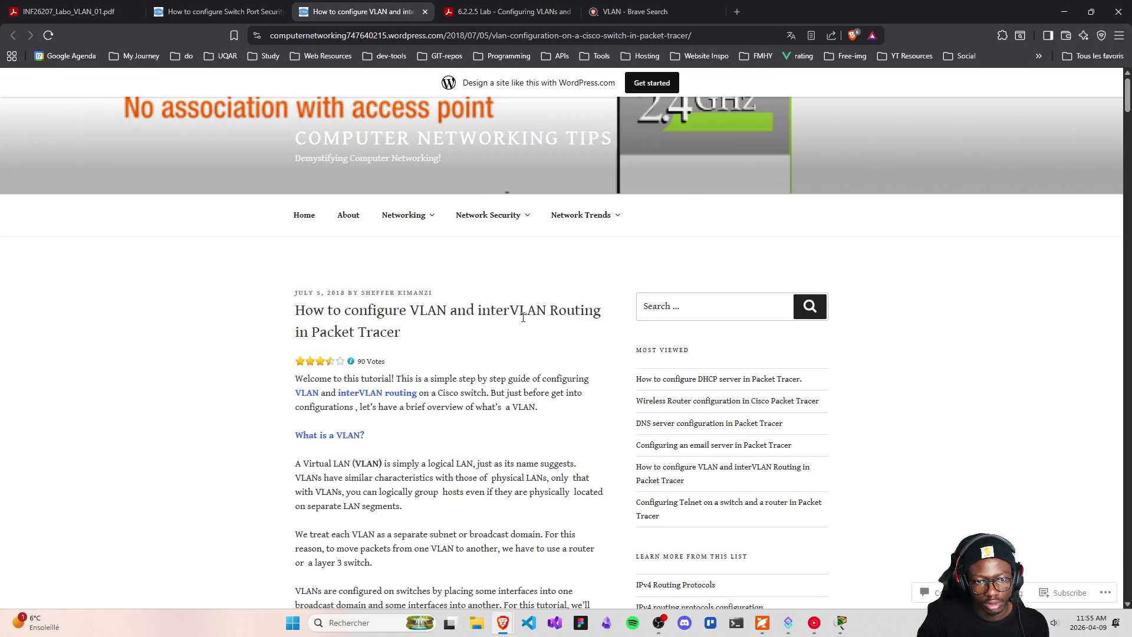
scroll(497, 364, "down", 10)
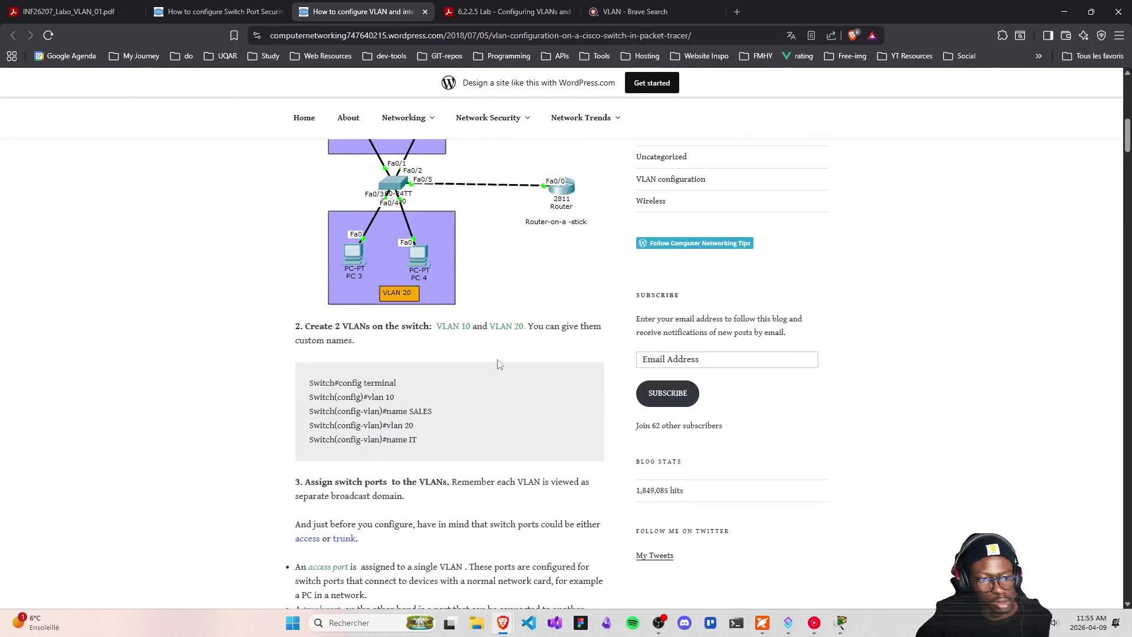
scroll(497, 364, "down", 4)
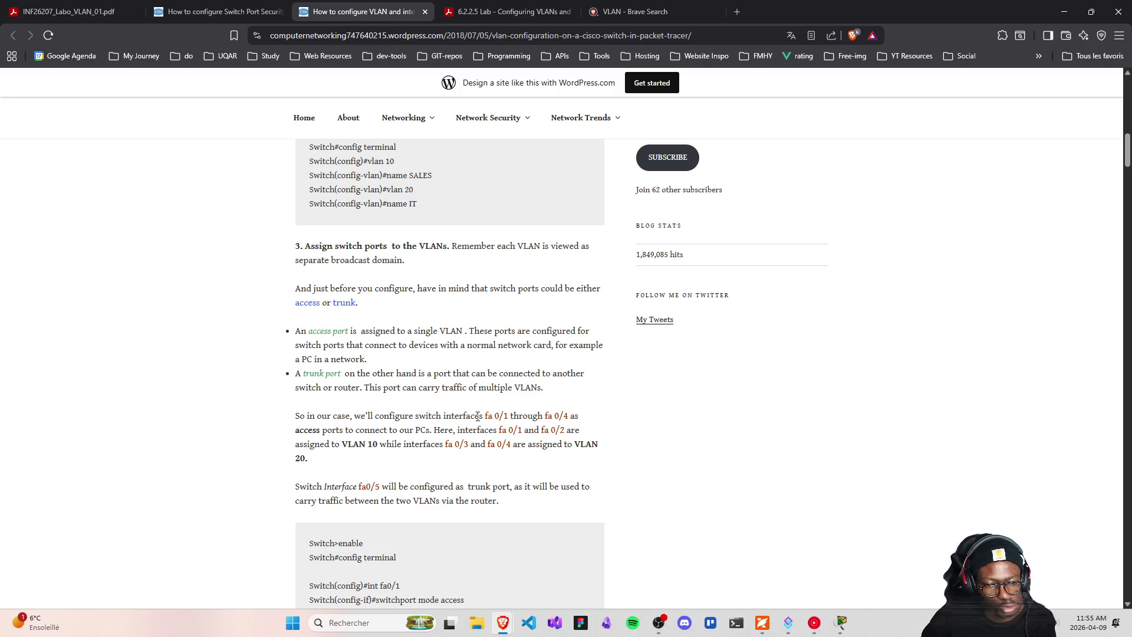
left_click_drag(480, 417, 515, 417)
left_click(515, 417)
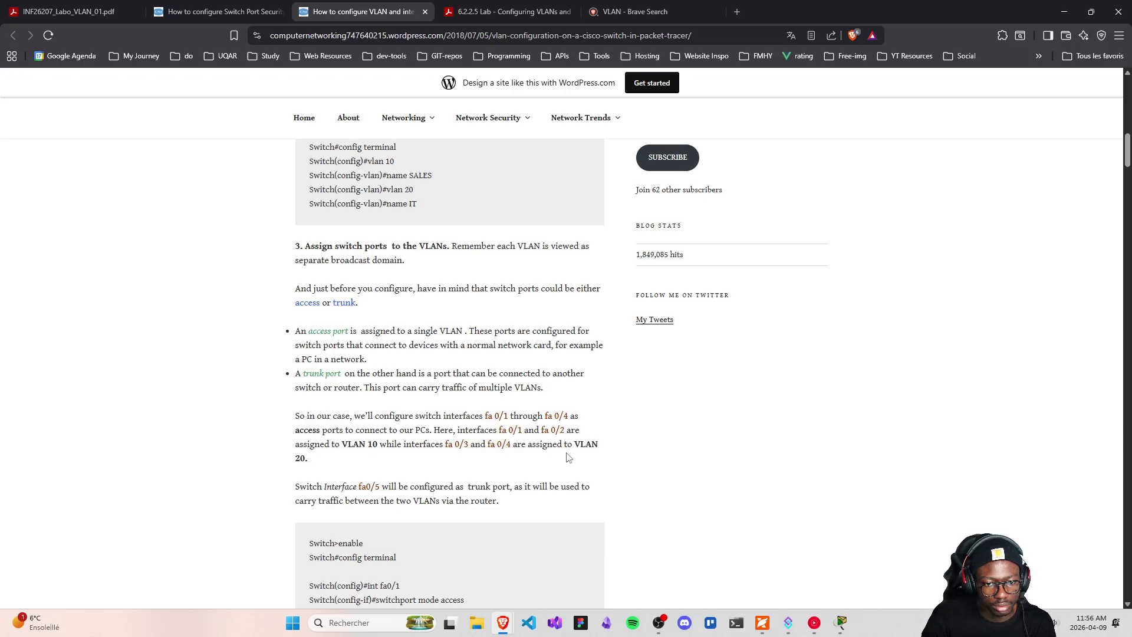
scroll(478, 449, "down", 3)
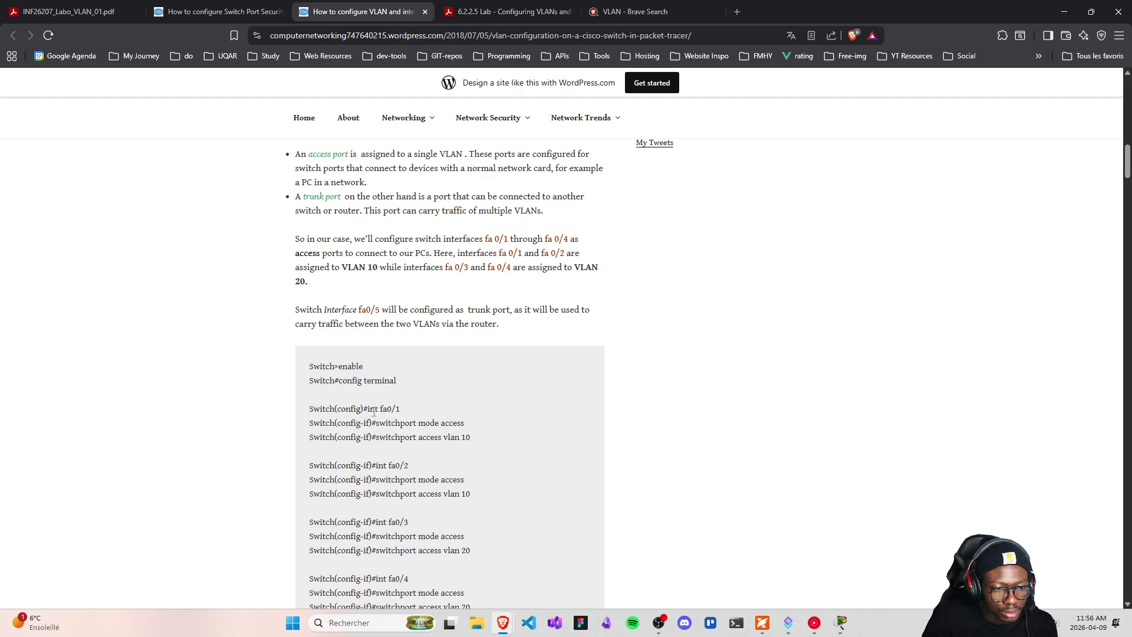
- Review the tutorial's configure terminal, int fa0/1 and switchport mode access lines
left_click_drag(306, 387, 405, 386)
left_click(406, 386)
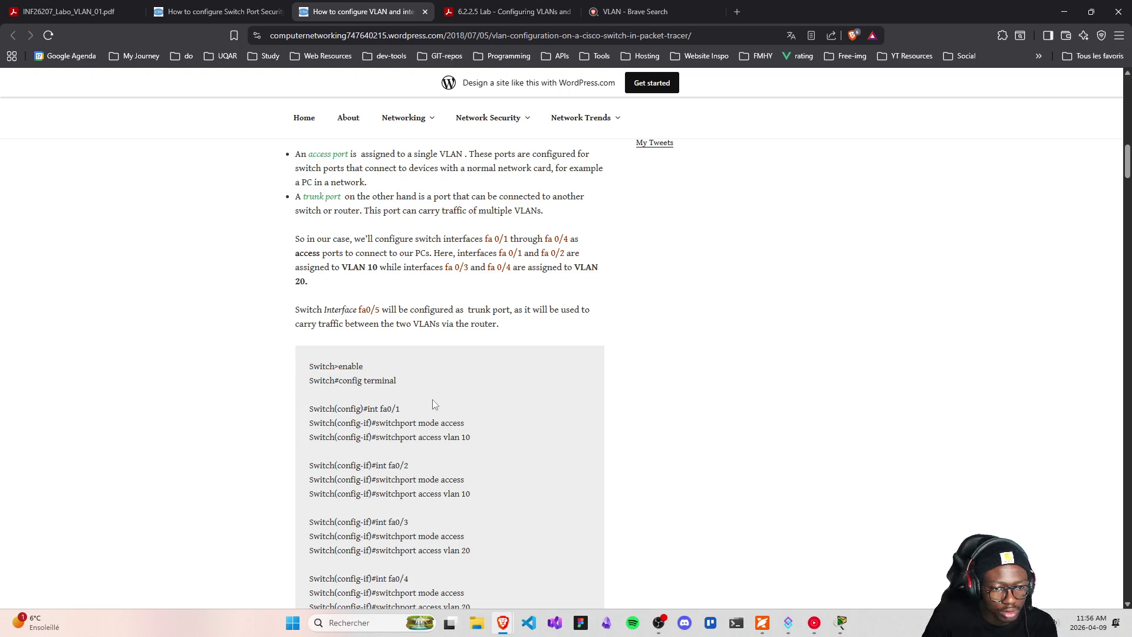
left_click_drag(301, 411, 415, 410)
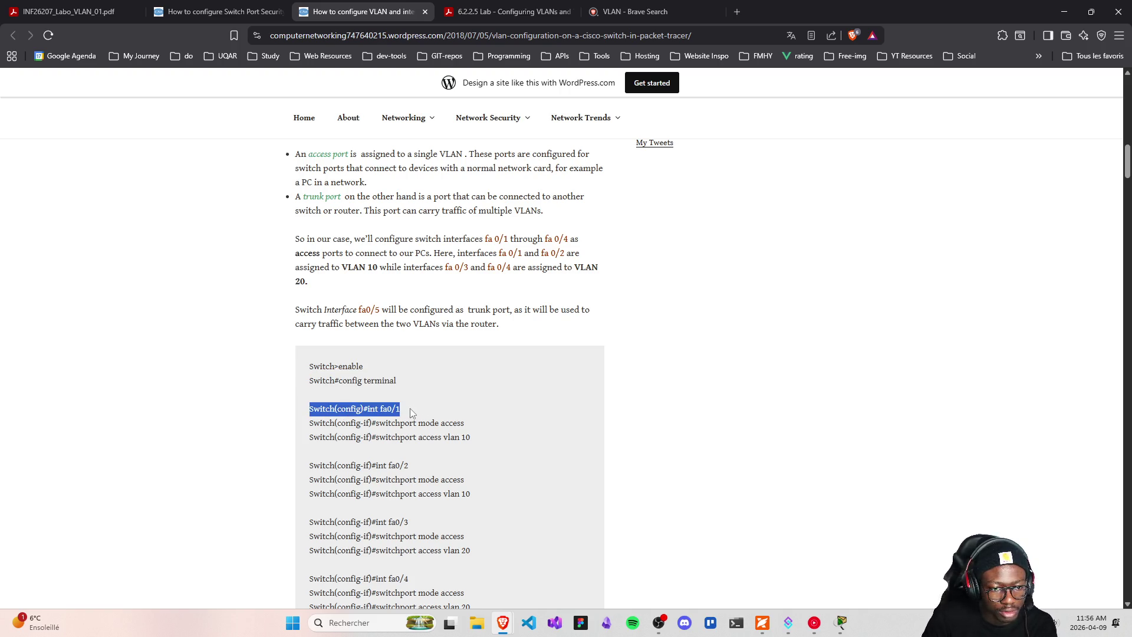
left_click(431, 410)
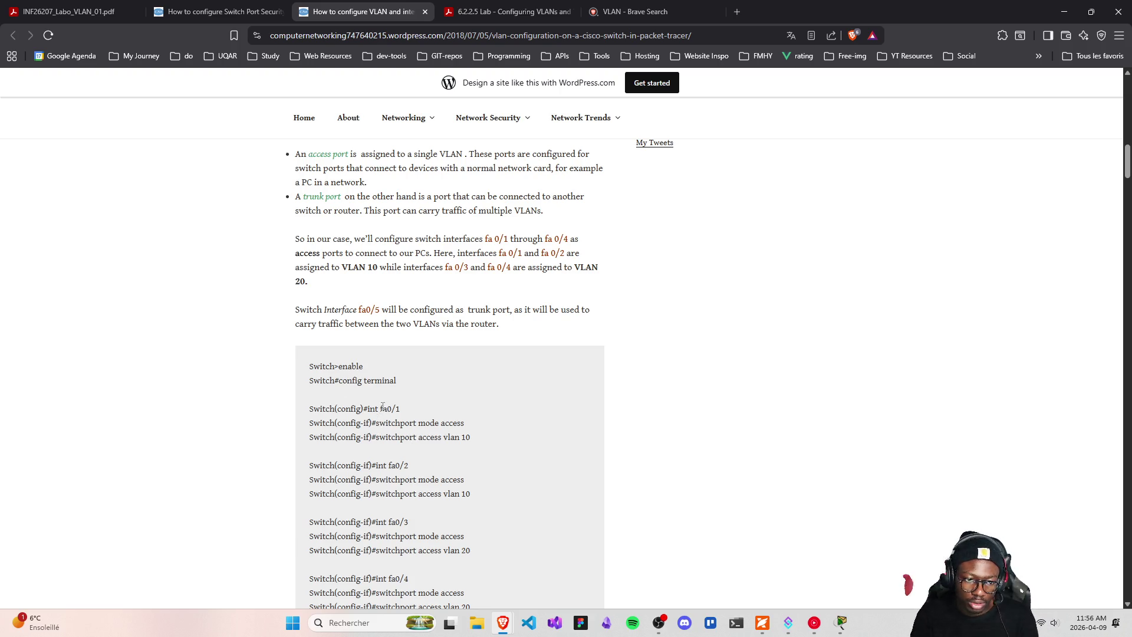
left_click_drag(378, 409, 400, 408)
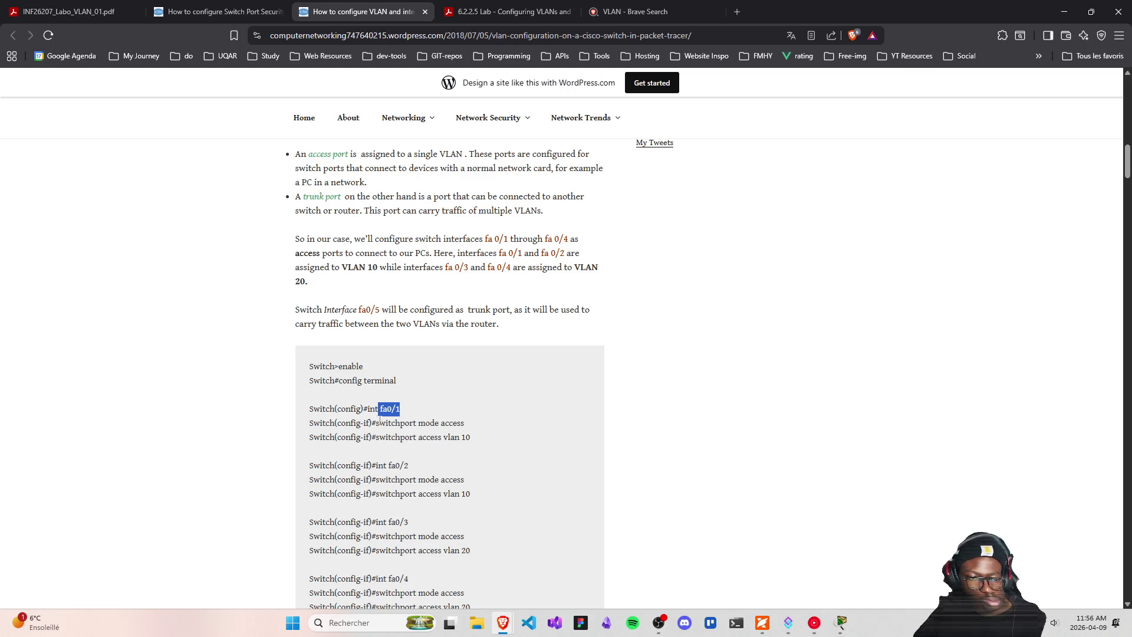
mouse_move(357, 394)
left_mouse_down()
mouse_move(307, 395)
mouse_move(414, 410)
left_mouse_up()
left_click(470, 417)
mouse_move(307, 424)
left_mouse_down()
mouse_move(493, 432)
mouse_move(294, 441)
left_mouse_up()
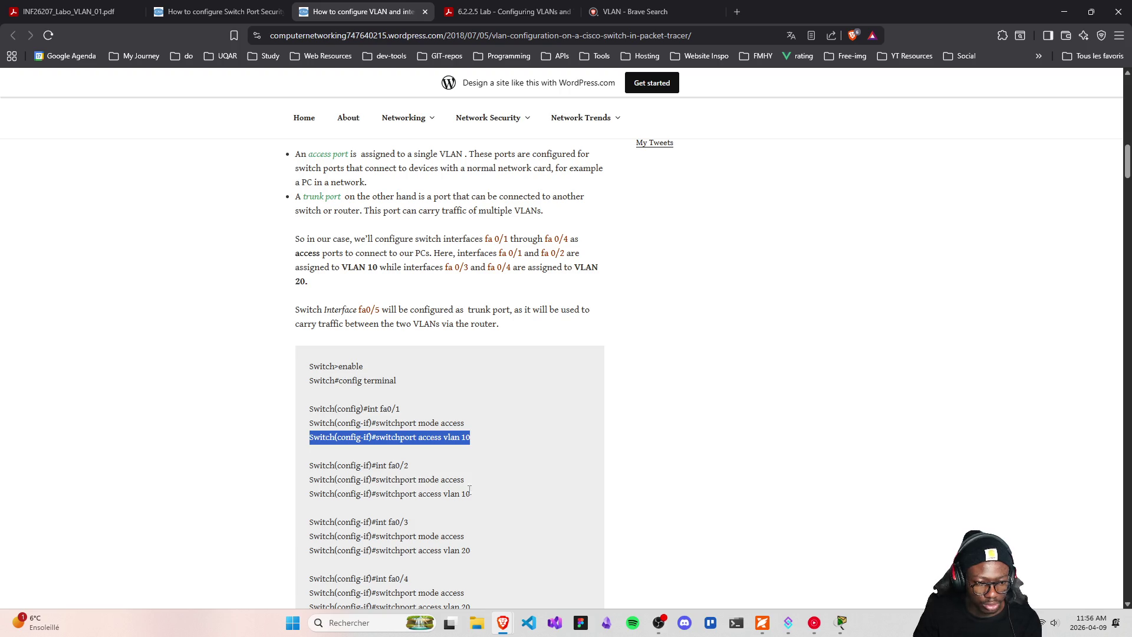
left_click(438, 452)
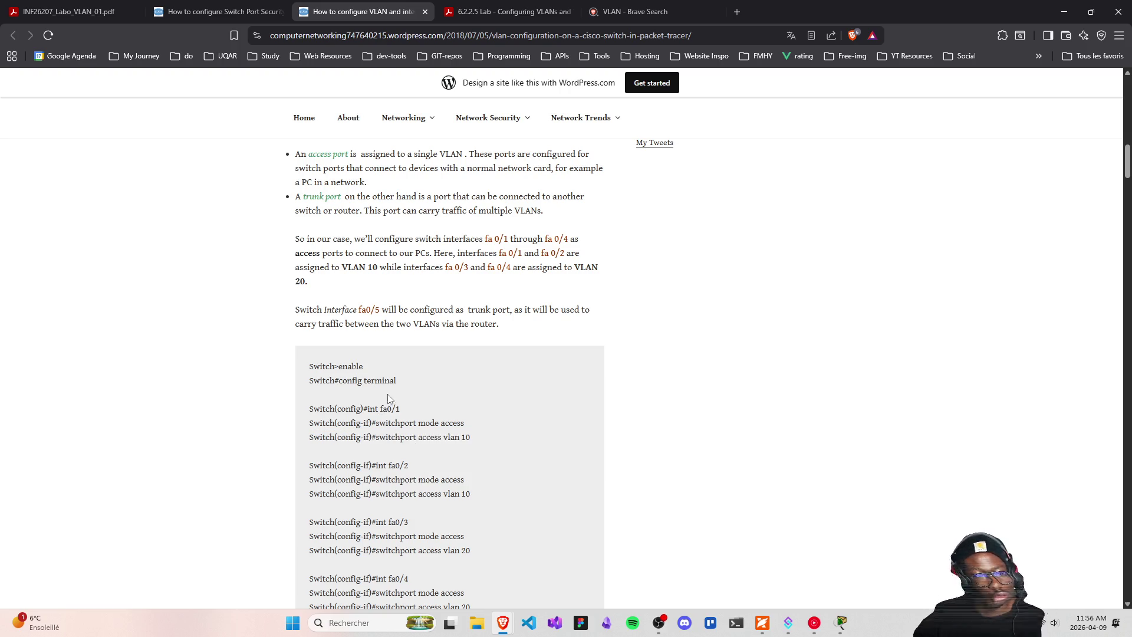
- Review the switchport access vlan 10 commands for fa0/1 and fa0/2, then minimize the browser to show S1's console
left_click_drag(367, 408, 439, 415)
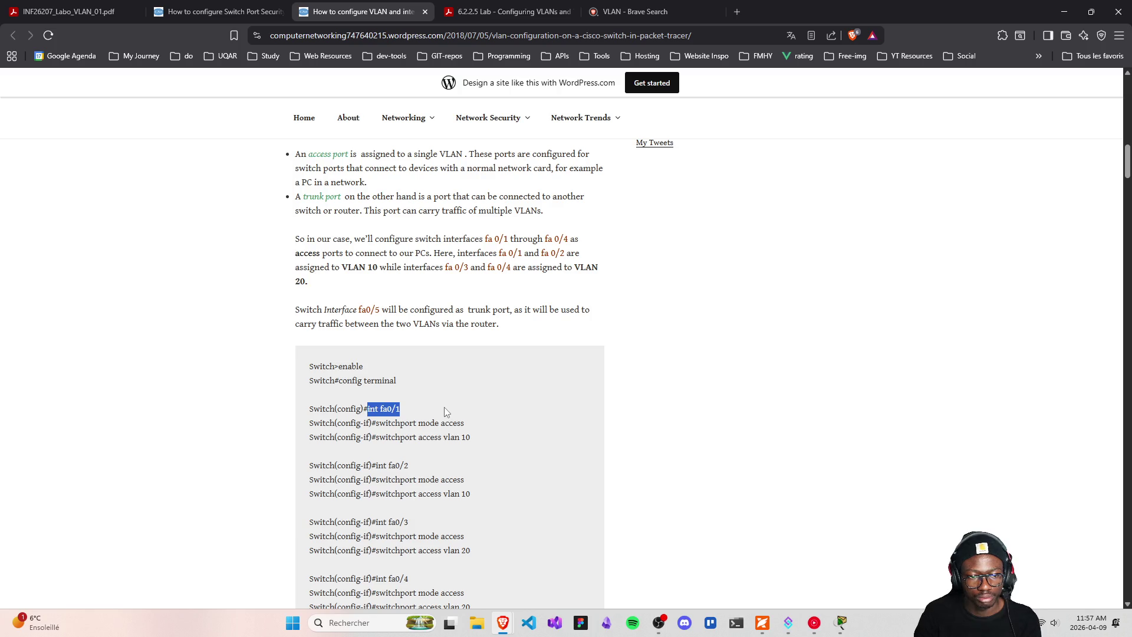
left_click_drag(379, 409, 421, 410)
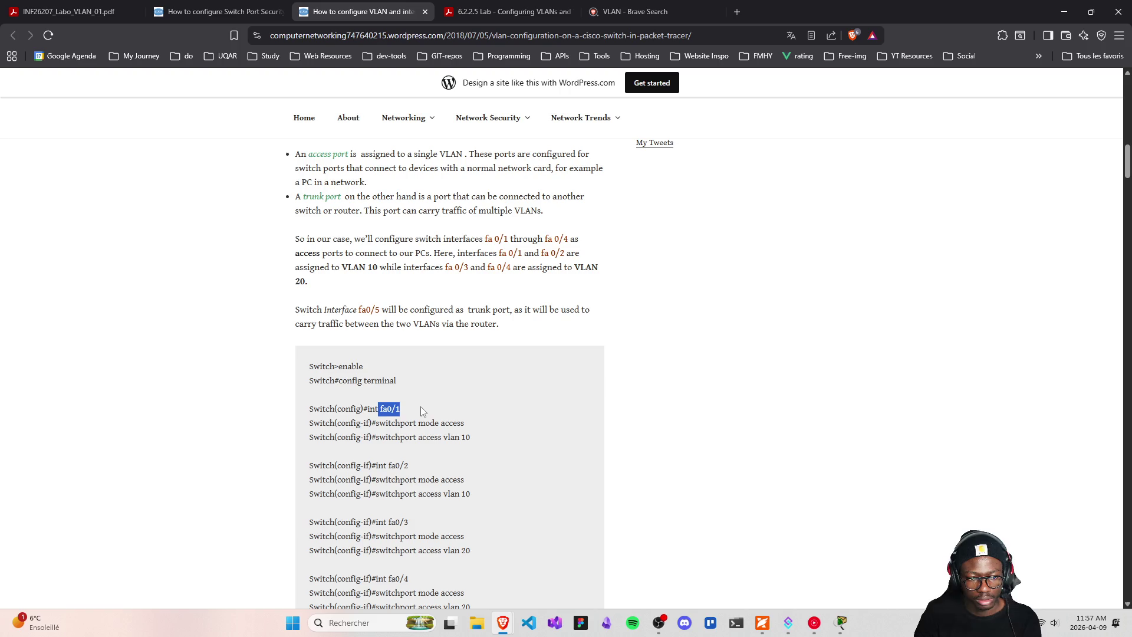
left_click(382, 422)
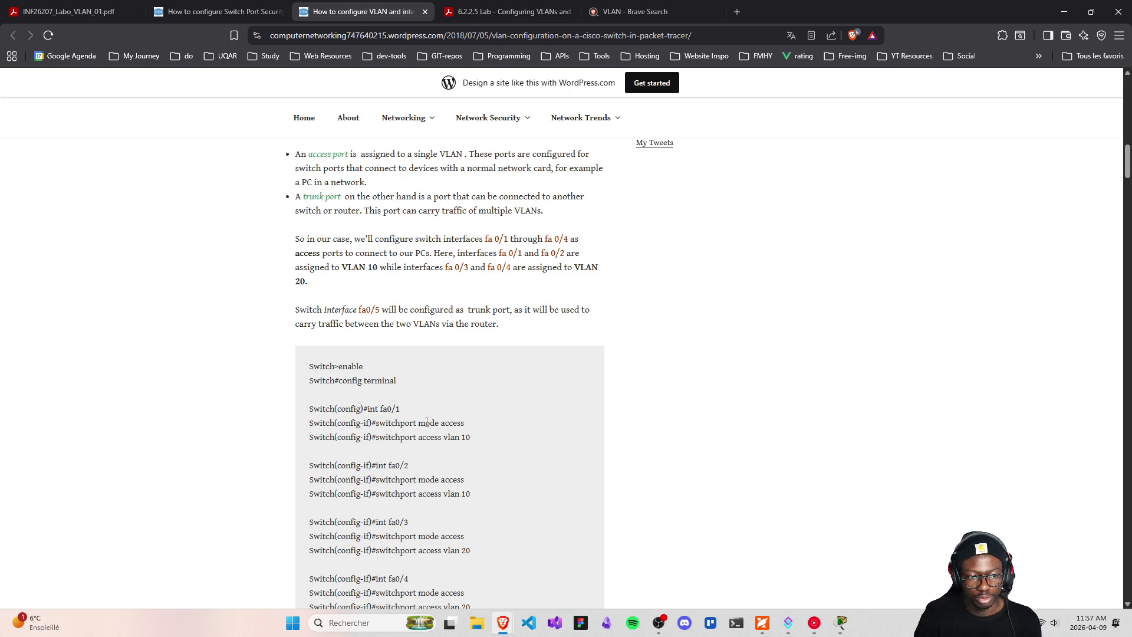
left_click_drag(369, 438, 416, 439)
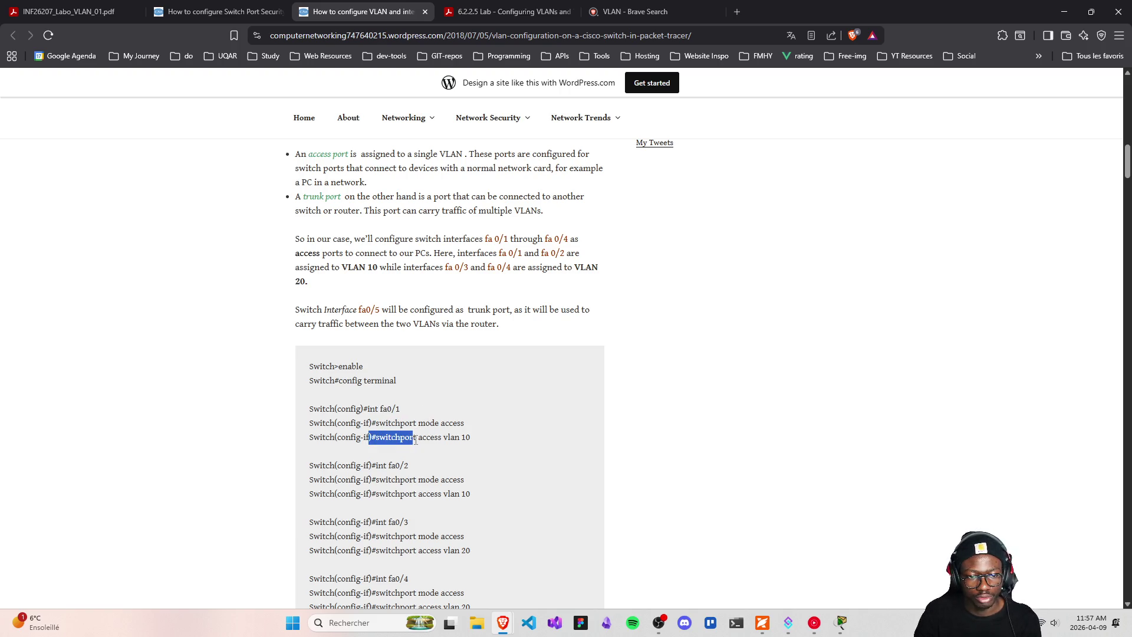
double_click(448, 442)
left_click(379, 408)
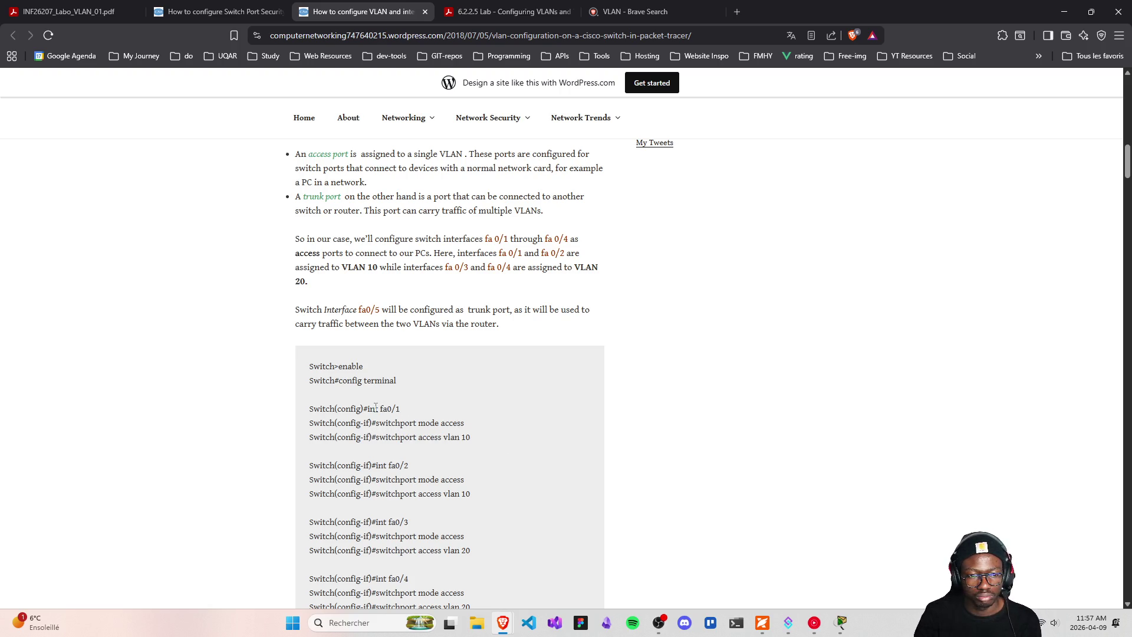
left_click_drag(441, 437, 517, 444)
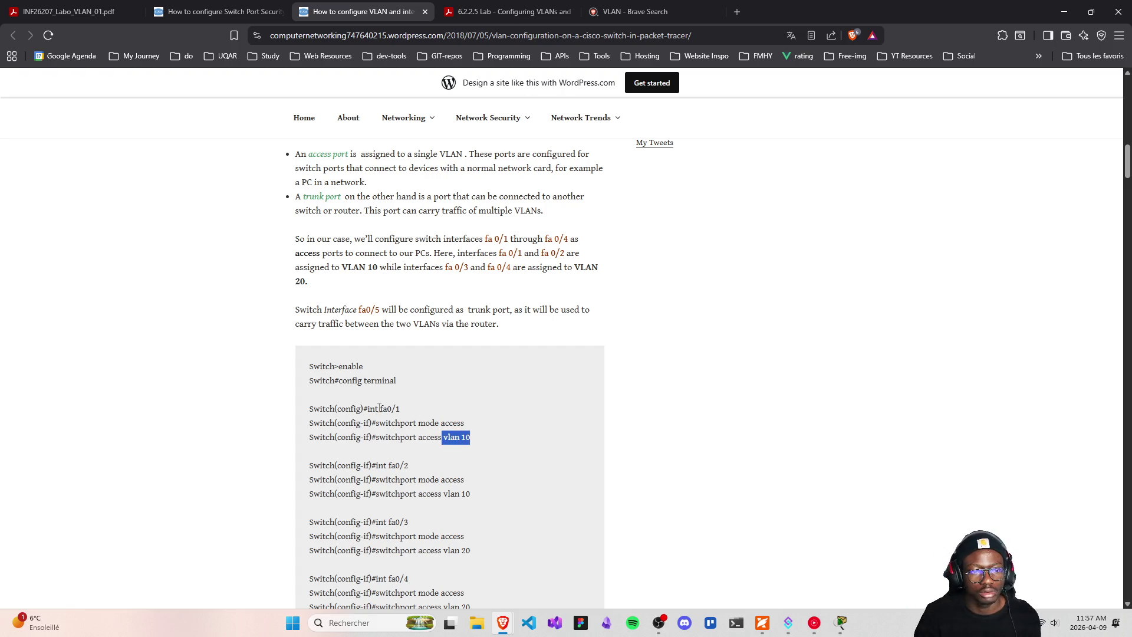
left_click_drag(380, 408, 400, 409)
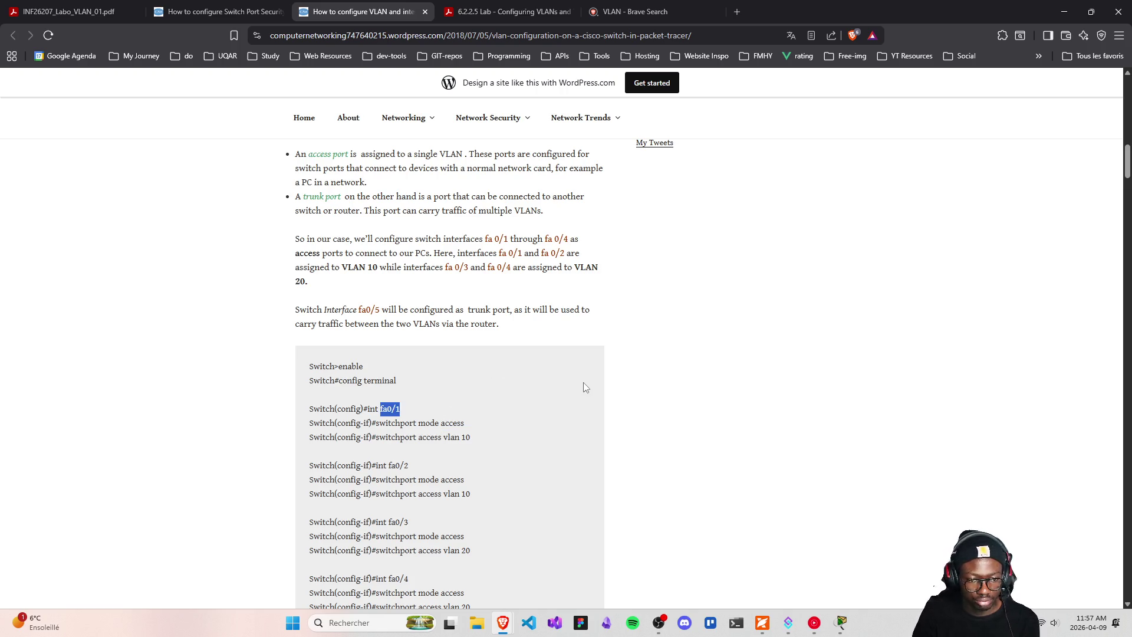
left_click_drag(439, 493, 496, 496)
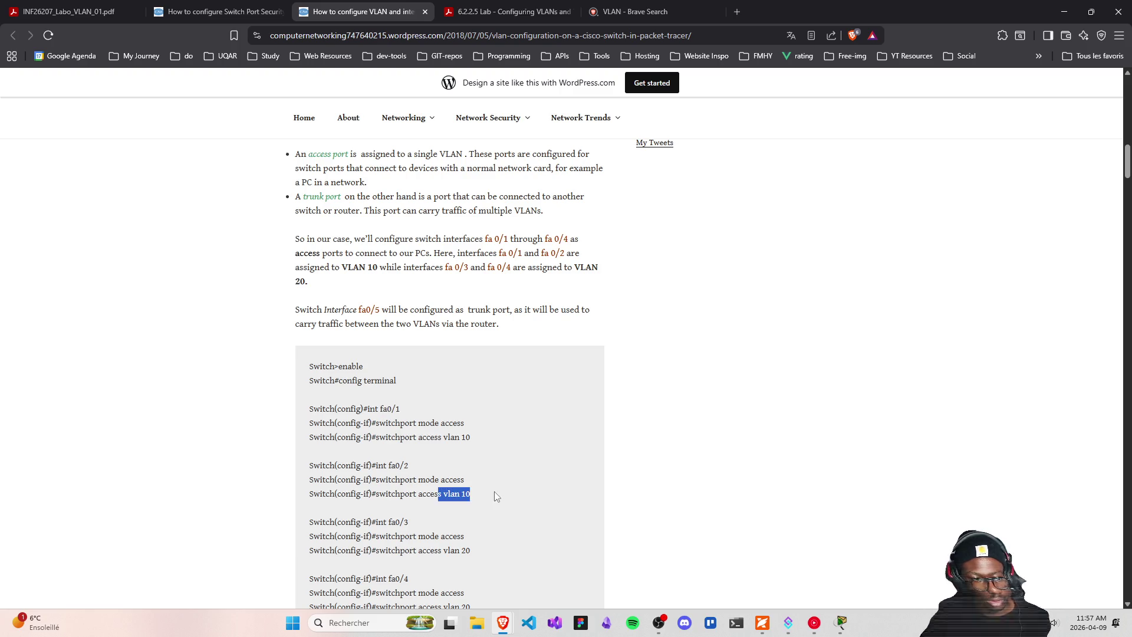
left_click_drag(384, 465, 448, 462)
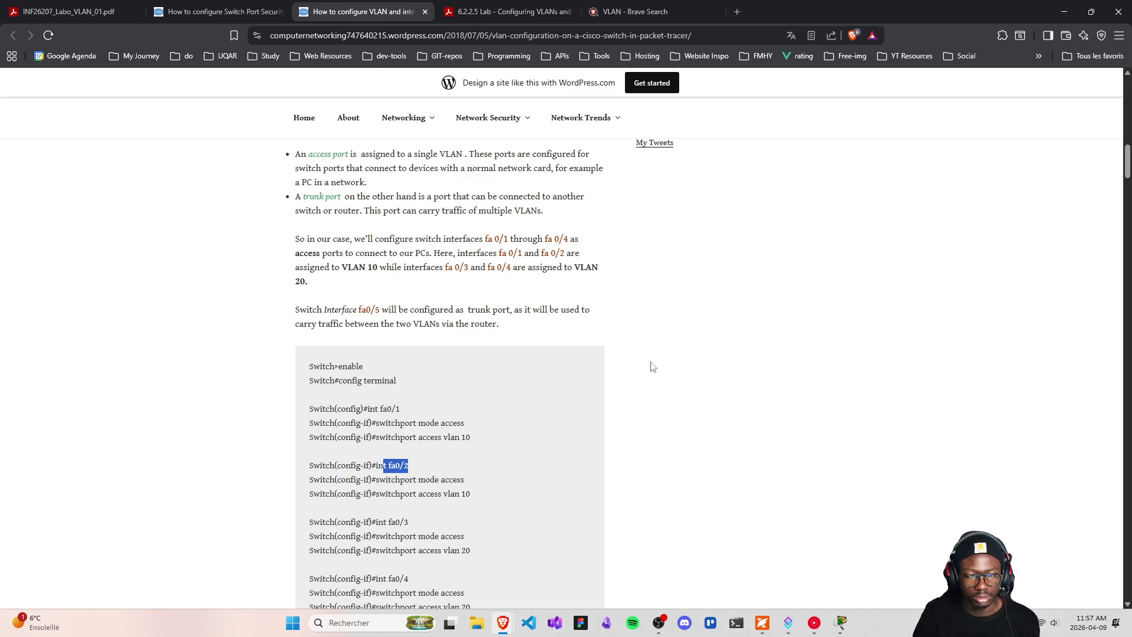
left_click(1064, 11)
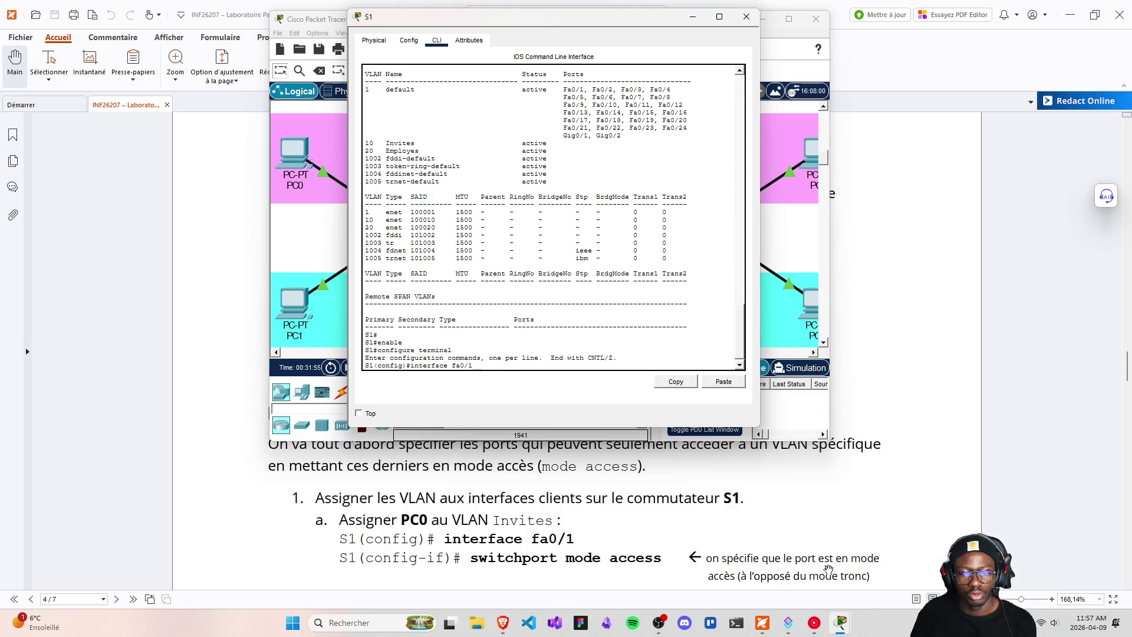
- Bring the VLAN tutorial back and scroll up to '3. Assign switch ports to the VLANs'
scroll(799, 567, "down", 1)
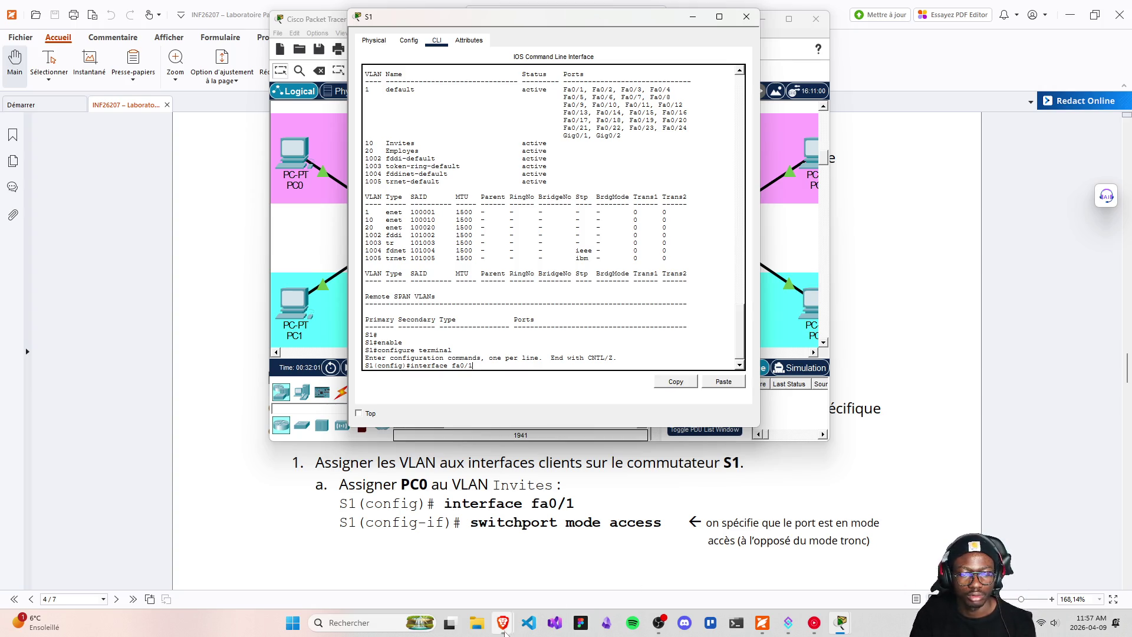
mouse_move(502, 623)
left_click(440, 556)
scroll(376, 422, "up", 3)
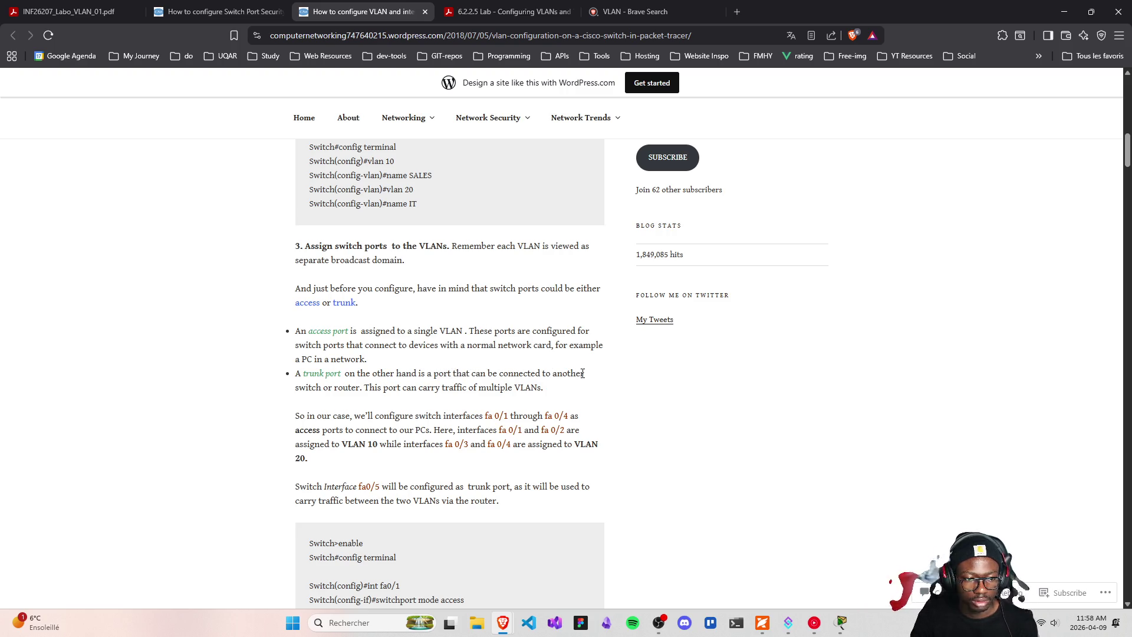
- Reread the access versus trunk port paragraph, then minimize Brave to show S1's console
left_click_drag(288, 394, 375, 394)
left_click(691, 401)
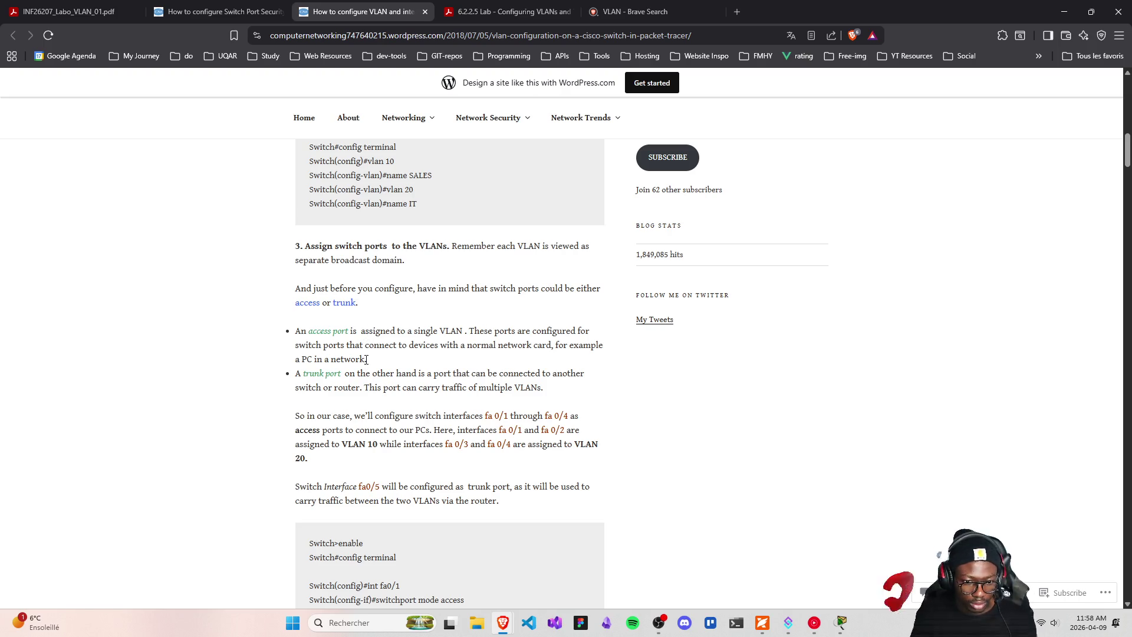
scroll(444, 585, "down", 1)
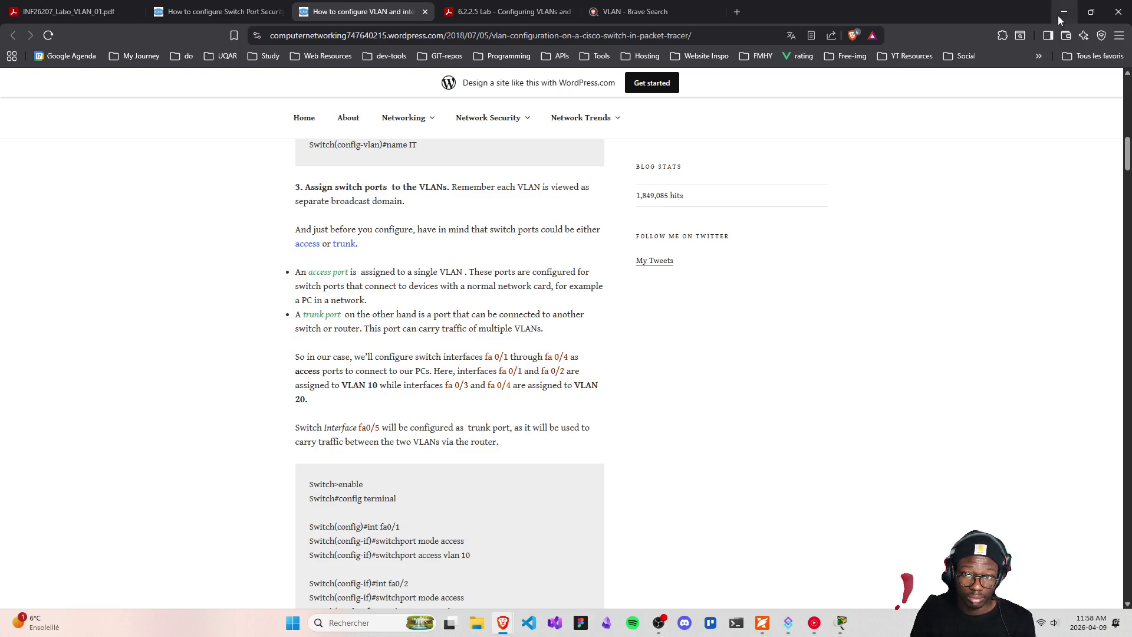
left_click(1064, 11)
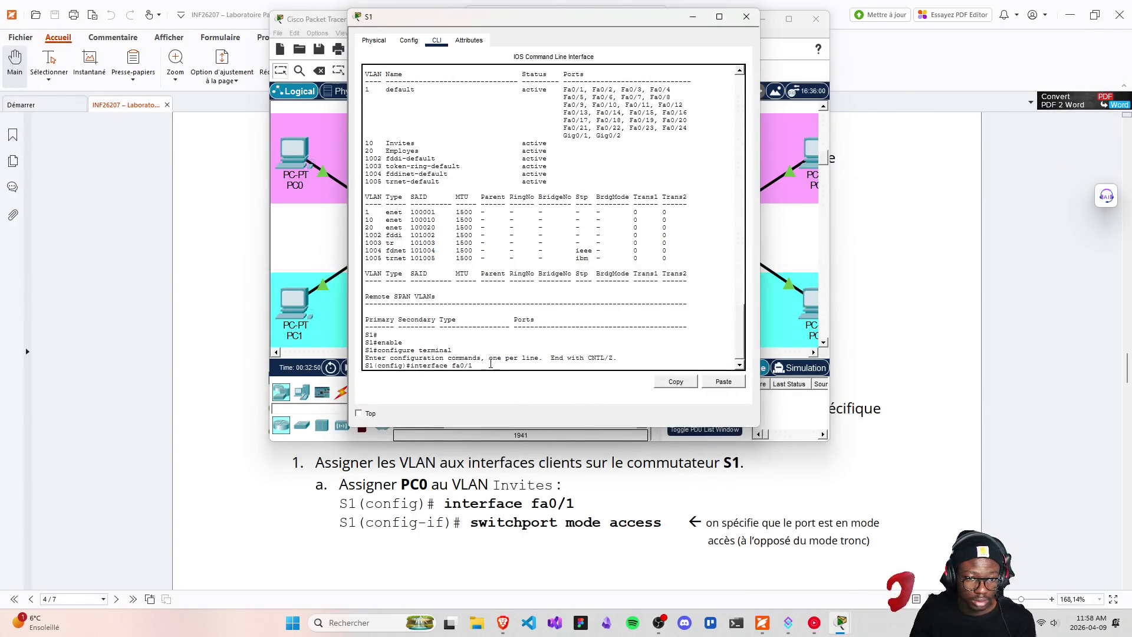
- On S1, enter interface fa0/1, then 'switchport mode access' and 'switchport access vlan 10'
key("Return")
type("swit")
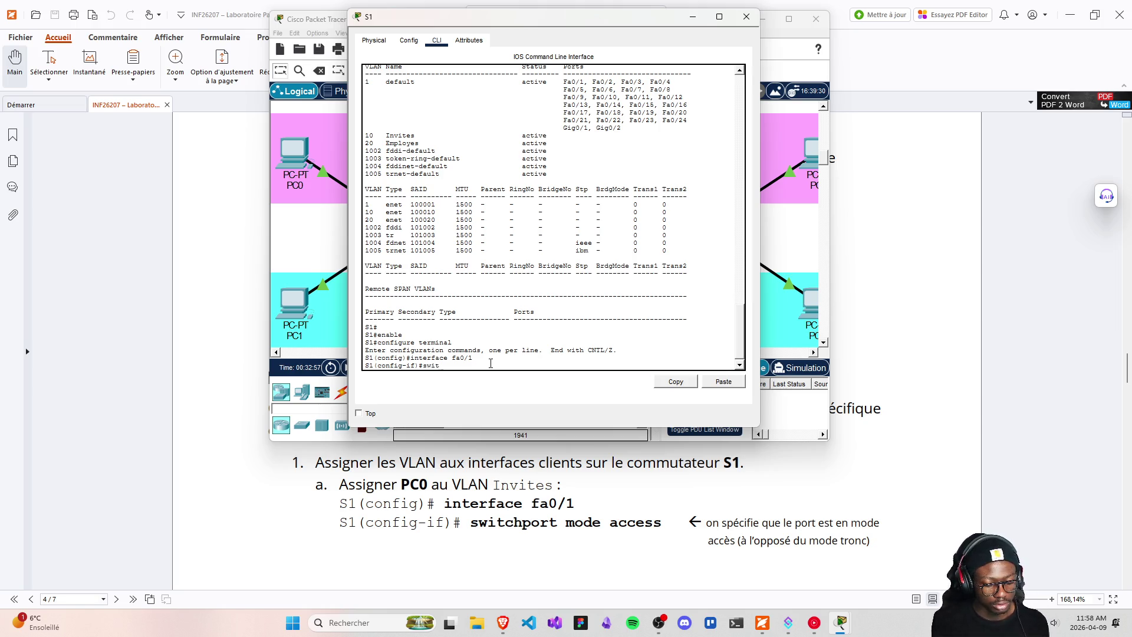
type("chp")
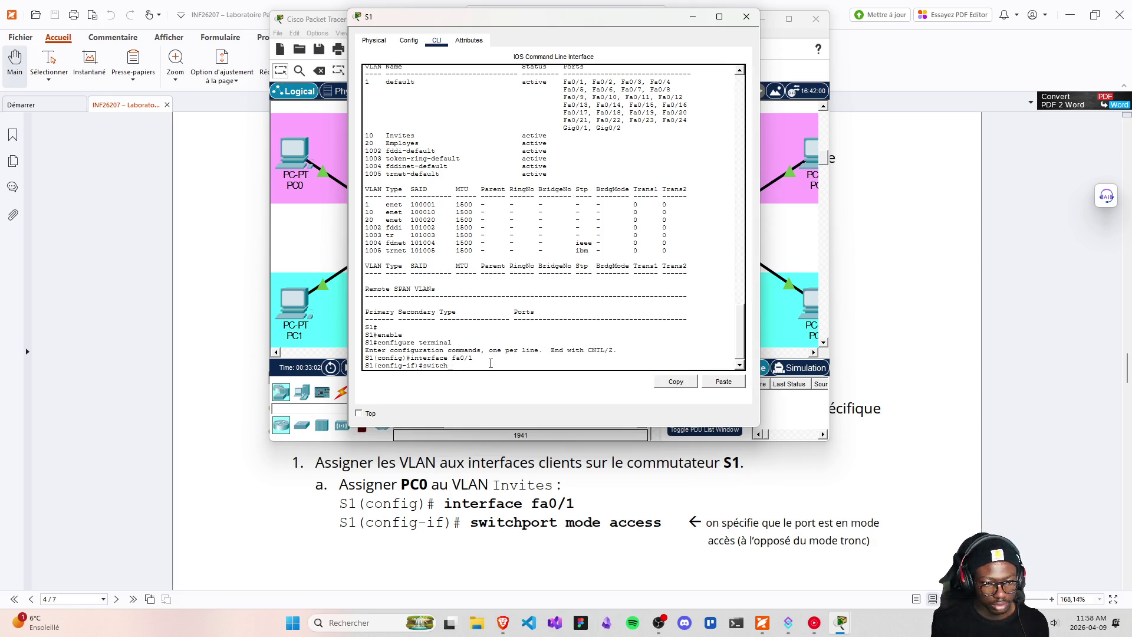
type("ort mod")
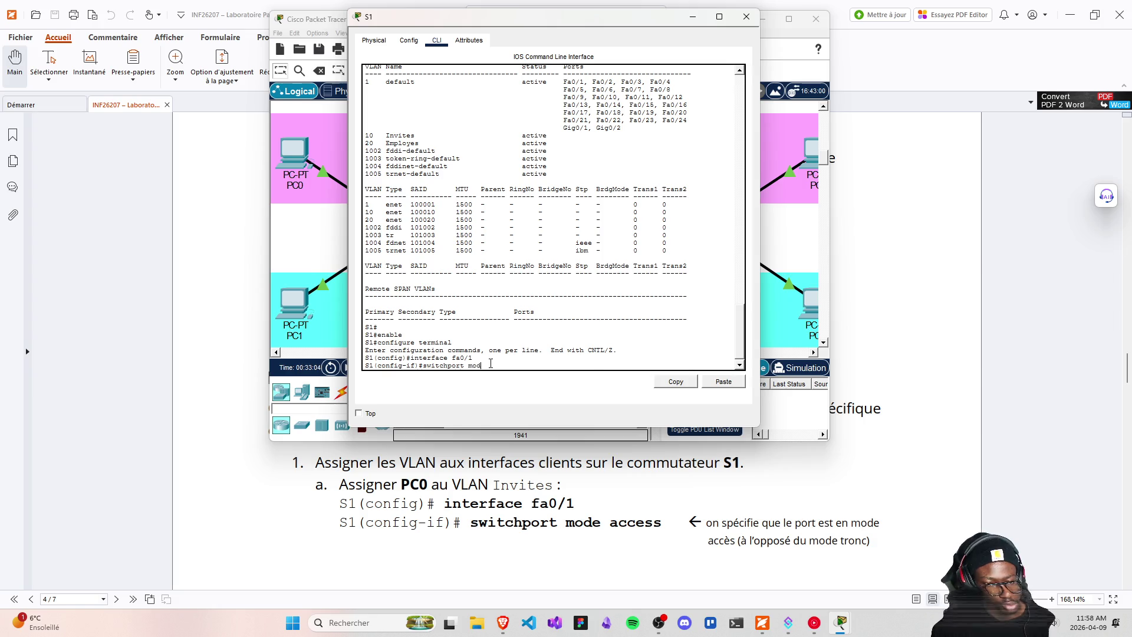
type("e access")
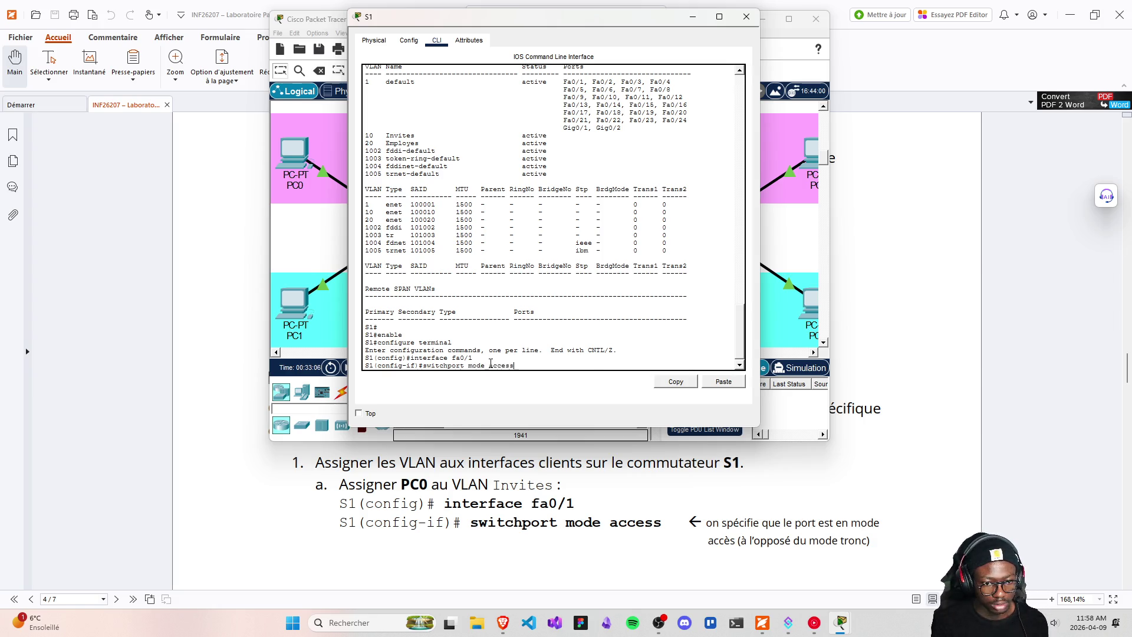
key("Return")
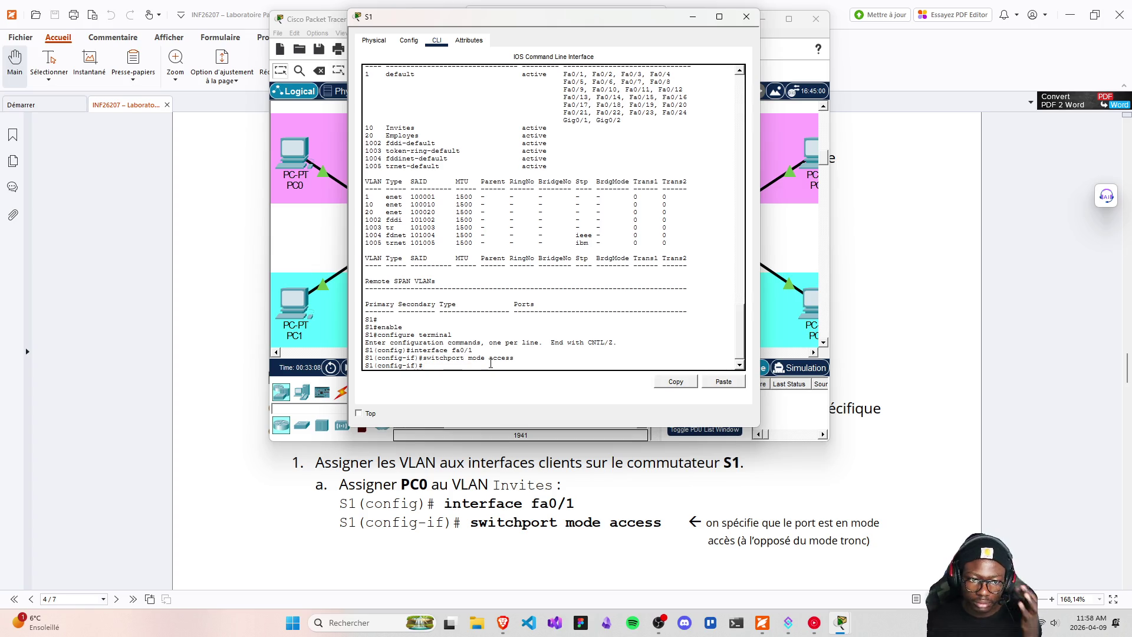
scroll(721, 564, "down", 5)
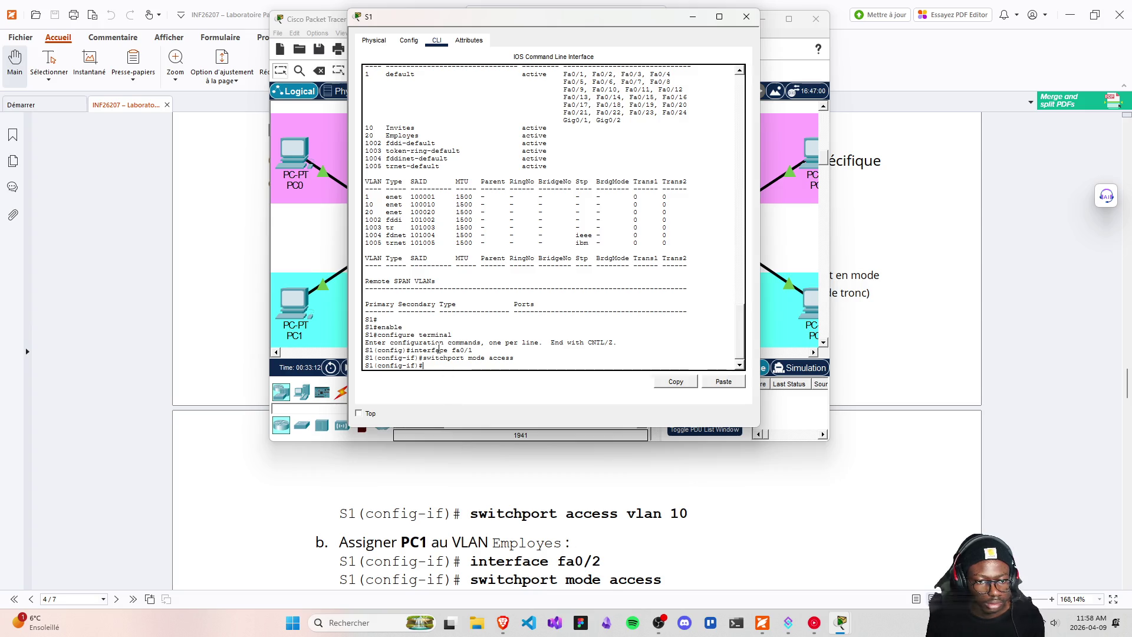
type("switchpor")
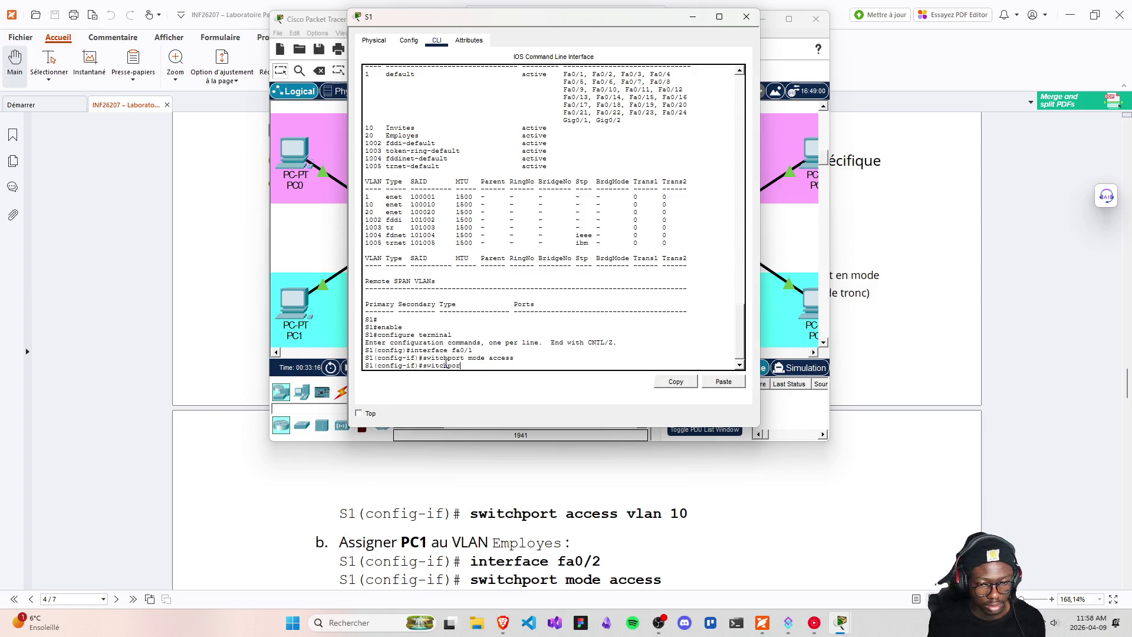
type("t access")
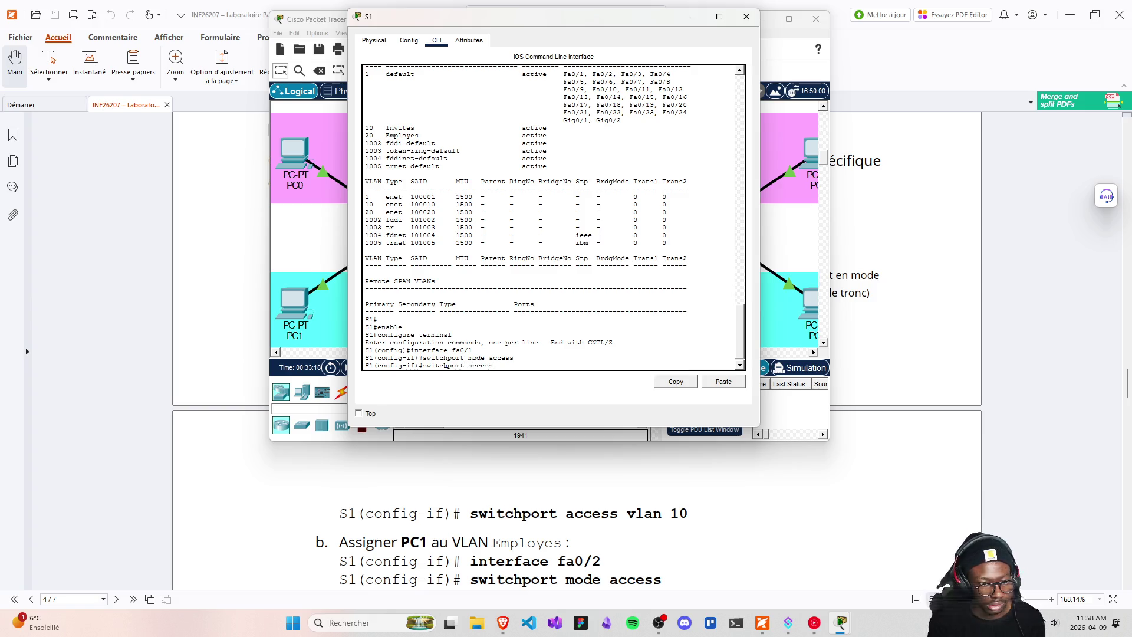
type(" vla")
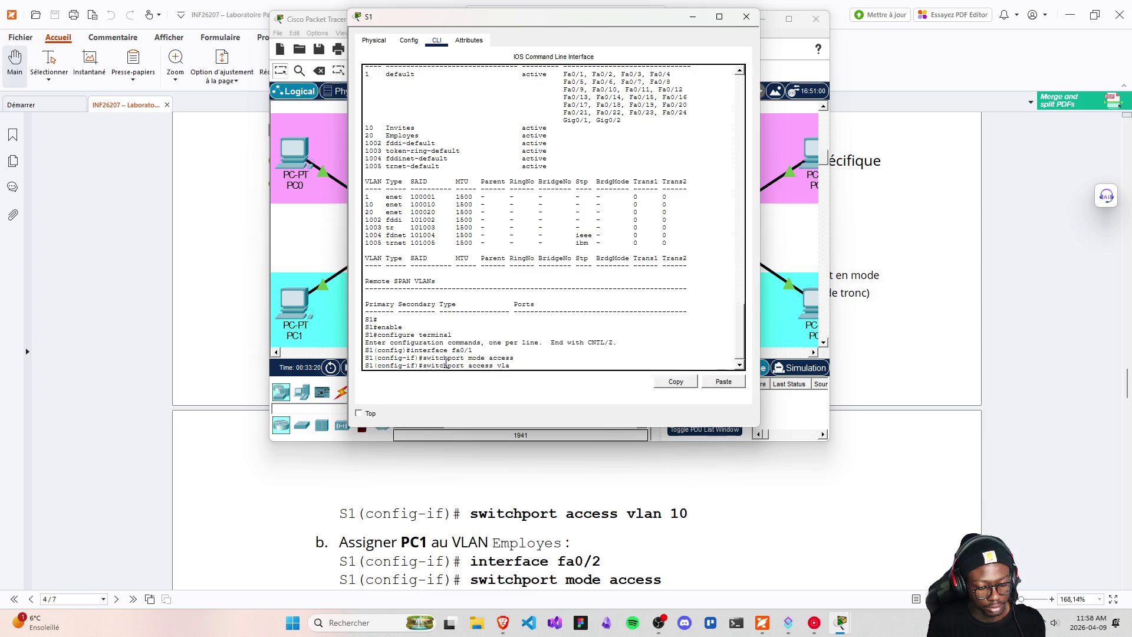
type("n 10")
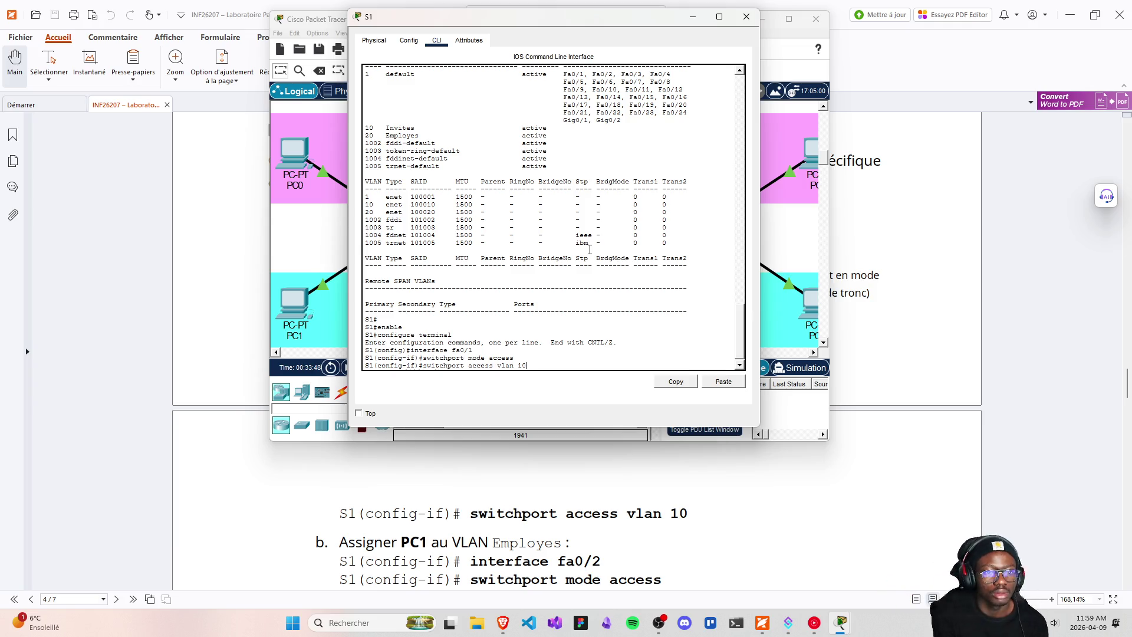
key("Return")
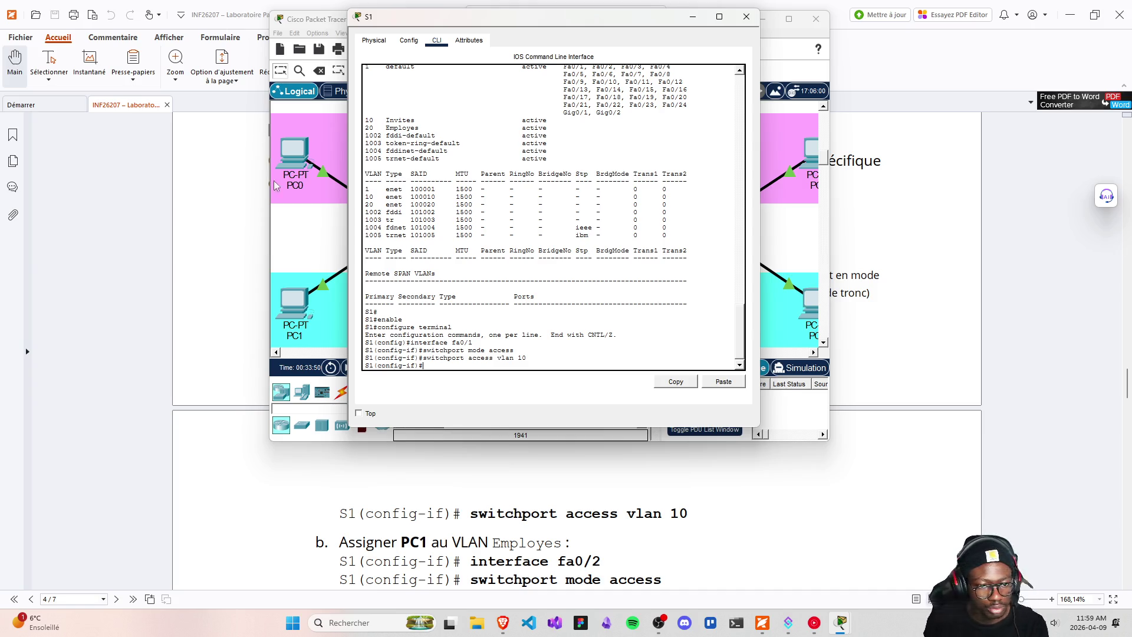
scroll(548, 513, "down", 2)
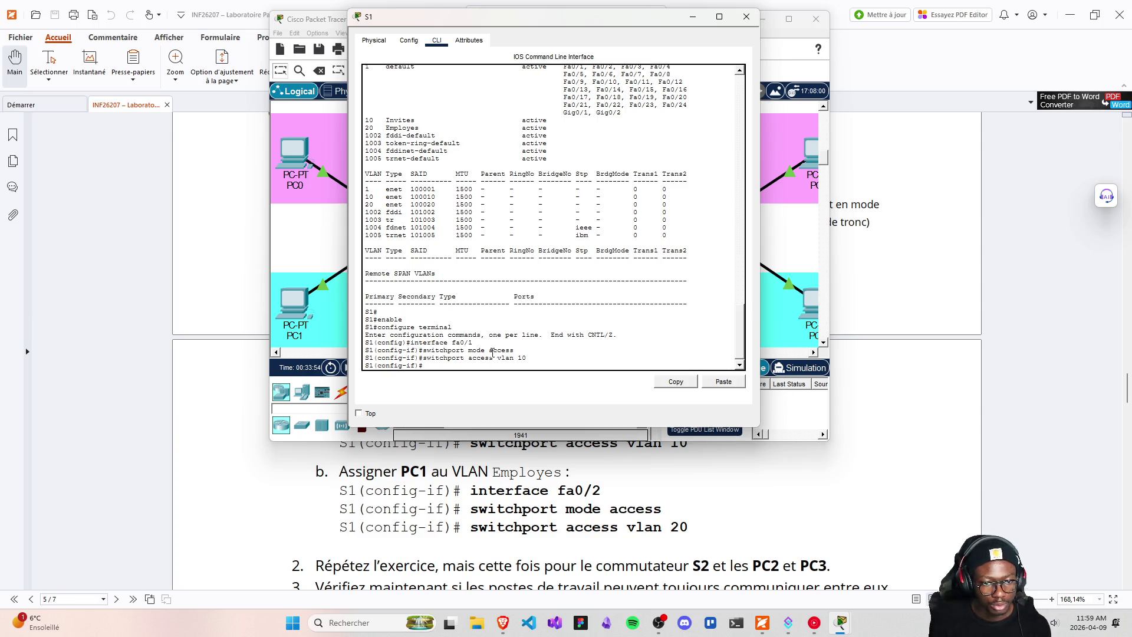
- On S1, give interface fa0/2 switchport mode access and access vlan 20, then close the window
type("interface ")
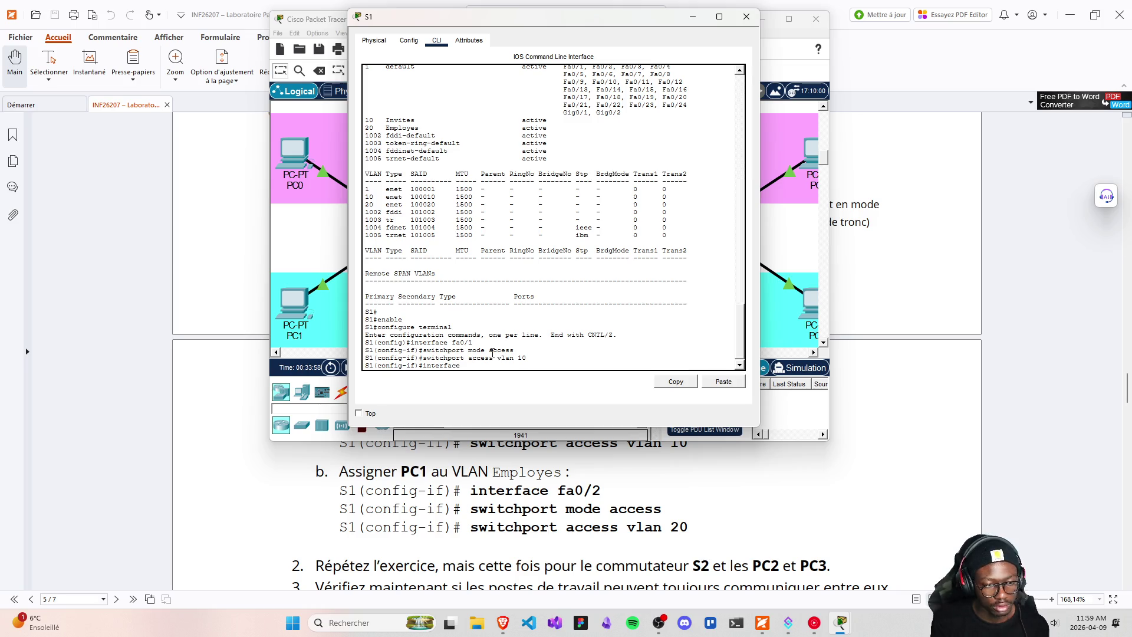
type("fa")
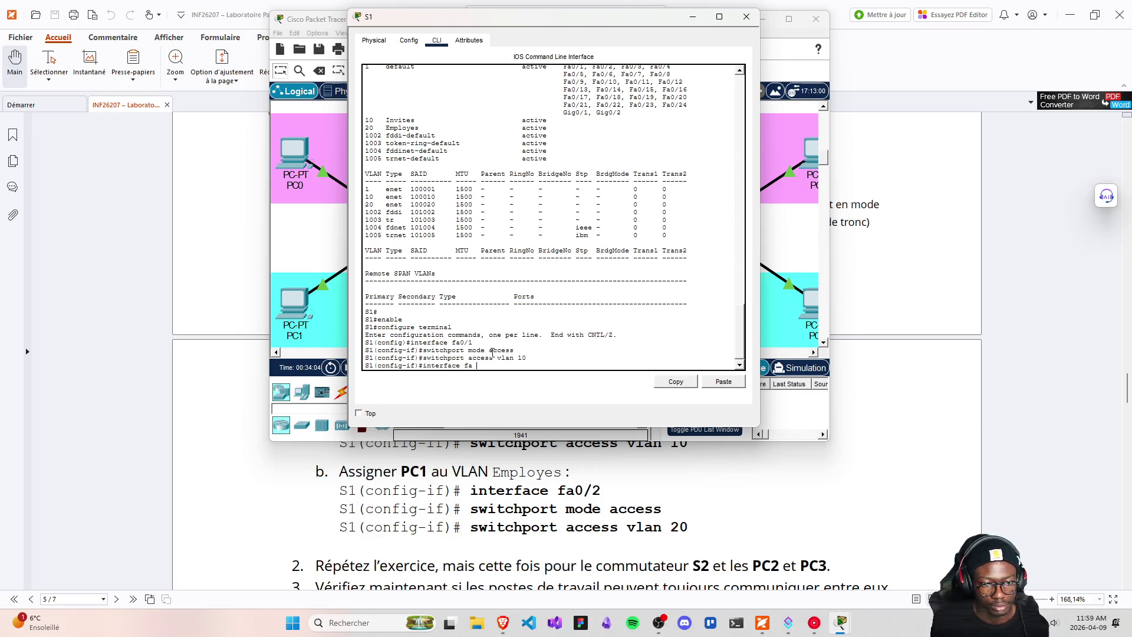
type("/2")
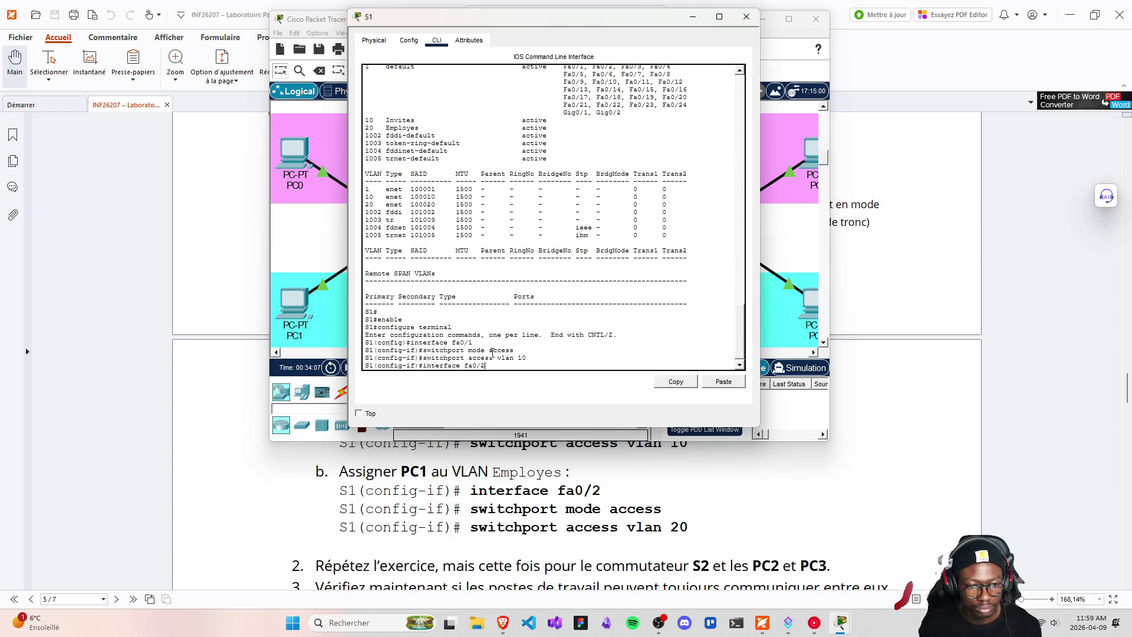
key("Return")
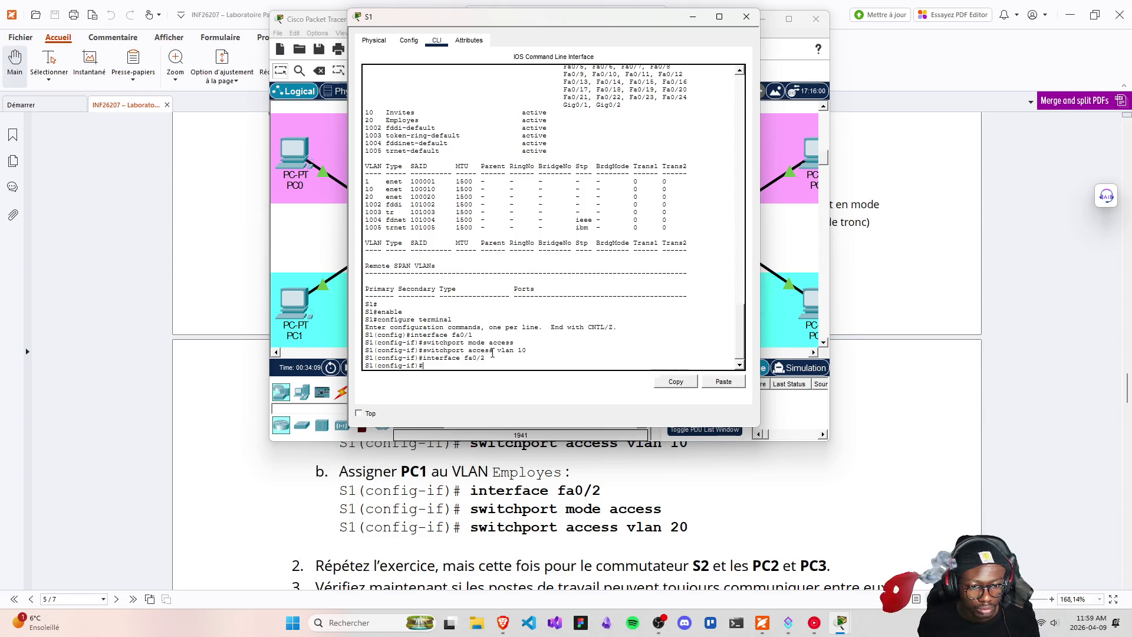
key("Up")
key("Up")
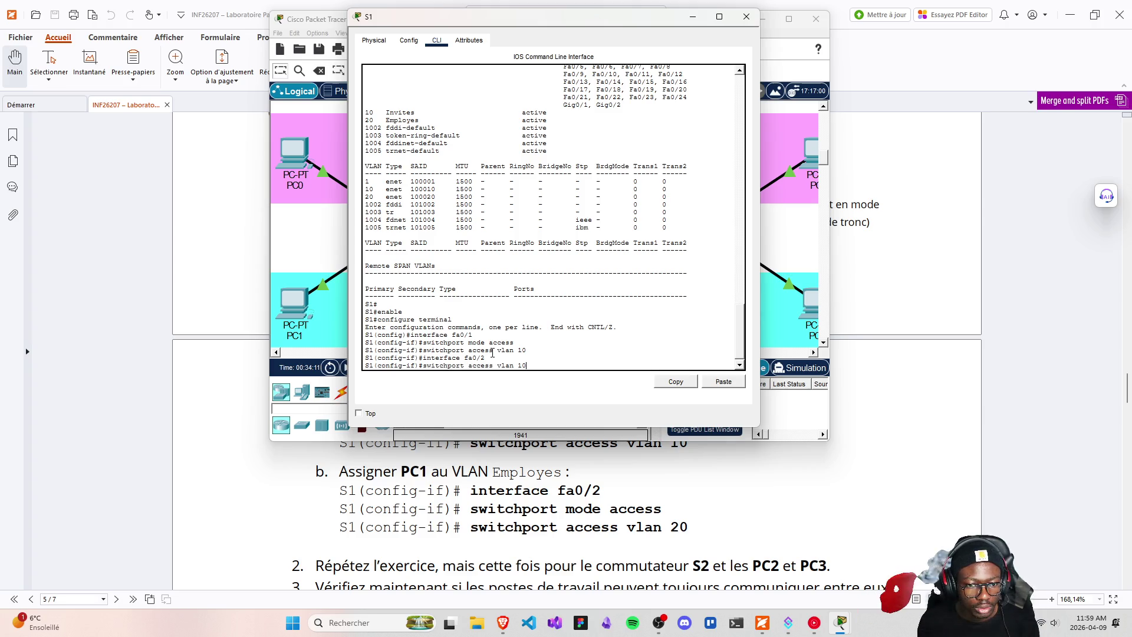
key("Up")
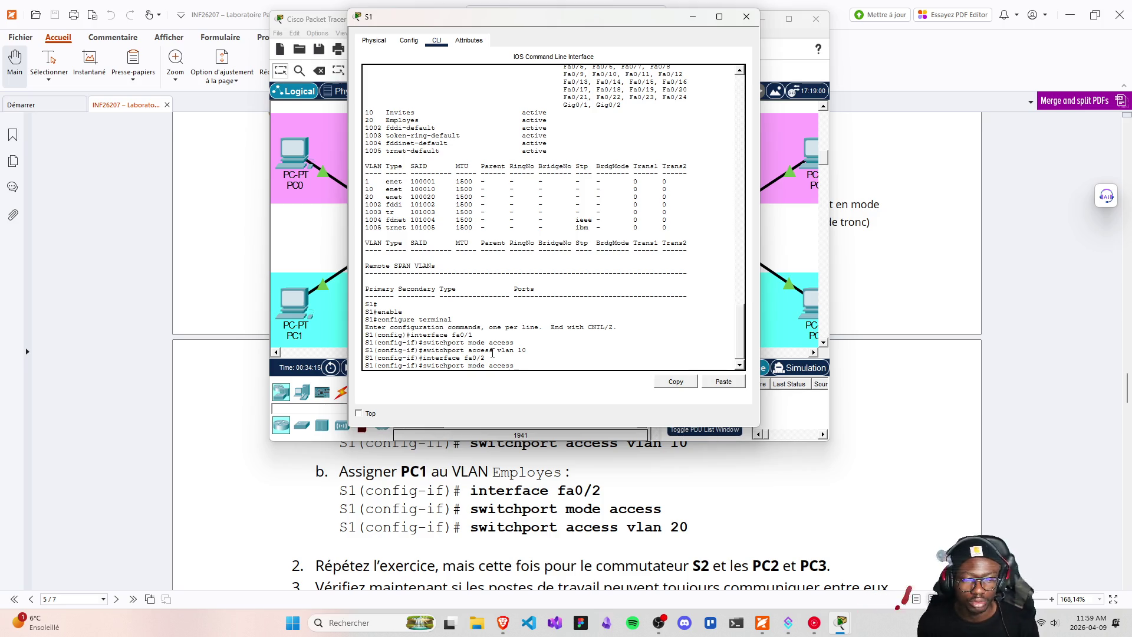
key("Return")
key("Up")
key("Up")
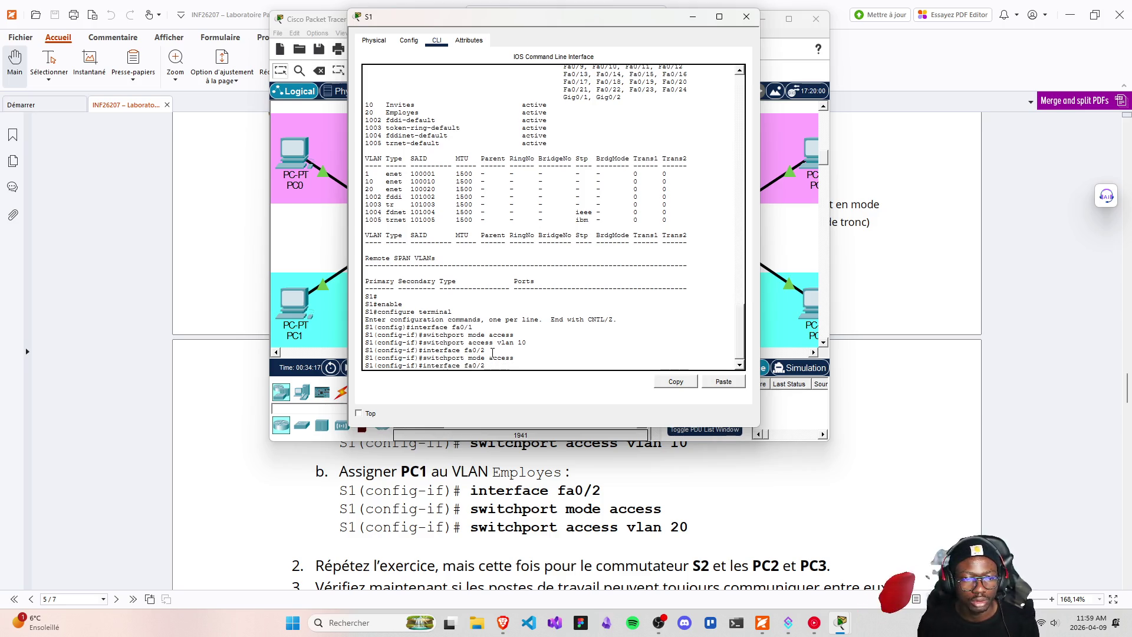
key("Up")
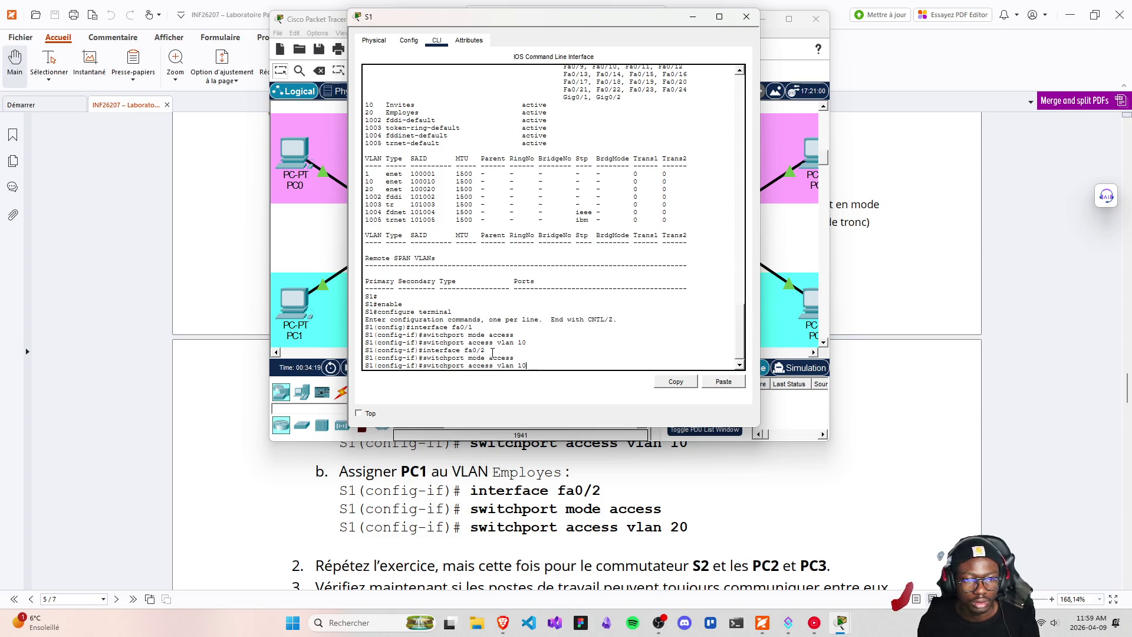
key("BackSpace")
key("BackSpace")
type("20")
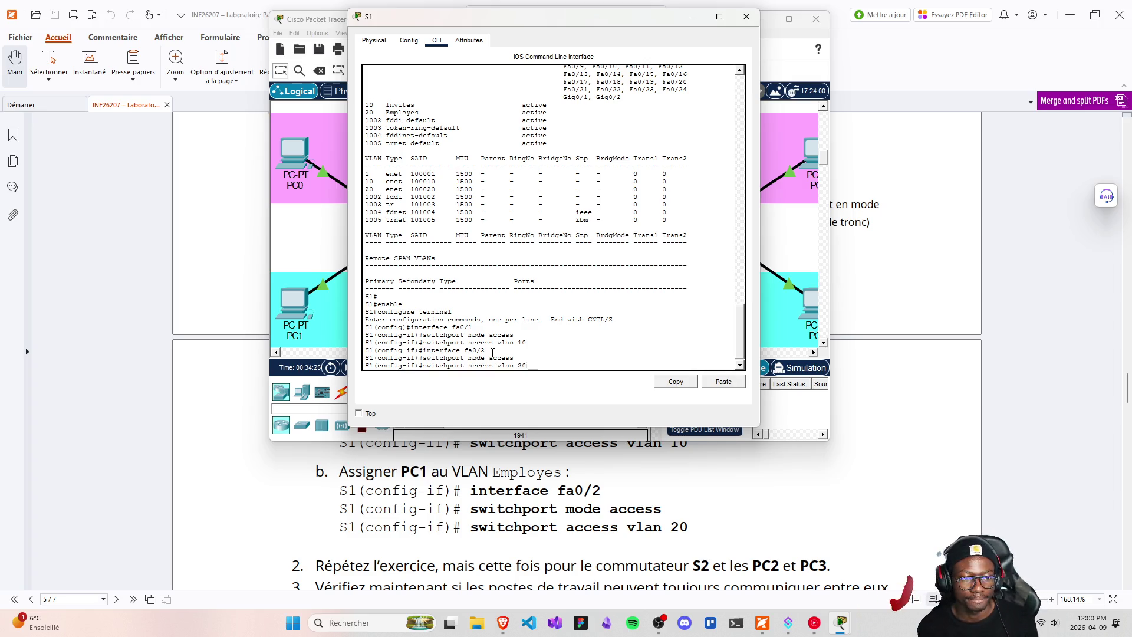
key("Return")
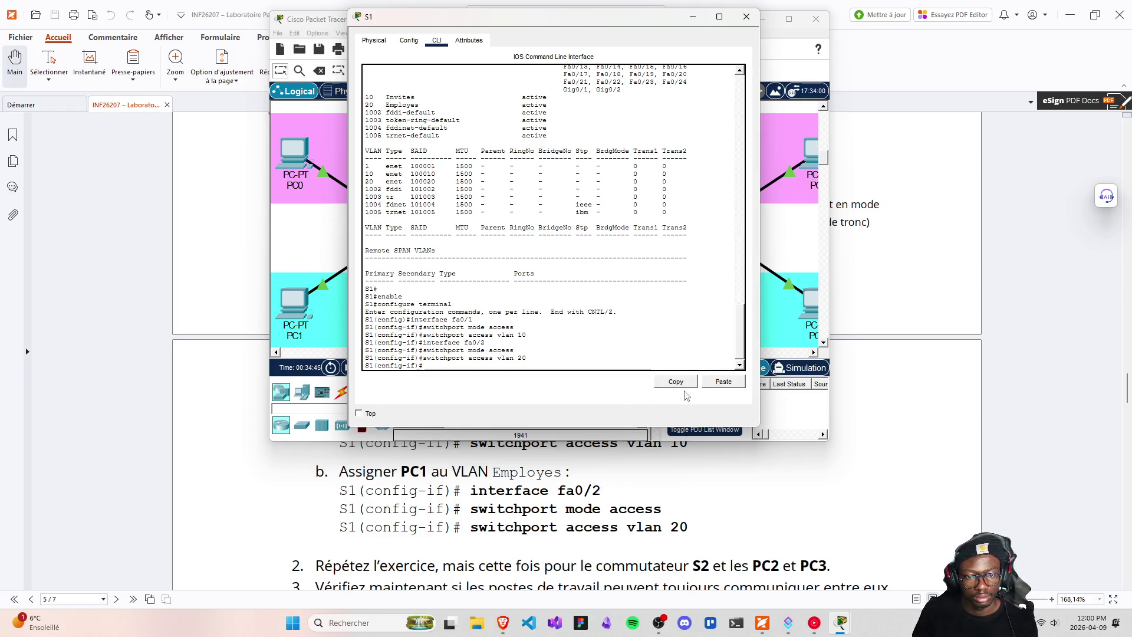
left_click(746, 16)
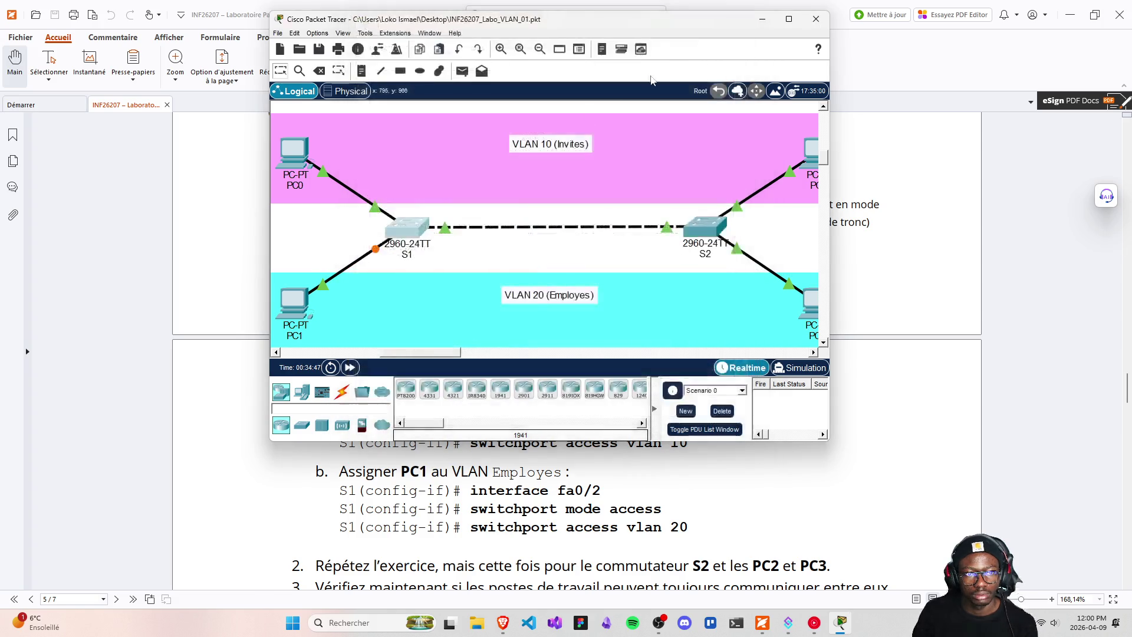
- Save the lab with Ctrl+S, scroll over to PC2 and PC3, and open S2's CLI
key("ctrl+s")
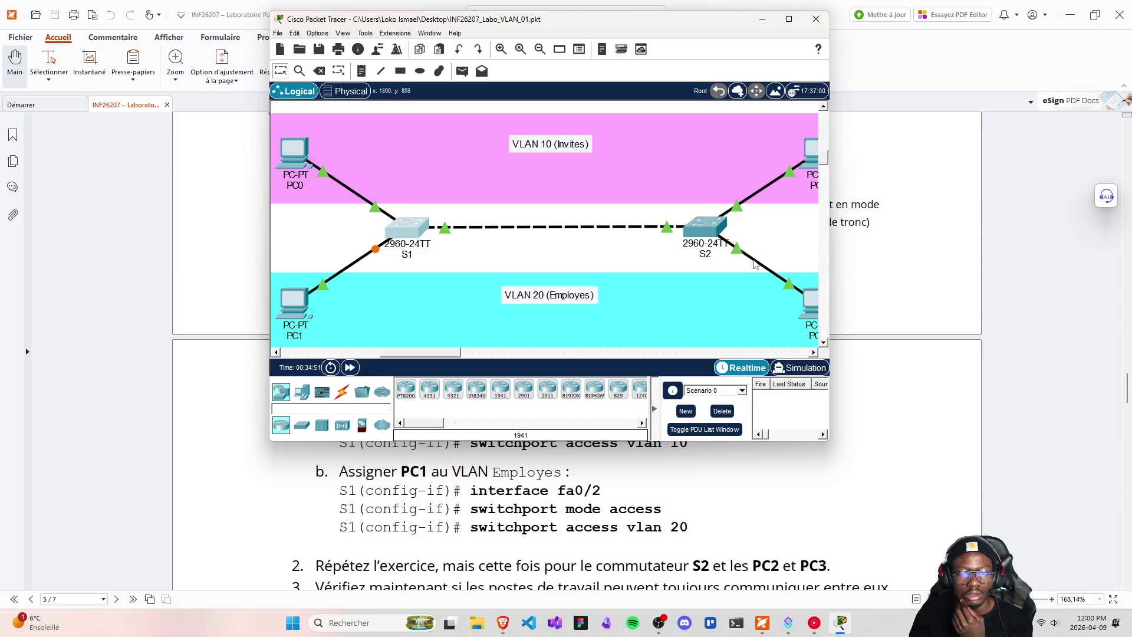
left_click_drag(443, 353, 458, 354)
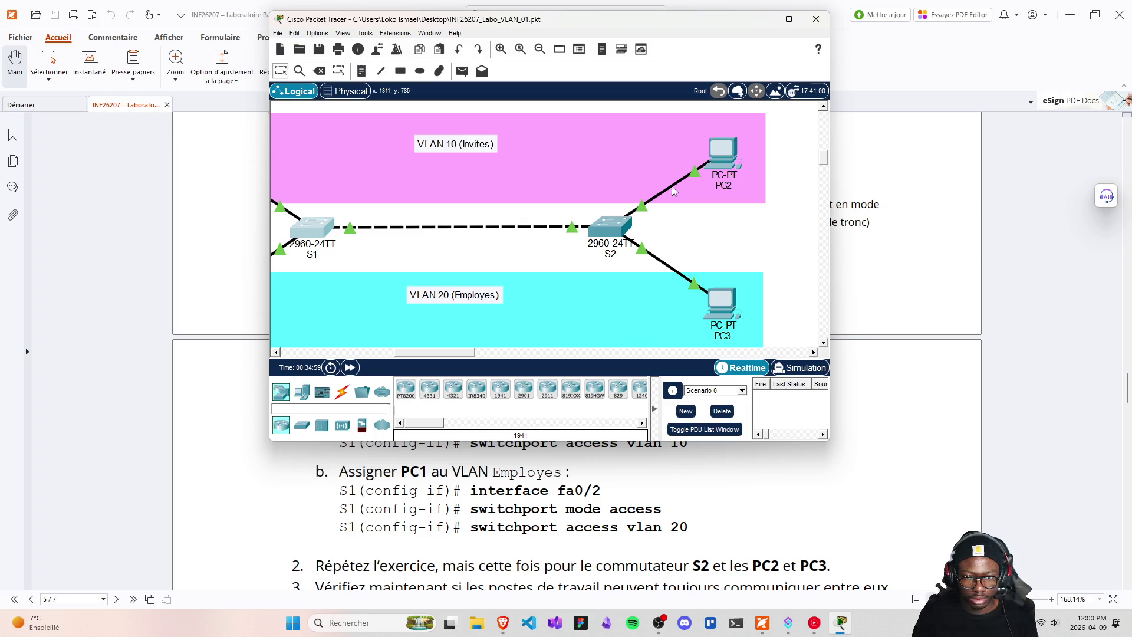
mouse_move(674, 188)
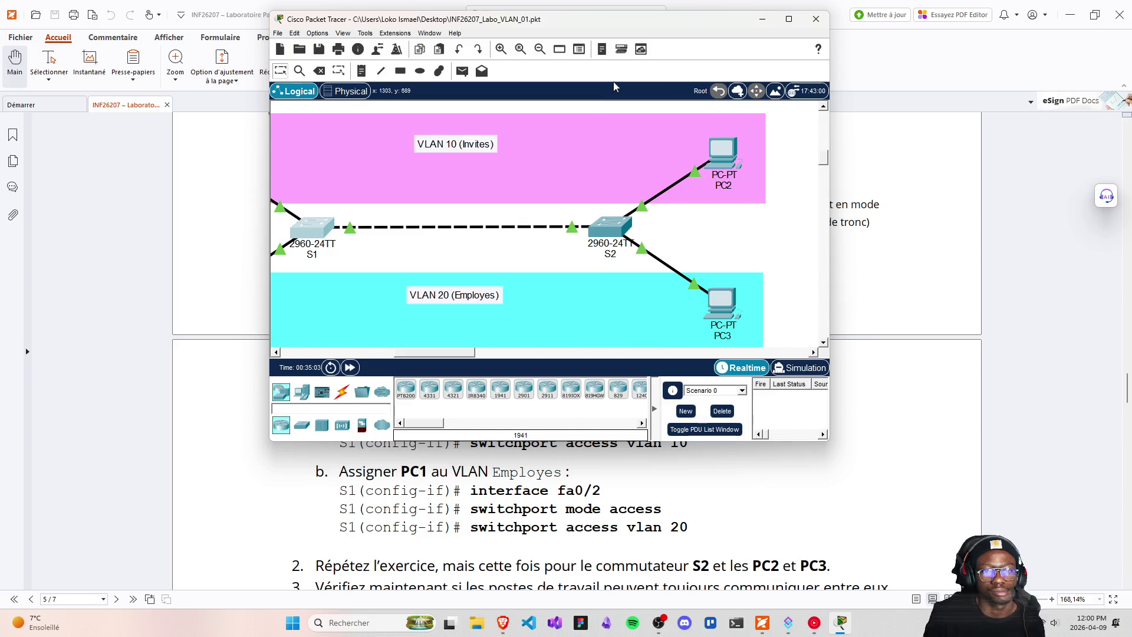
left_click(609, 227)
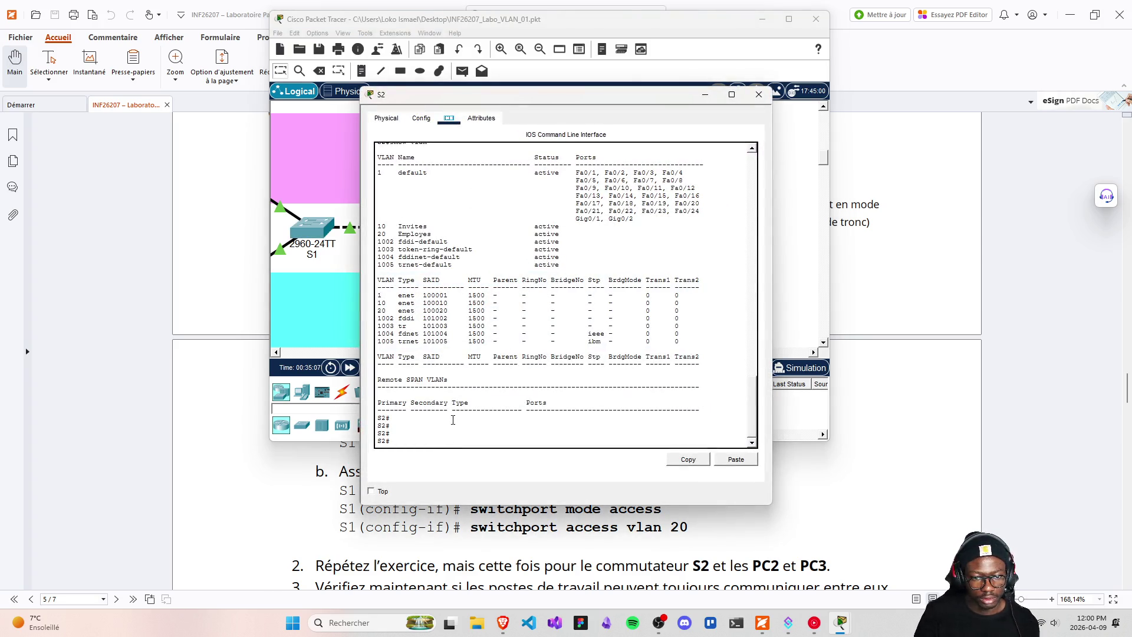
left_click(430, 432)
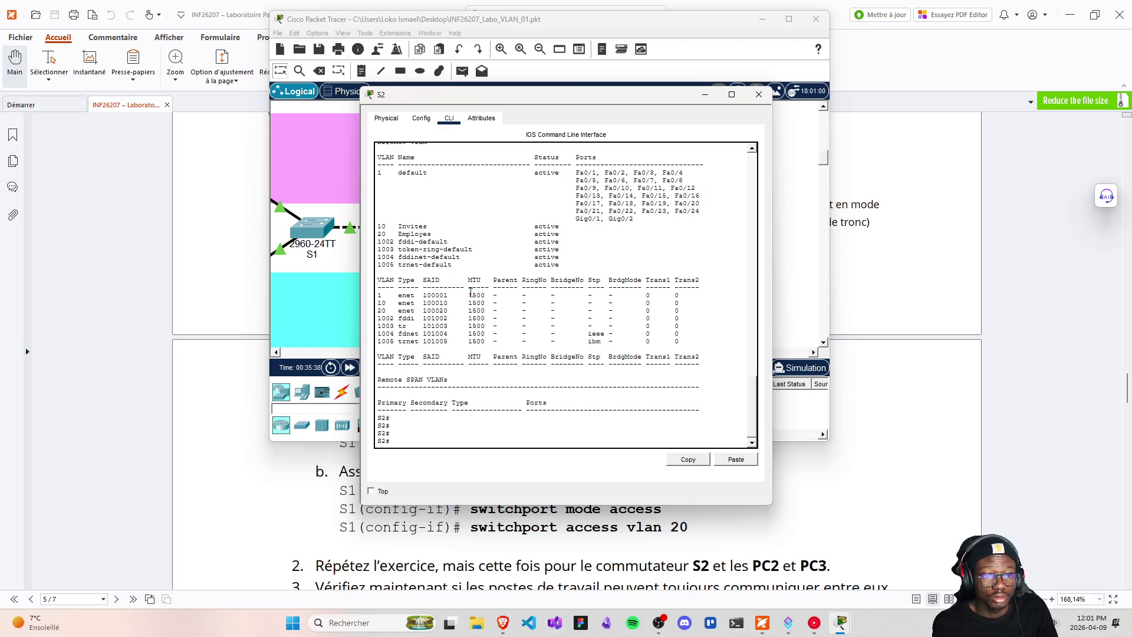
- Move S2's window aside and enter 'enable' then 'configure terminal' on S2
left_click_drag(452, 104, 405, 35)
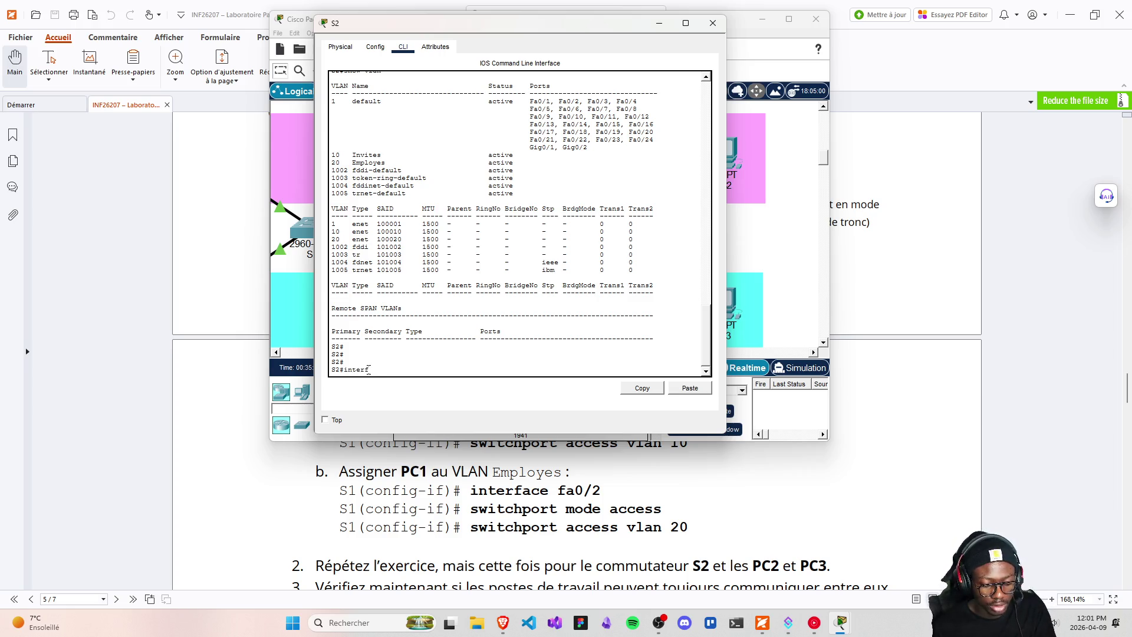
type("ace")
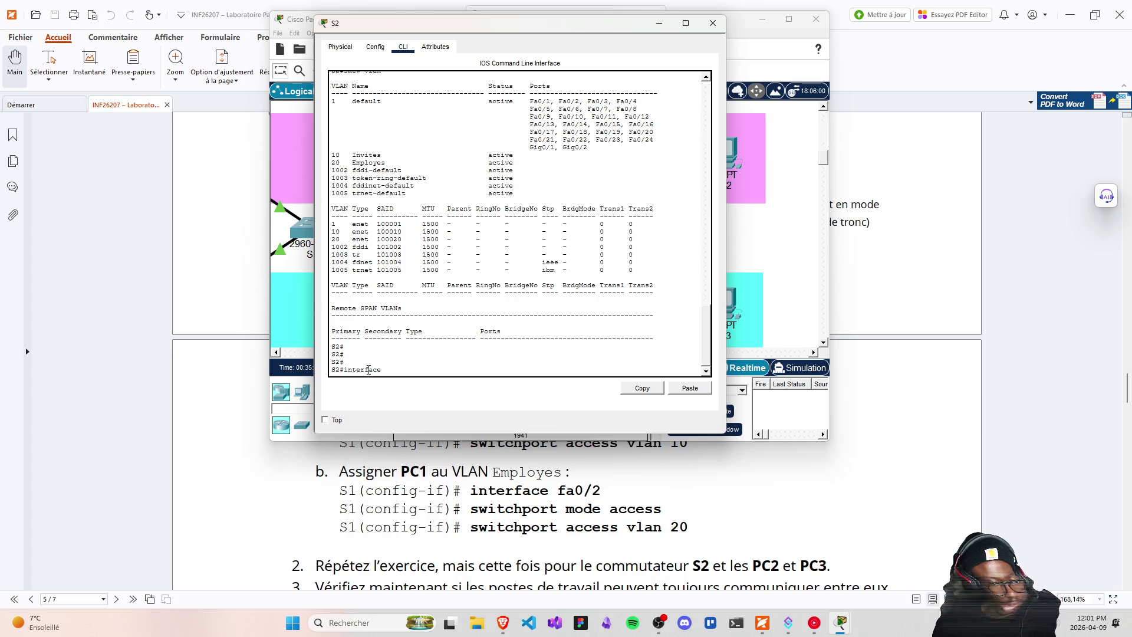
key("BackSpace")
key("BackSpace")
key("BackSpace")
type("en")
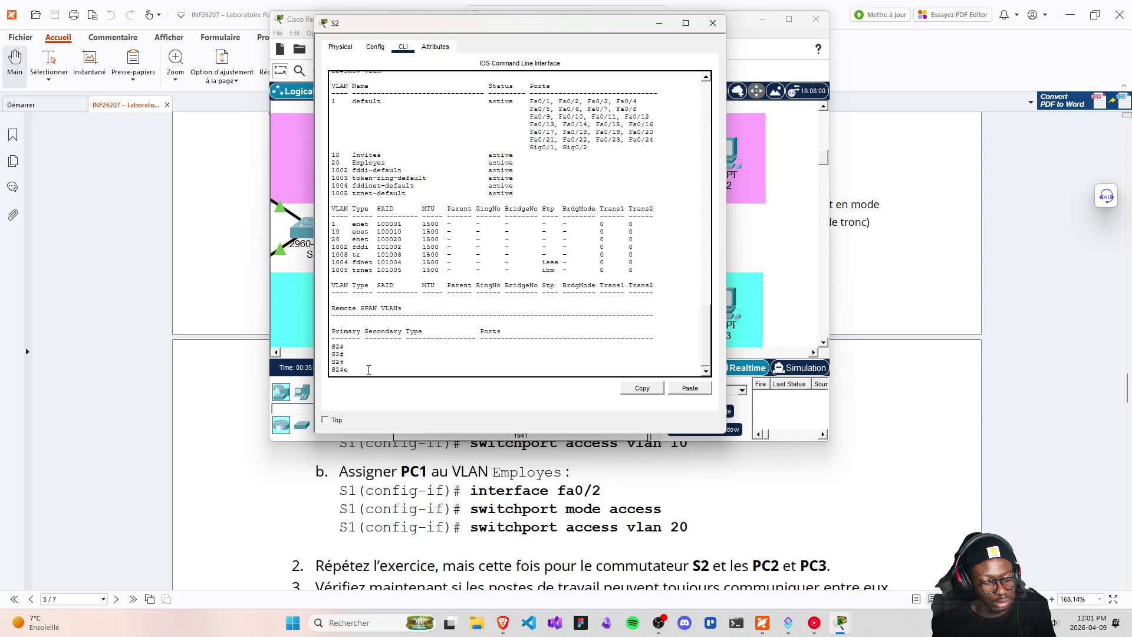
type("able")
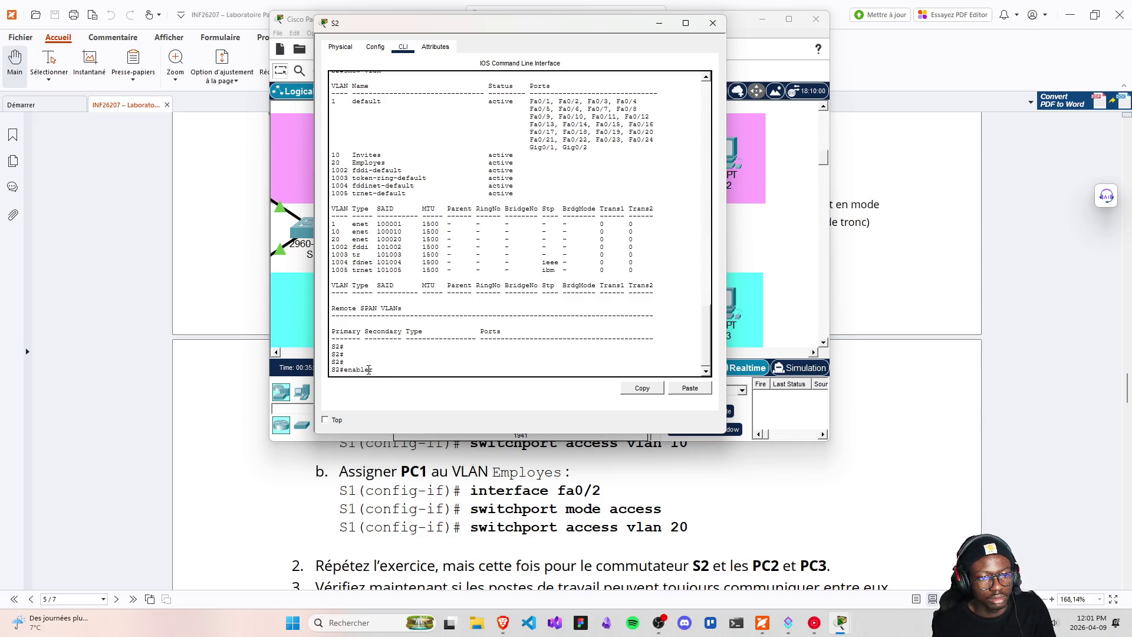
key("Return")
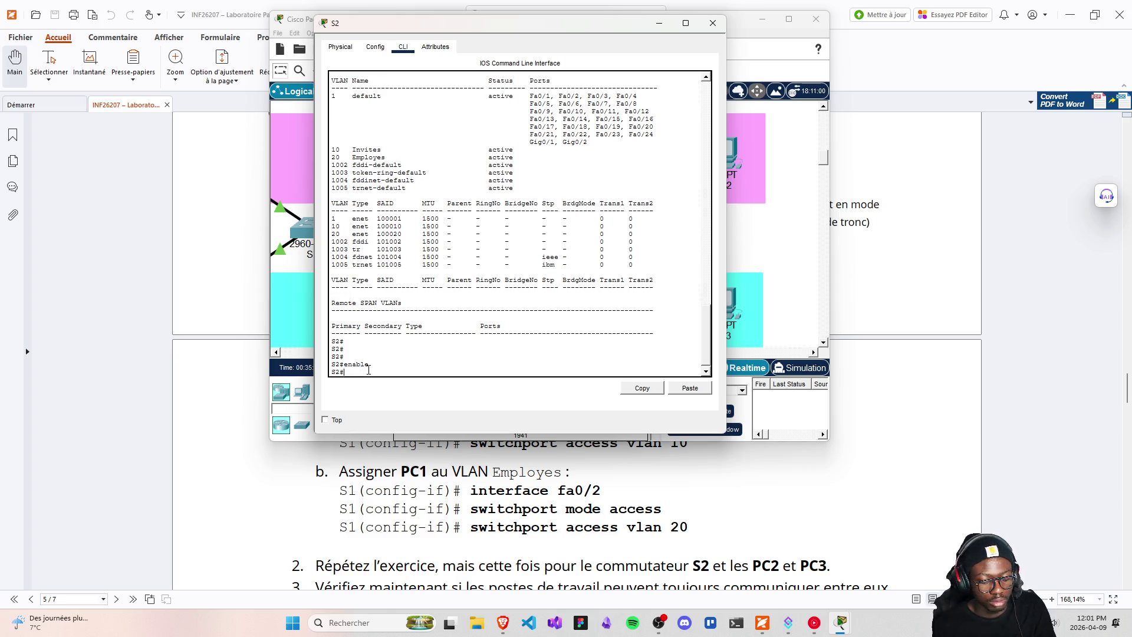
type("confi")
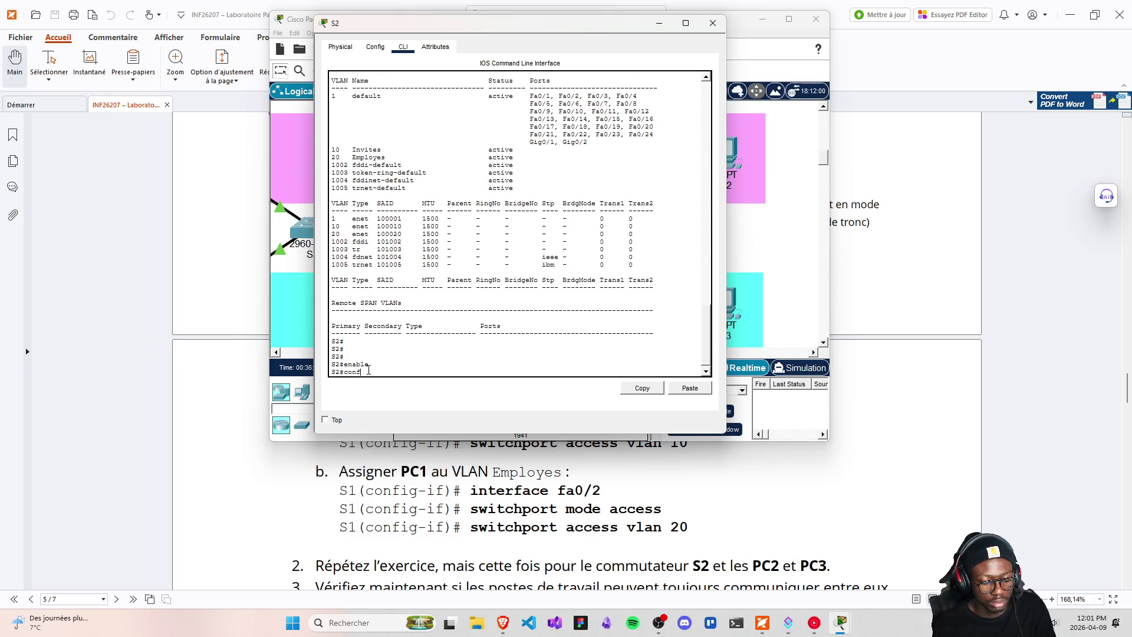
type("gure te")
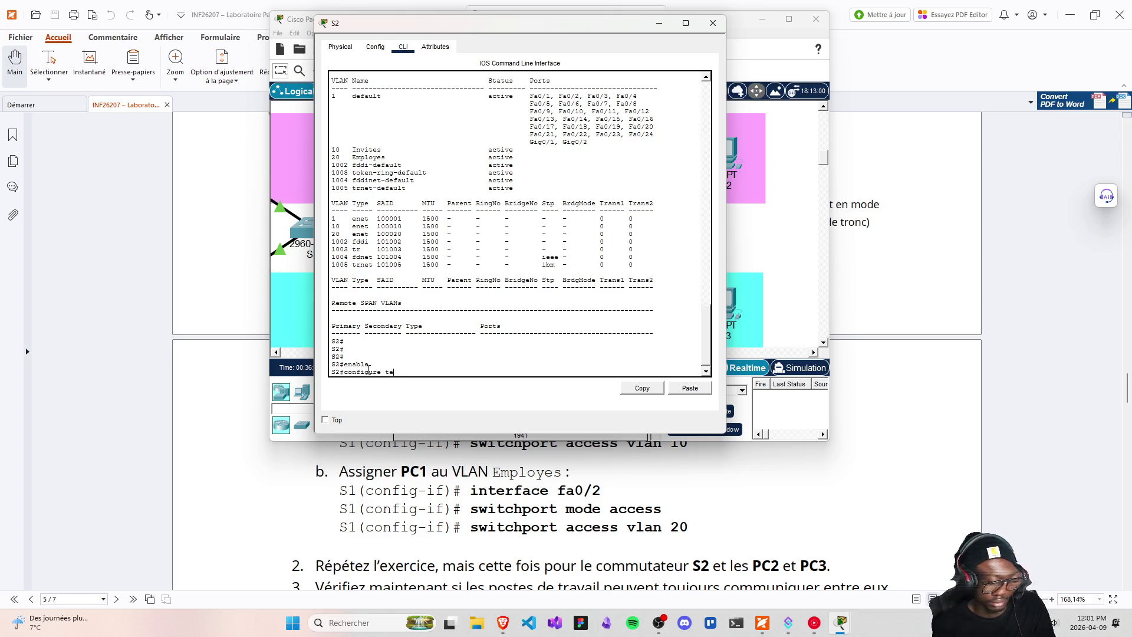
type("rminal")
key("Return")
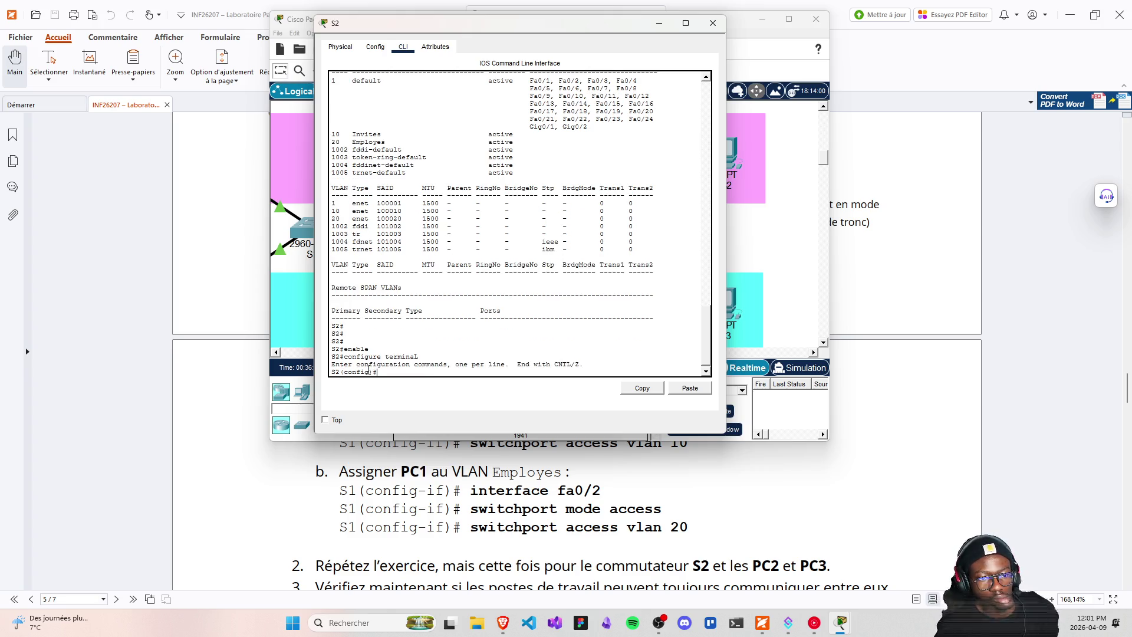
type("end")
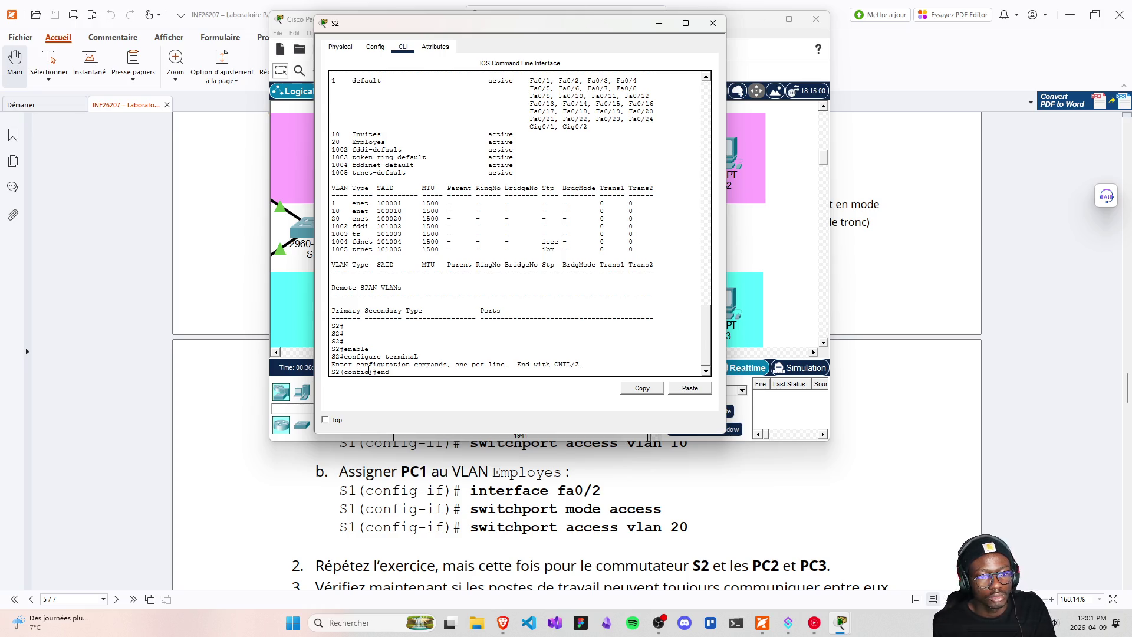
key("BackSpace")
key("BackSpace")
key("BackSpace")
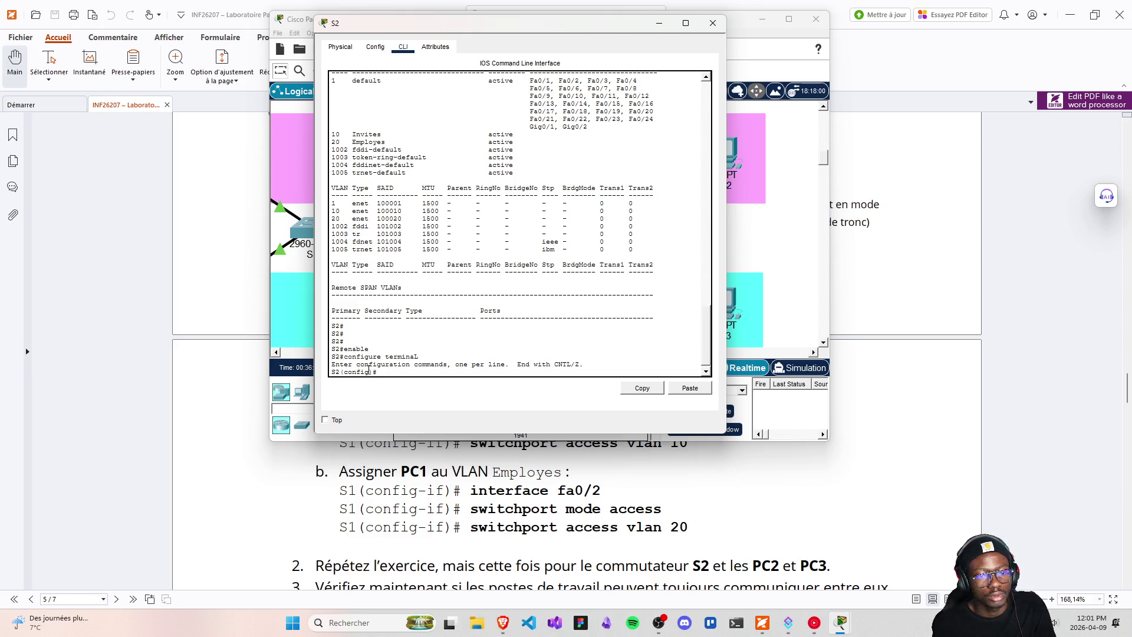
- On S2, make interface fa0/2 an access port with 'switchport access vlan 20'
scroll(379, 543, "down", 3)
scroll(379, 544, "up", 4)
scroll(379, 544, "up", 5)
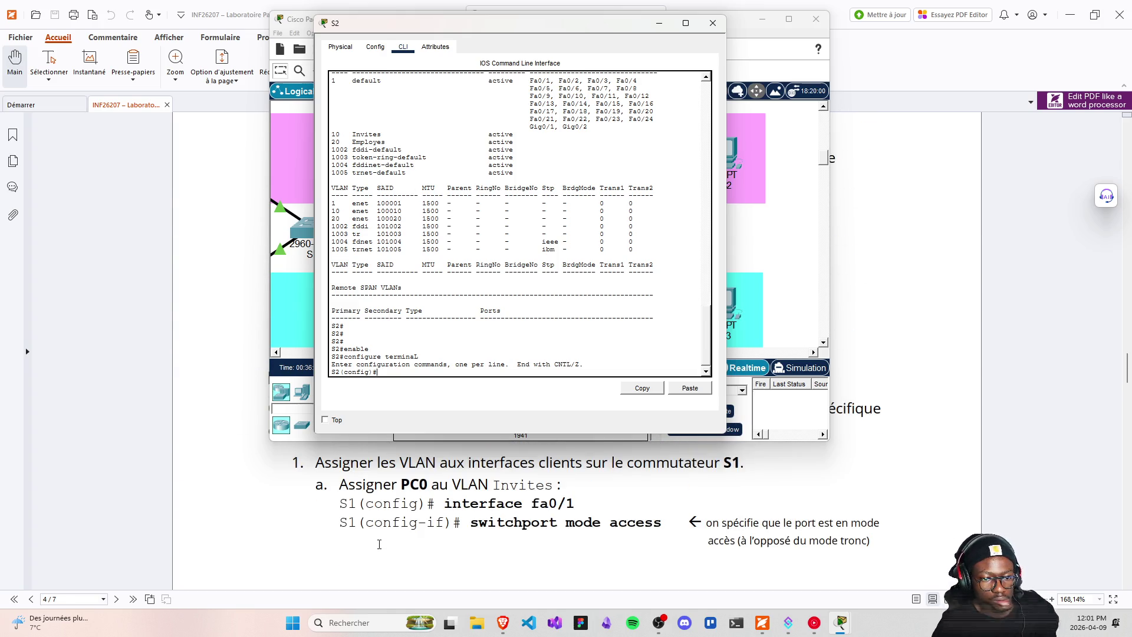
scroll(379, 543, "up", 1)
scroll(379, 543, "down", 2)
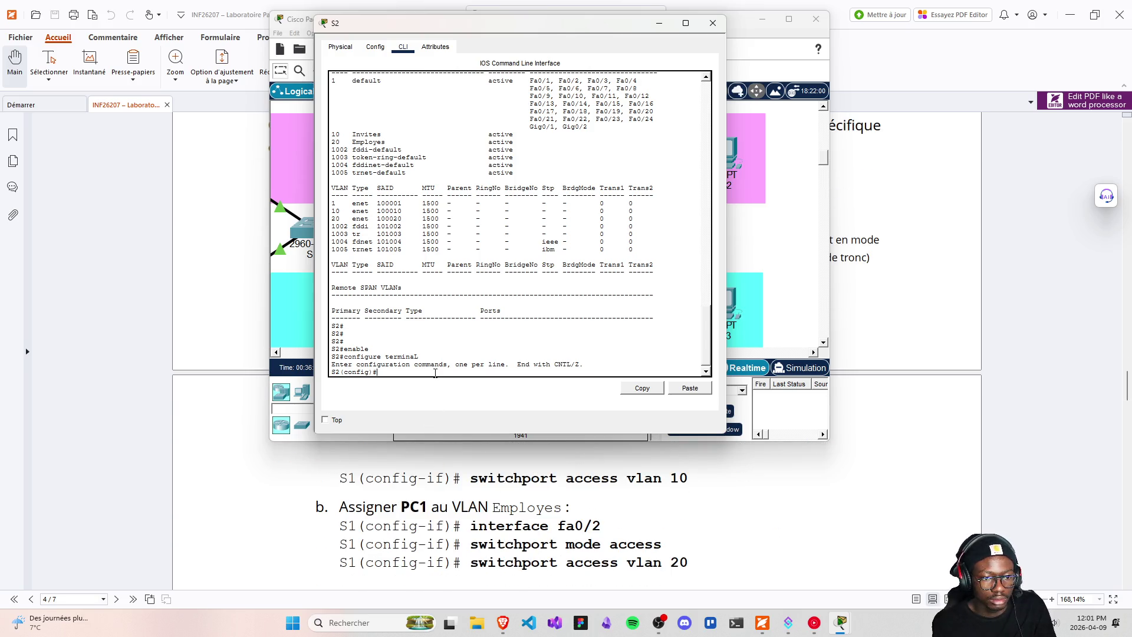
type("INTERFA")
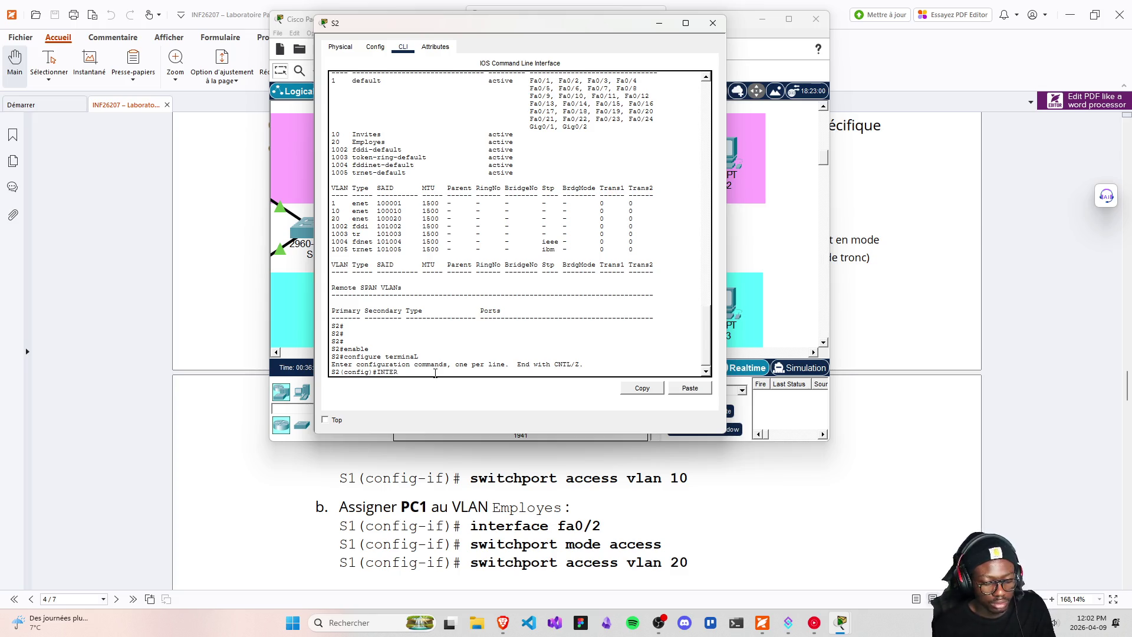
key("BackSpace")
key("BackSpace")
key("BackSpace")
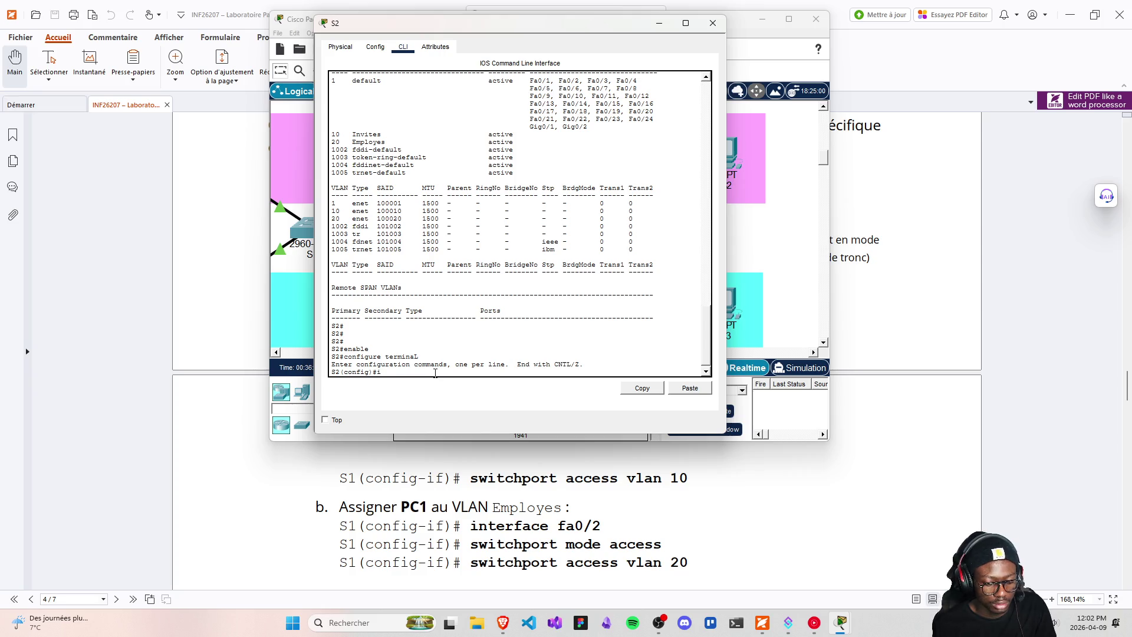
type("nterface fa0")
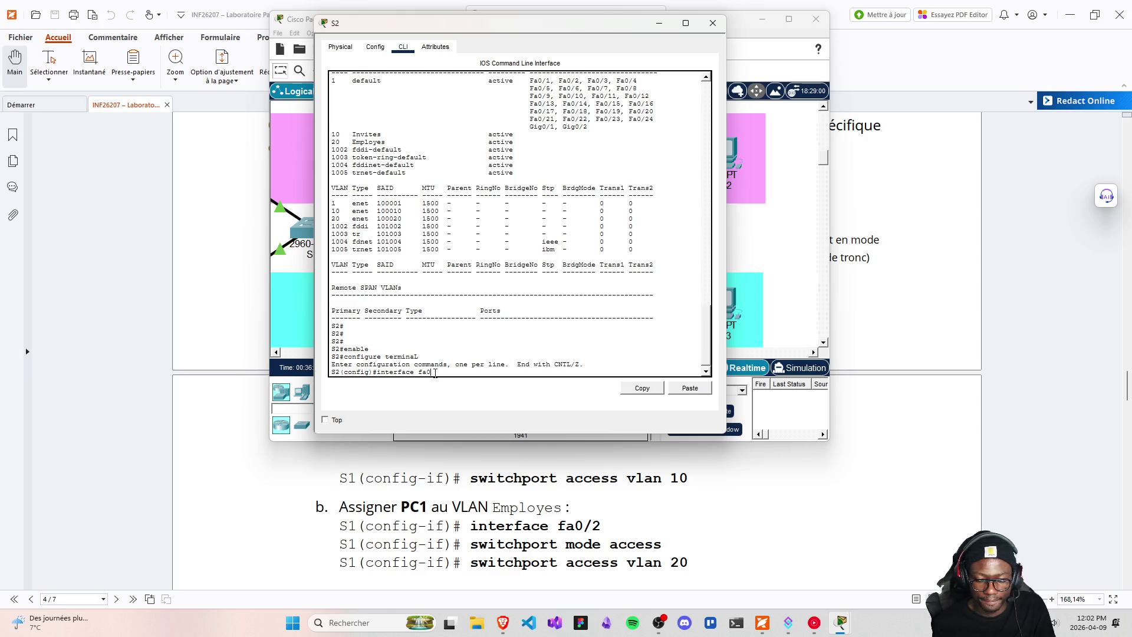
type("/2")
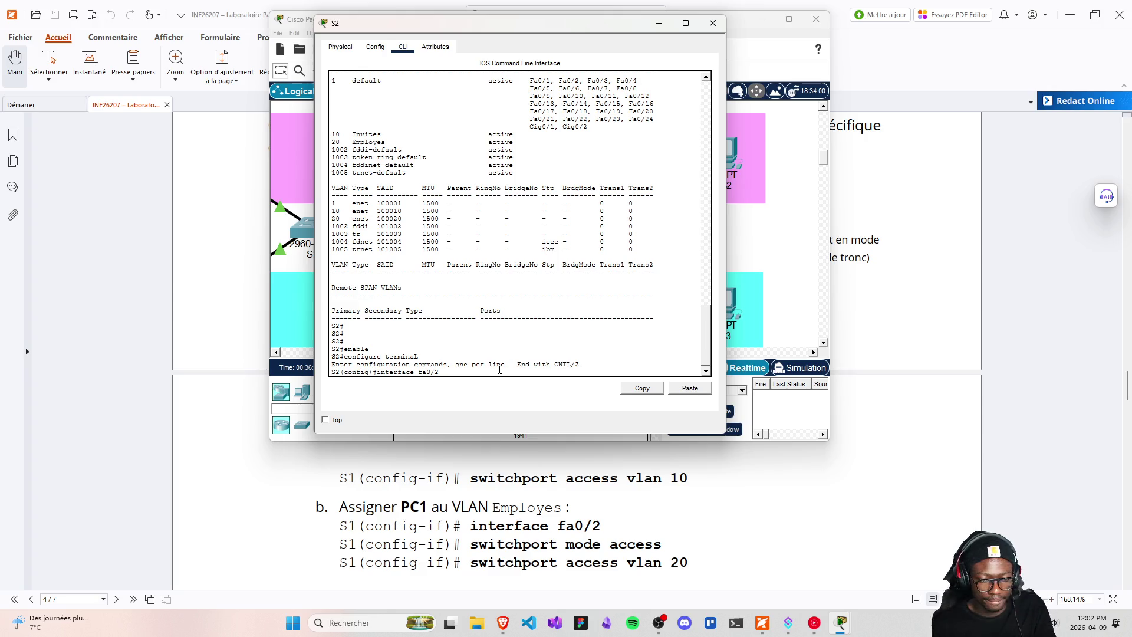
key("Return")
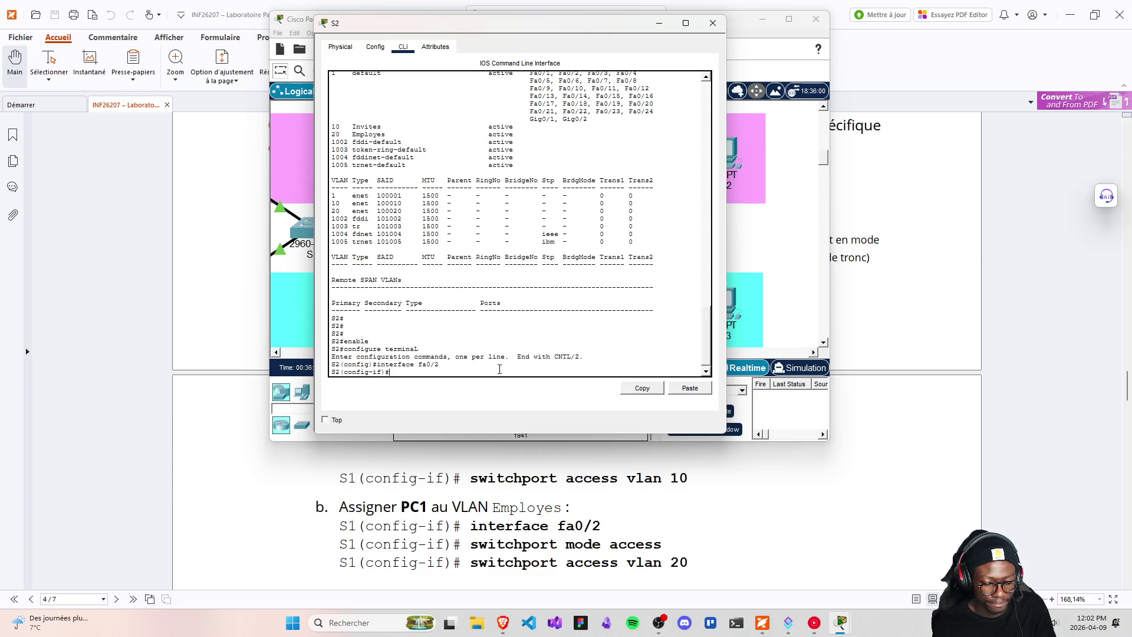
type("switch")
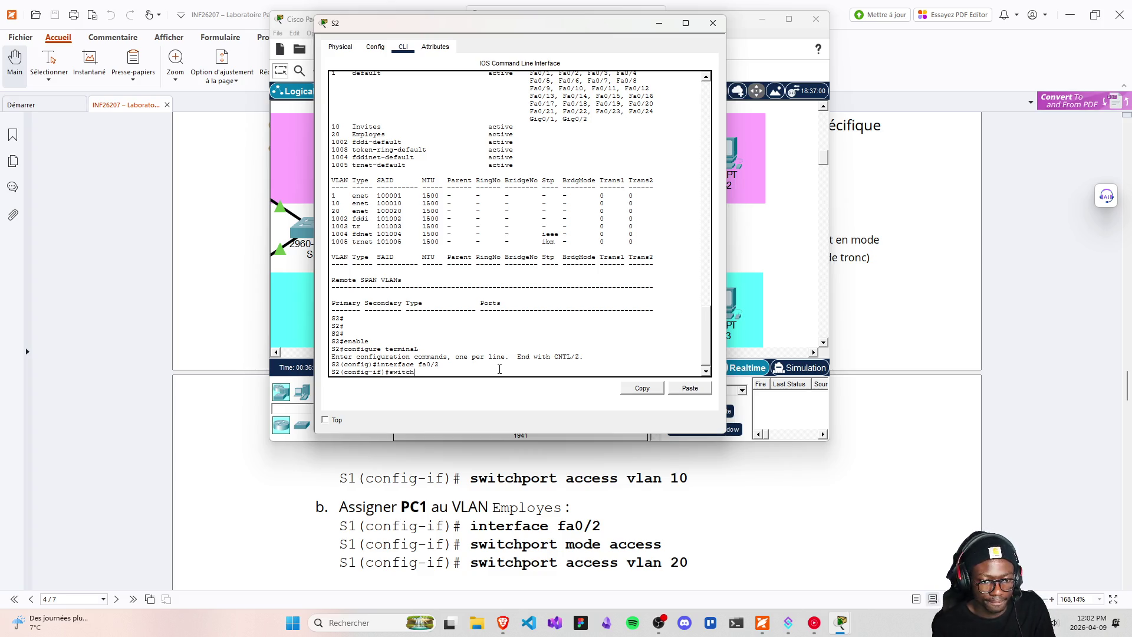
type("port mode a")
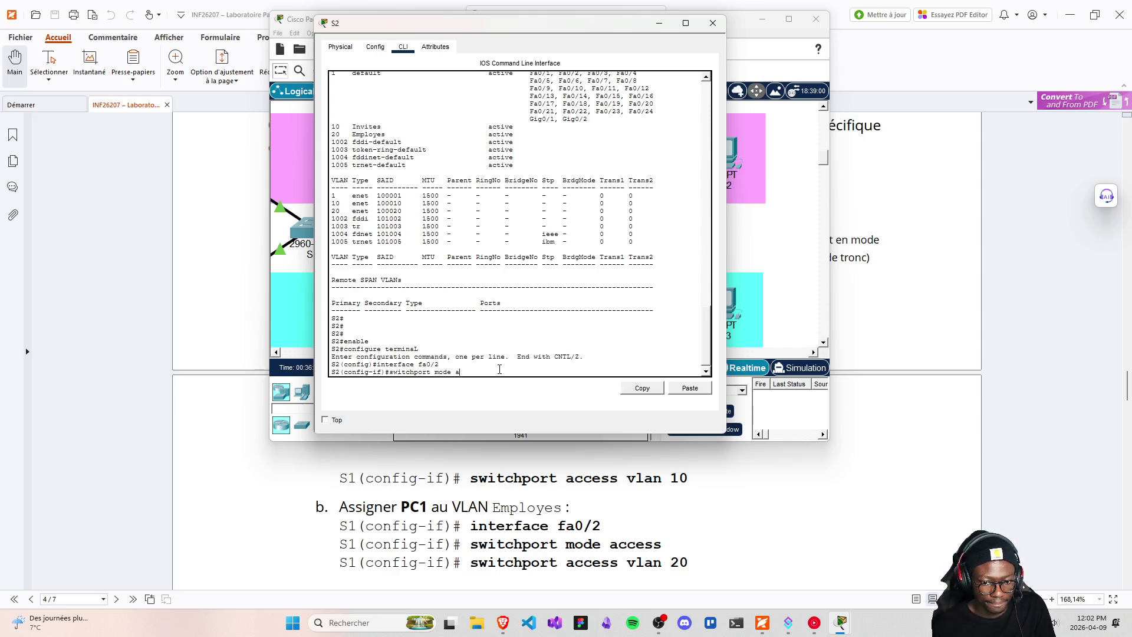
type("ccess")
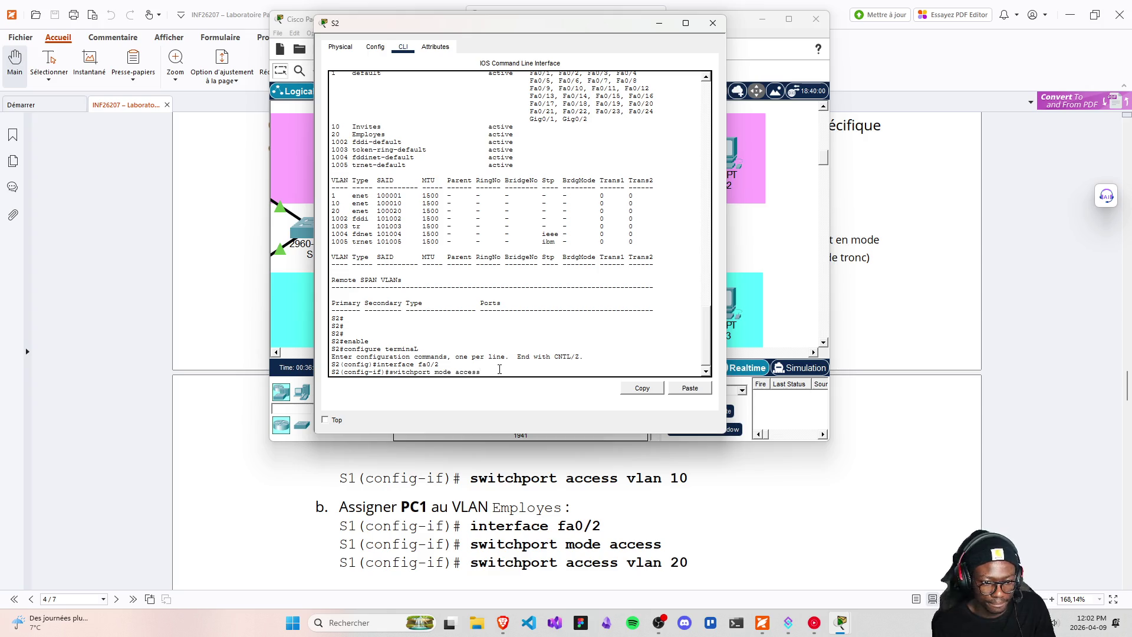
key("Return")
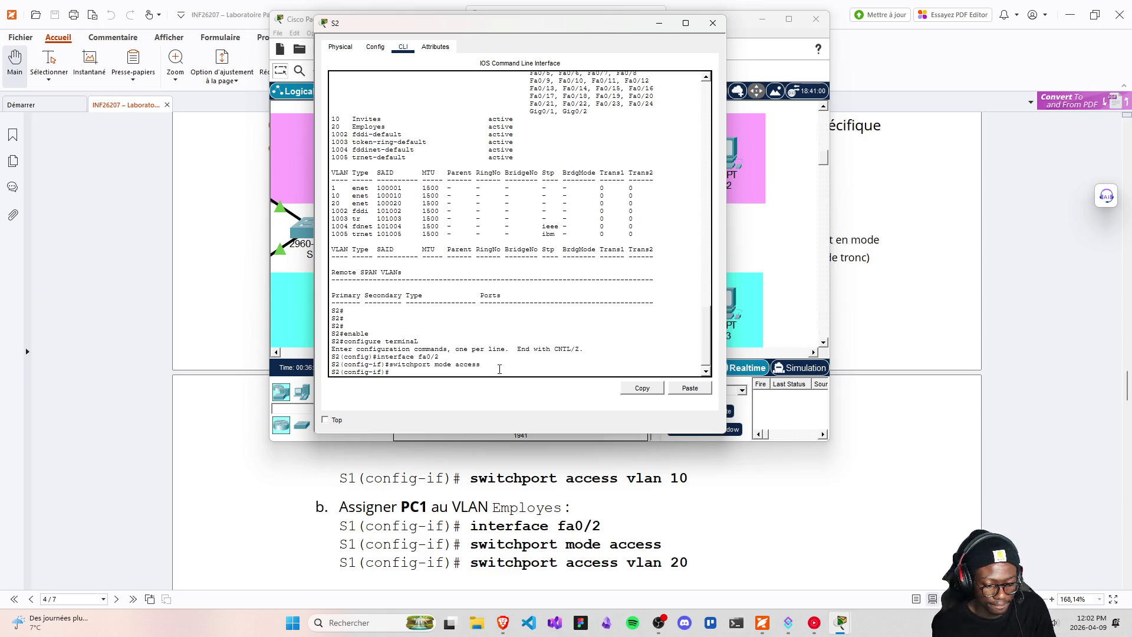
type("switchport ")
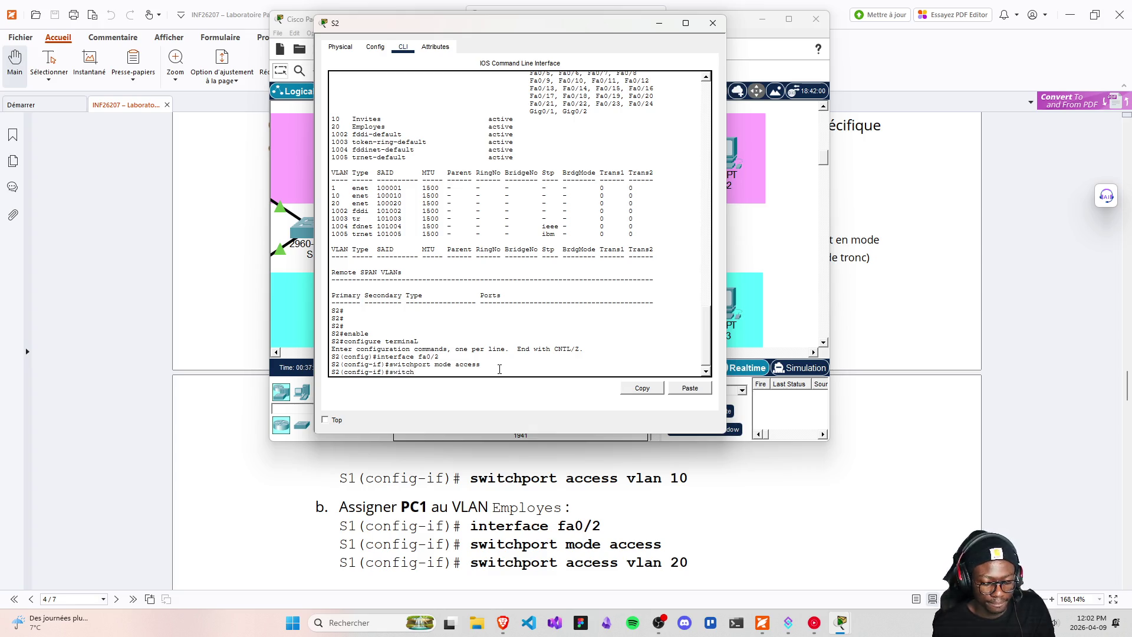
type("ac")
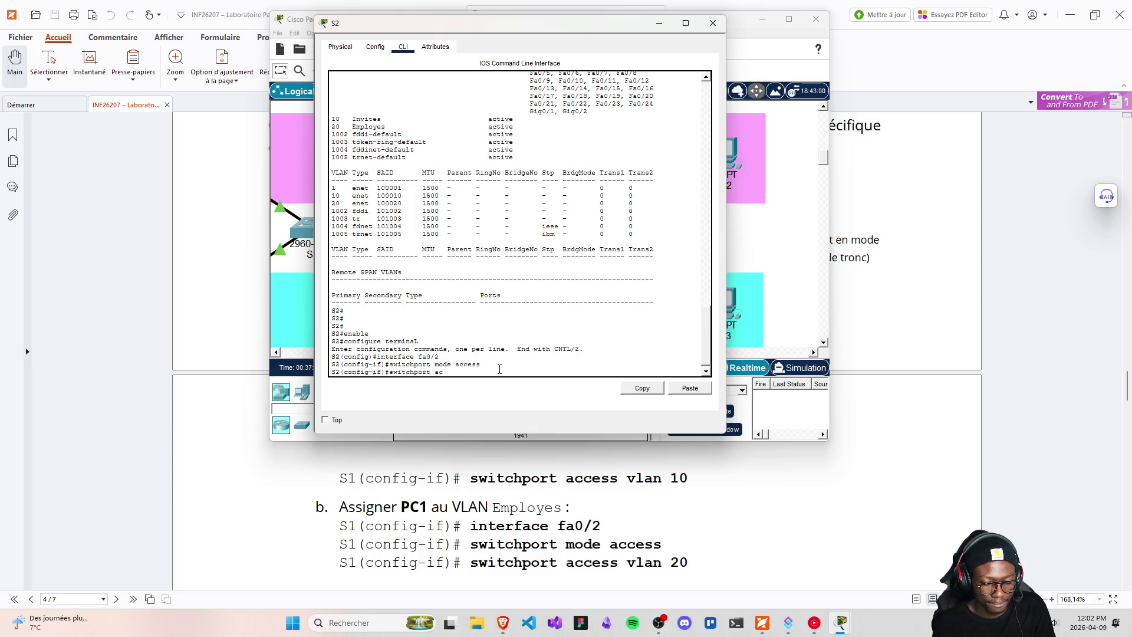
type("cess vlan")
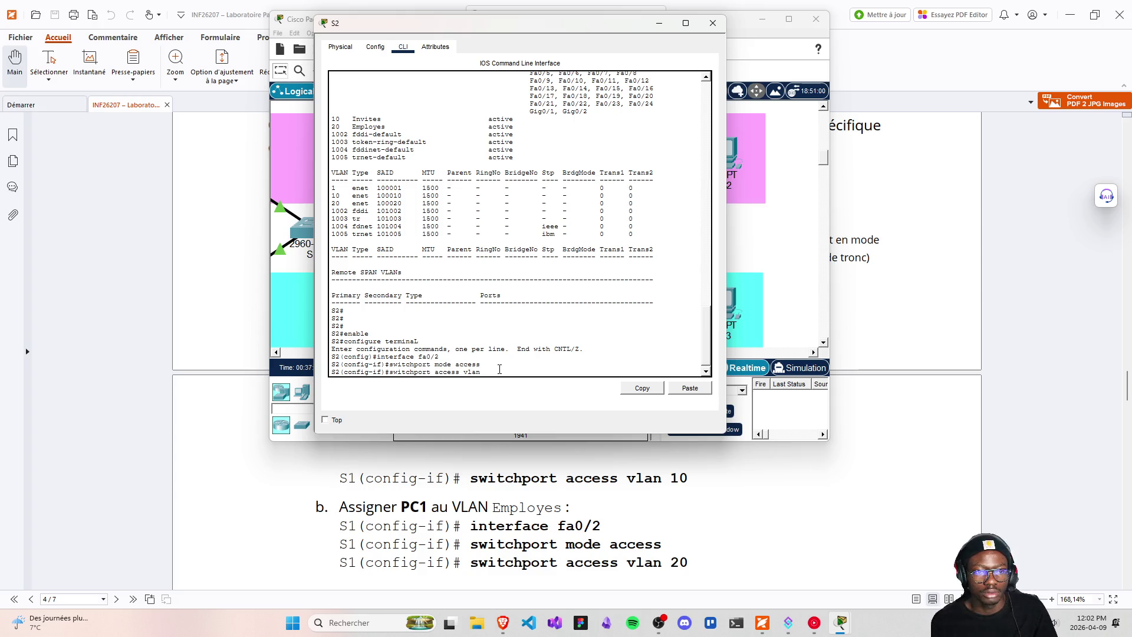
type("20")
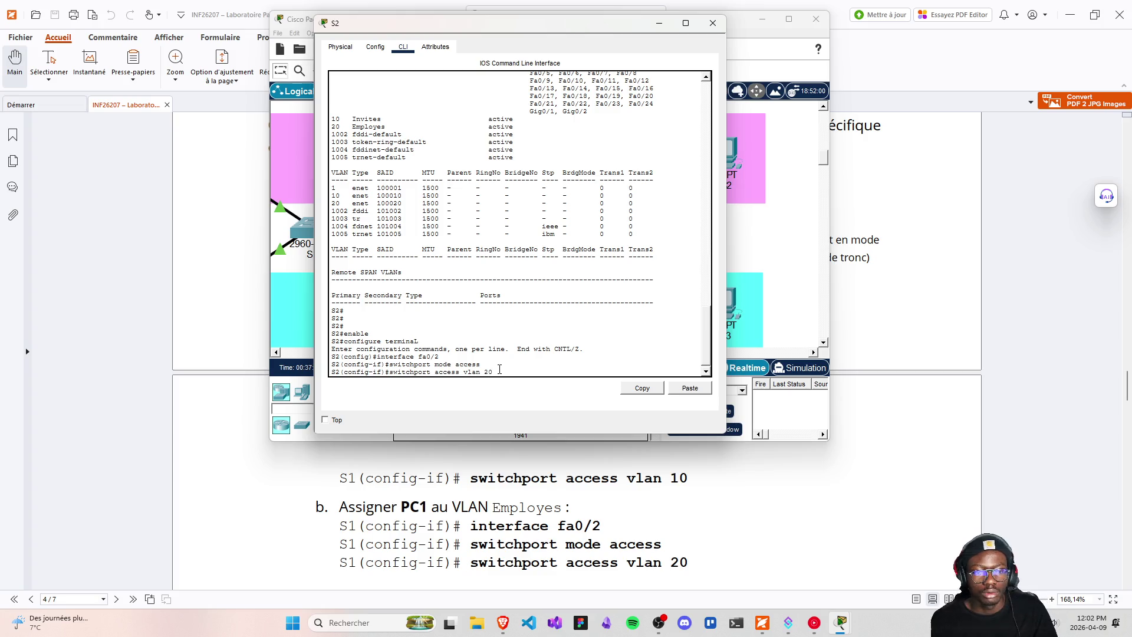
key("Return")
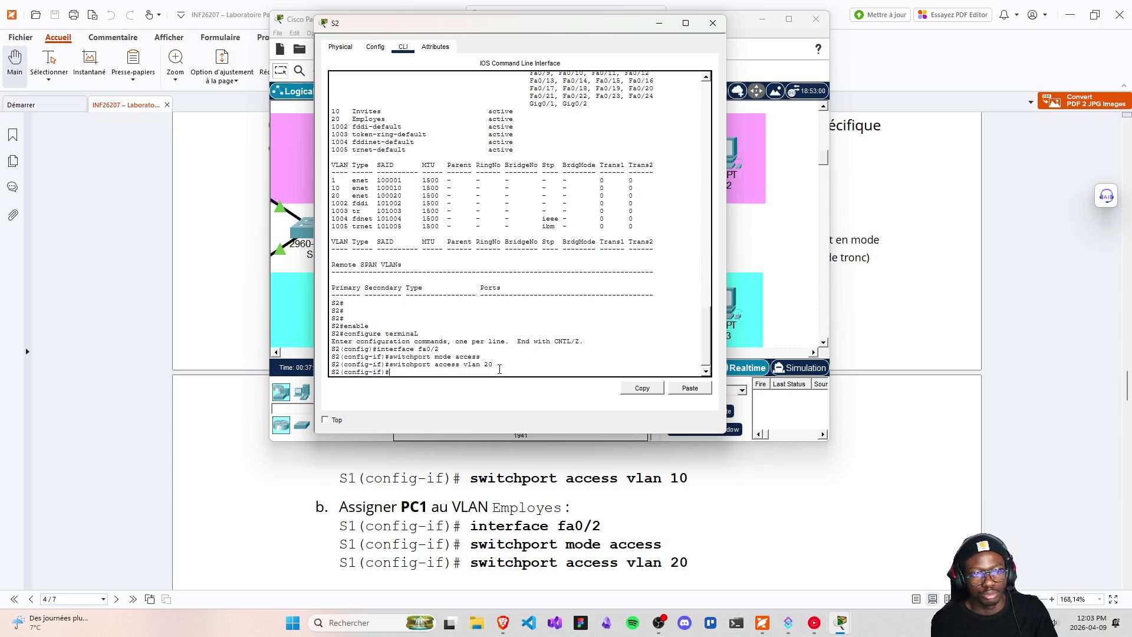
- Make S2's fa0/1 an access port in VLAN 10 using recalled commands, then close S2's window
key("Up")
key("Up")
key("Up")
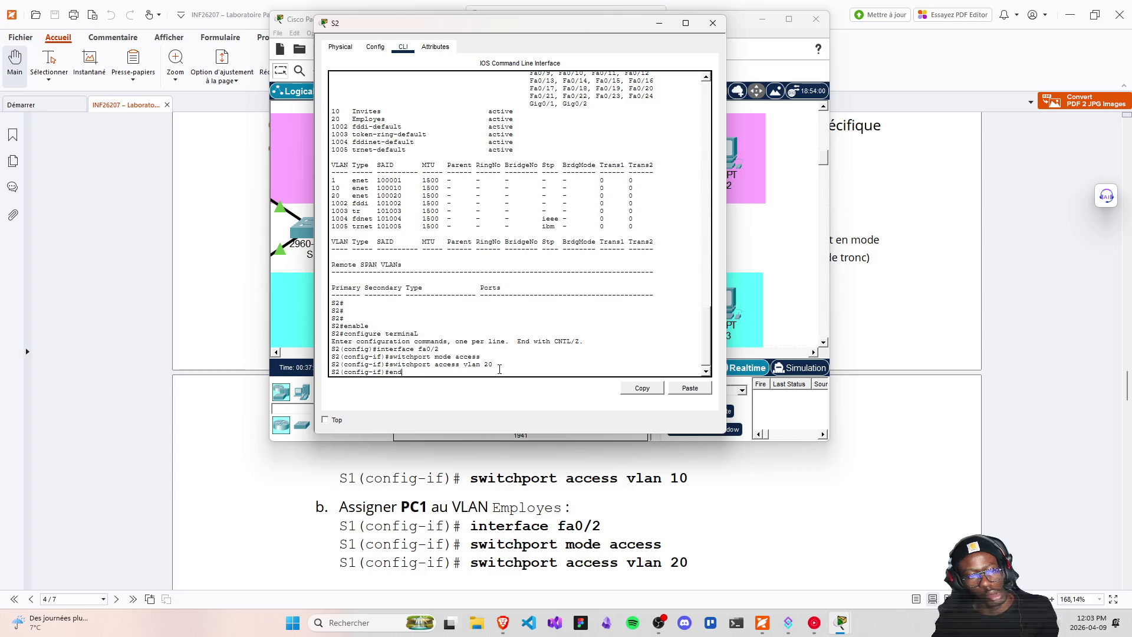
key("BackSpace")
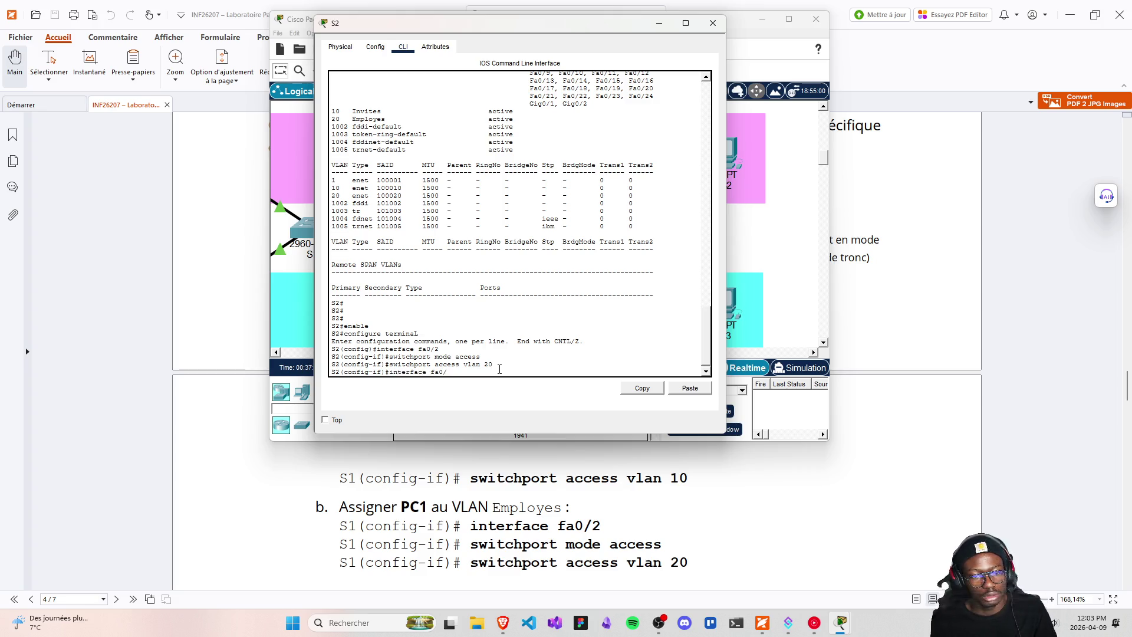
type("1")
key("Return")
key("Up")
key("Up")
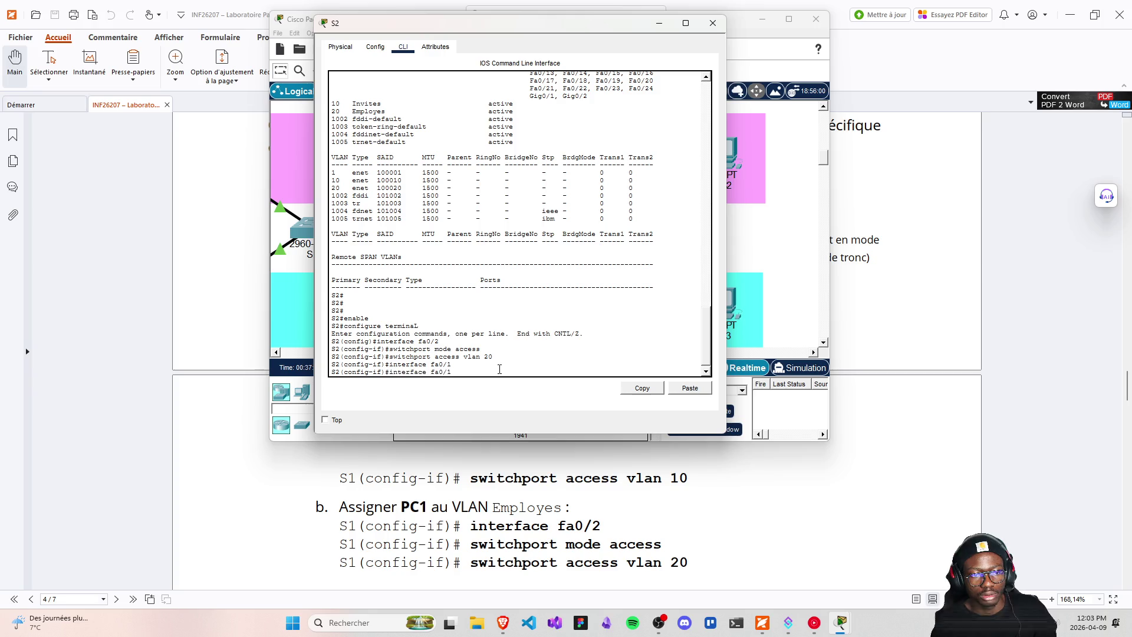
key("Up")
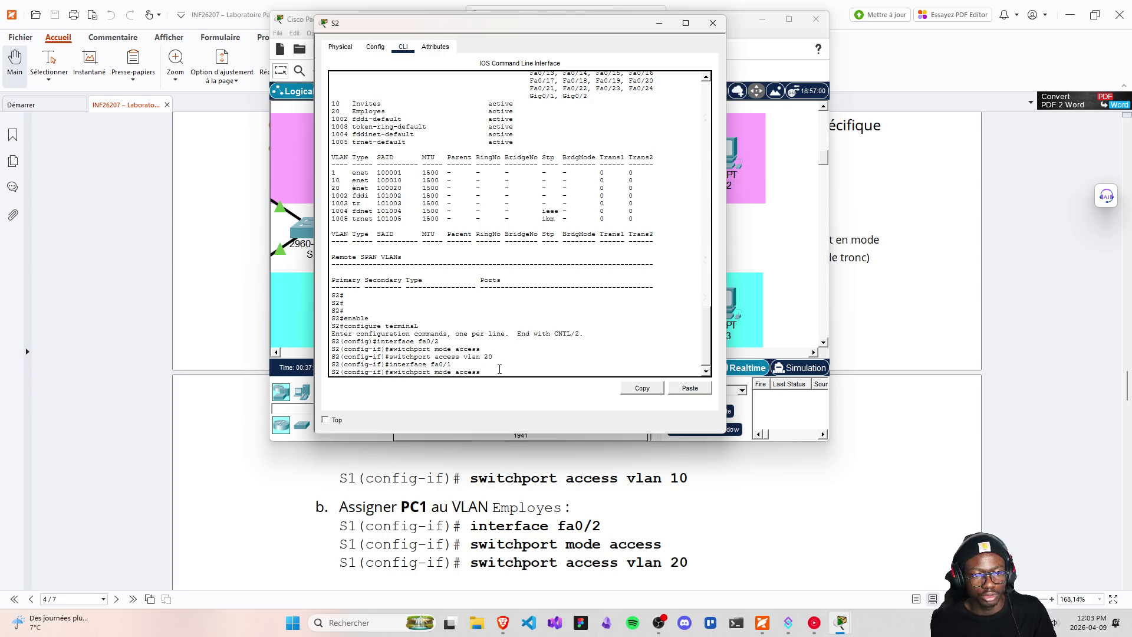
key("Return")
key("Up")
key("Up")
key("Up")
key("BackSpace")
key("BackSpace")
type("10")
key("Return")
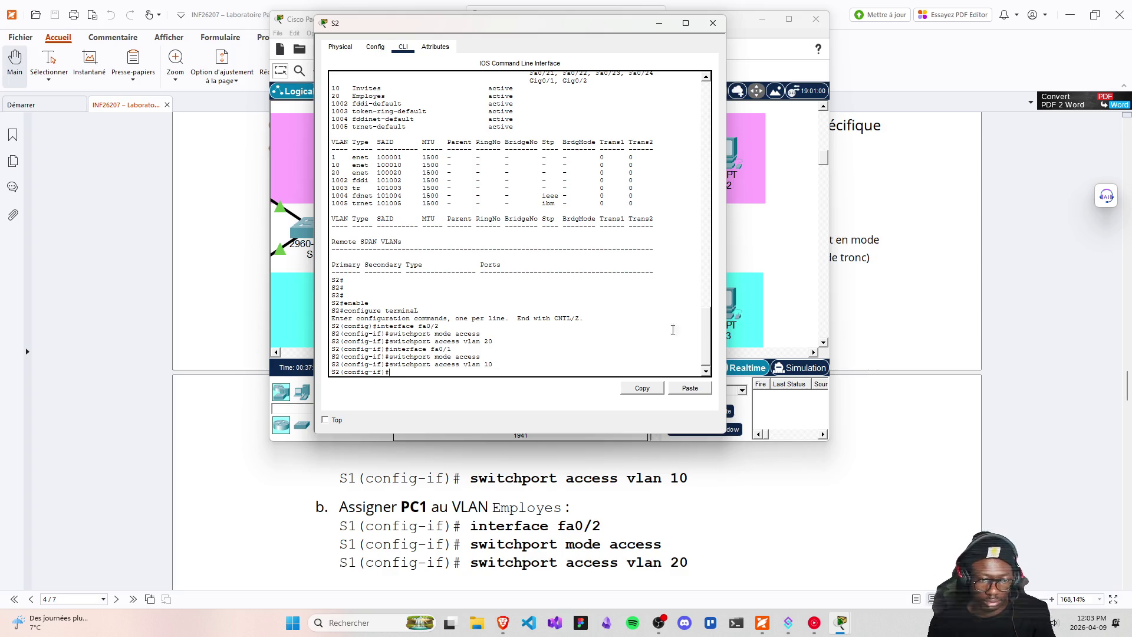
left_click(712, 23)
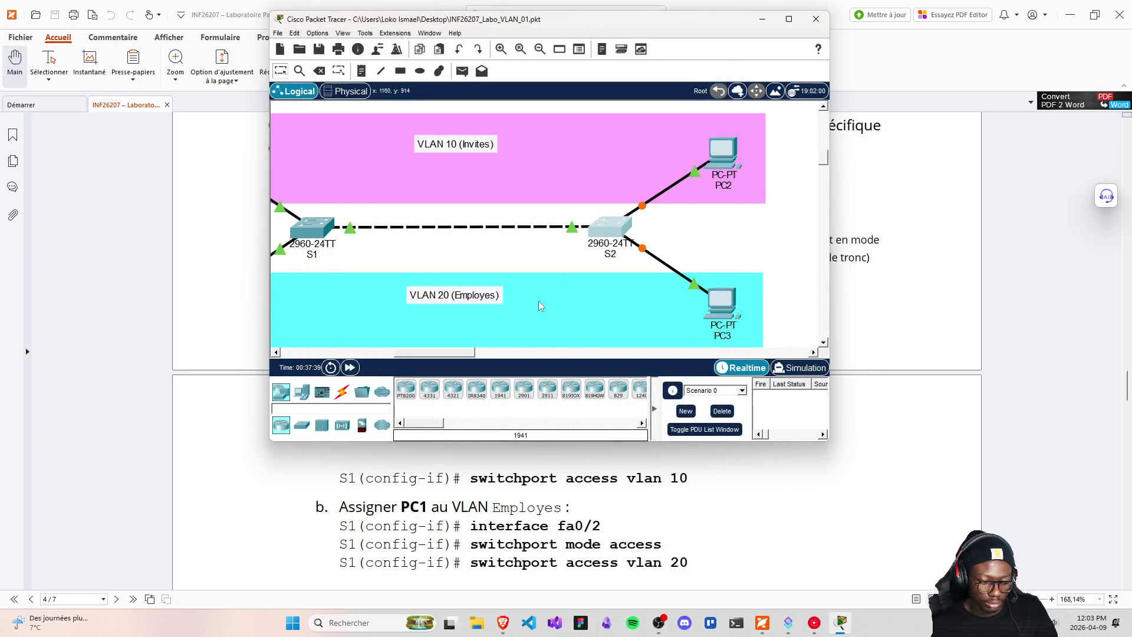
- Save the .pkt file with Ctrl+S and pan the workspace to show both switches and all PCs
key("ctrl+s")
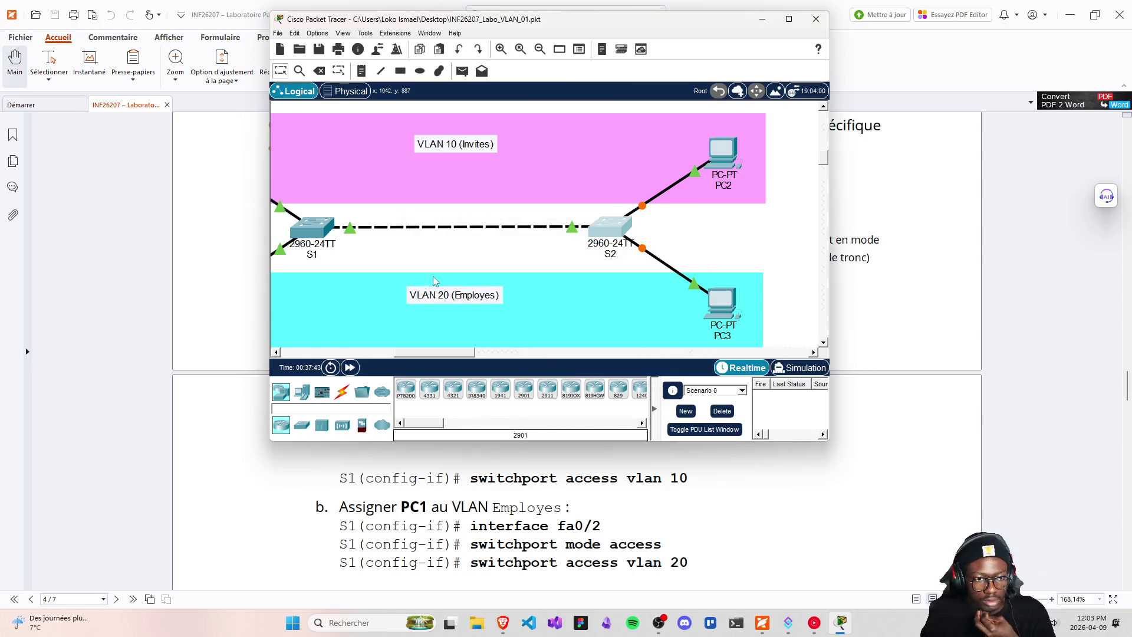
left_click_drag(432, 353, 424, 354)
left_click_drag(419, 353, 432, 354)
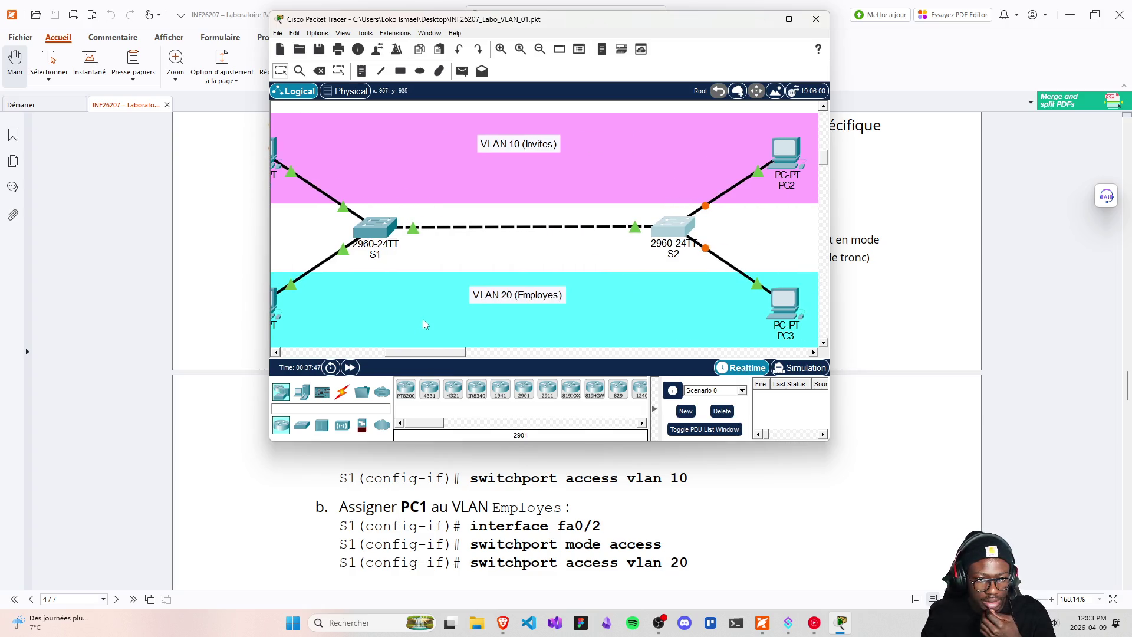
scroll(454, 348, "down", 1)
scroll(469, 501, "down", 1)
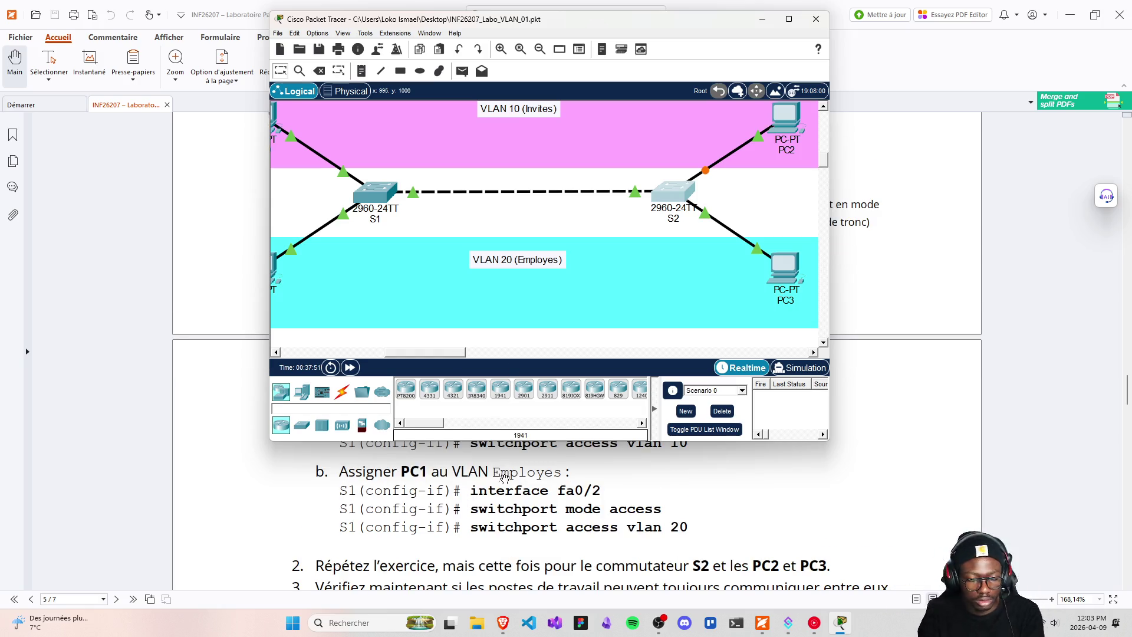
scroll(504, 467, "down", 1)
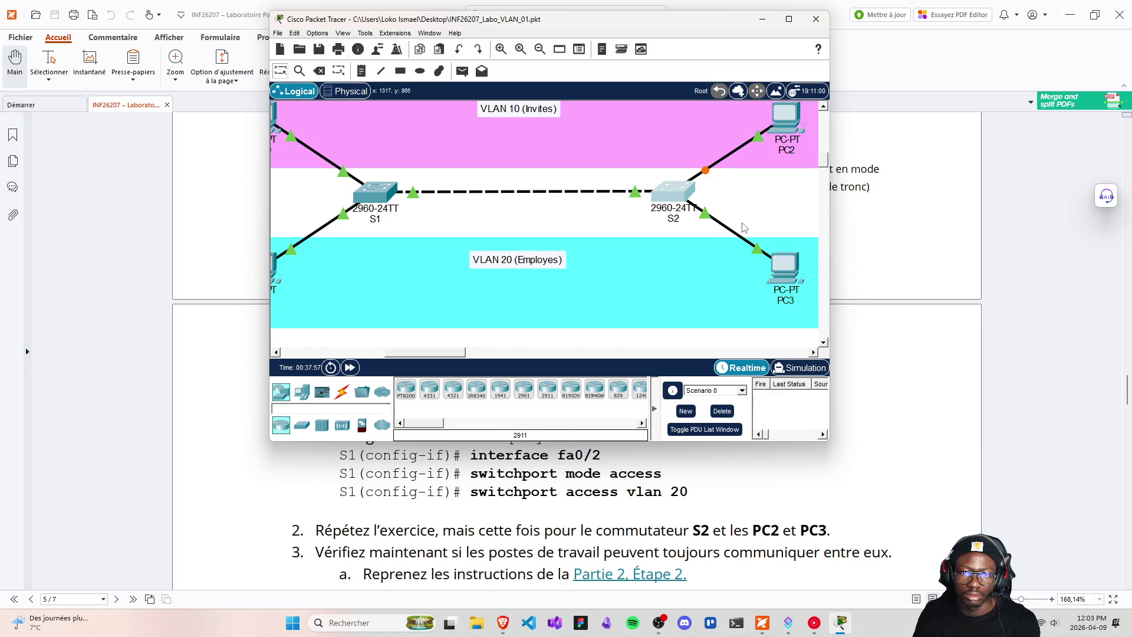
mouse_move(733, 235)
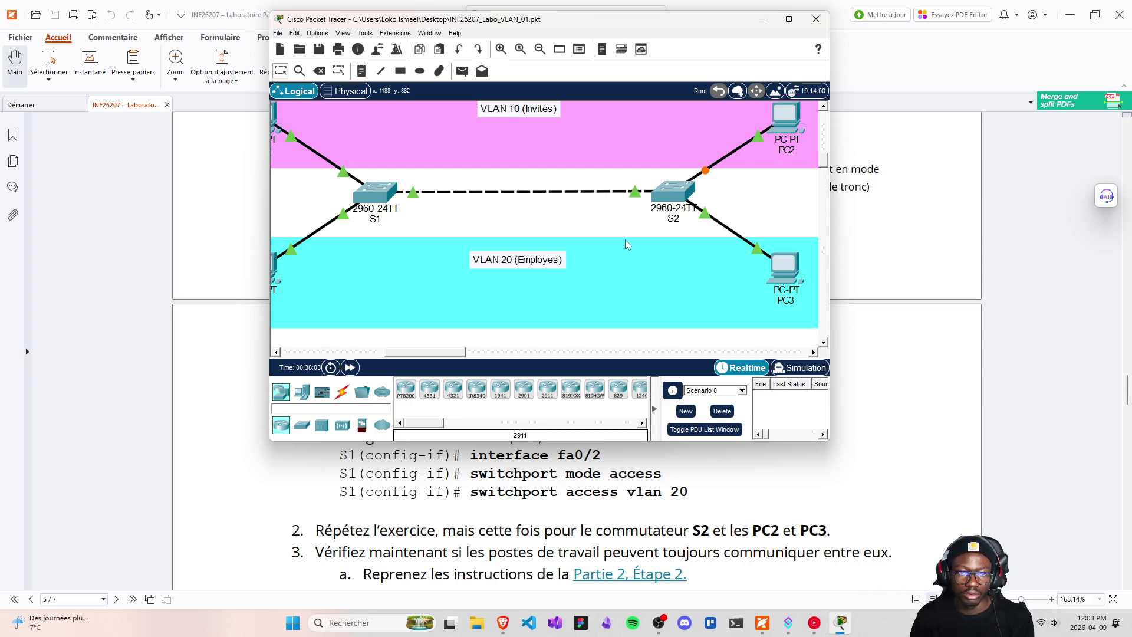
scroll(589, 234, "up", 3)
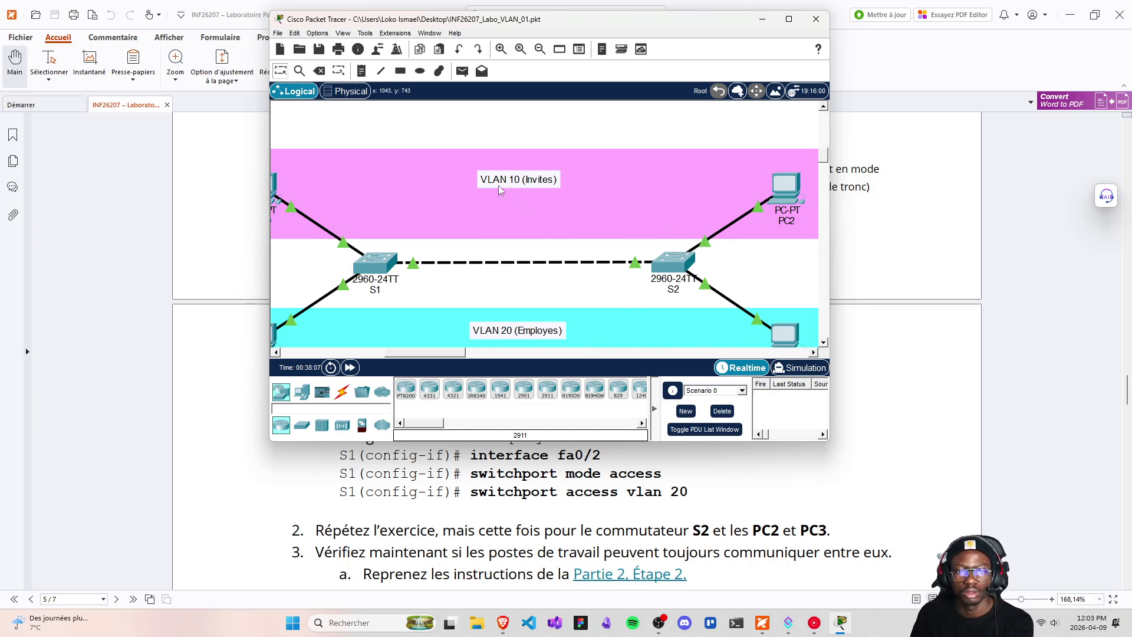
scroll(533, 209, "down", 2)
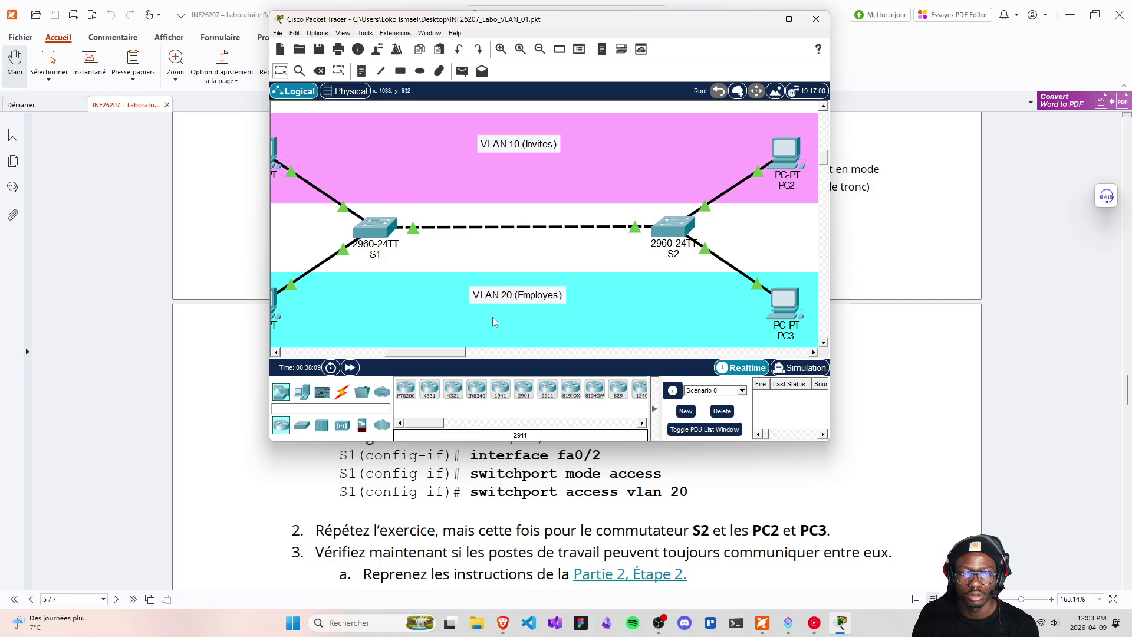
scroll(637, 291, "down", 2)
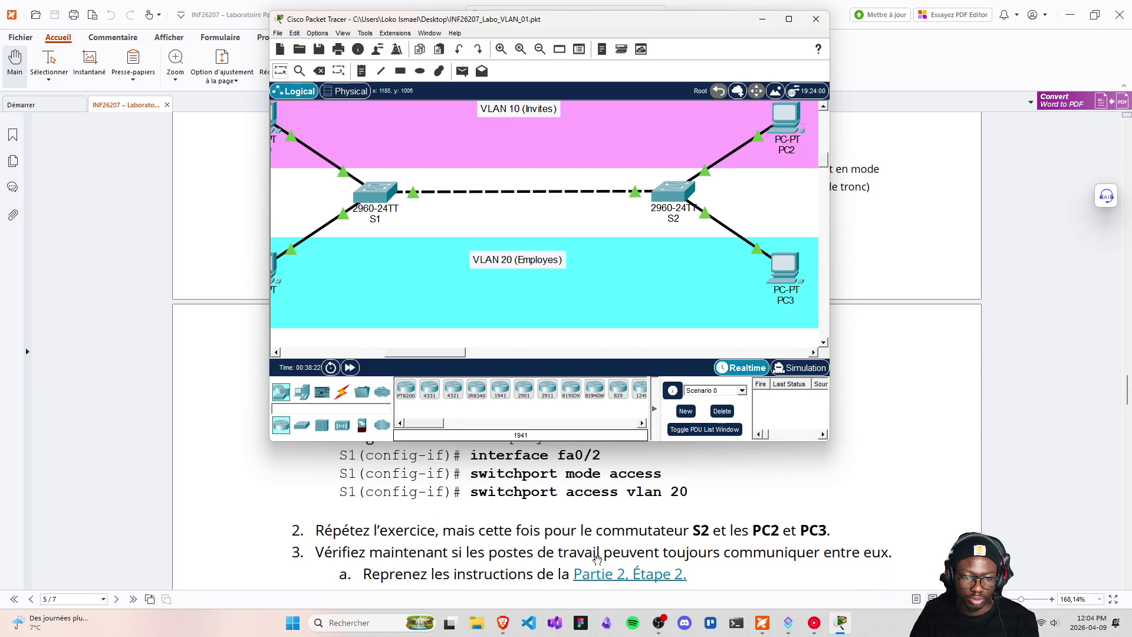
scroll(778, 559, "down", 1)
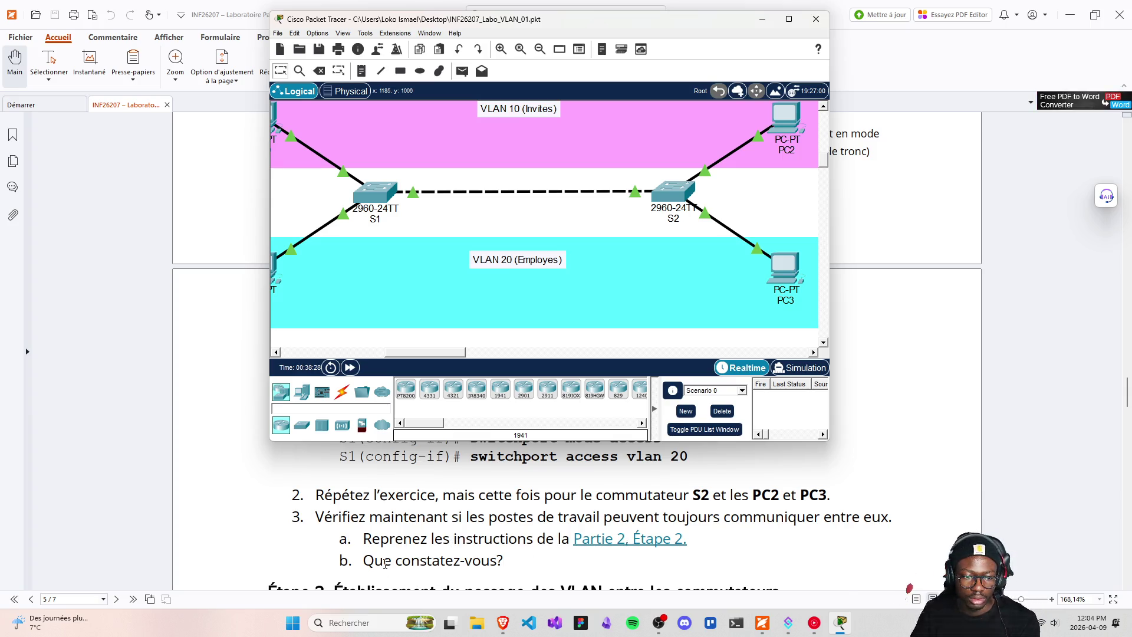
scroll(388, 557, "down", 1)
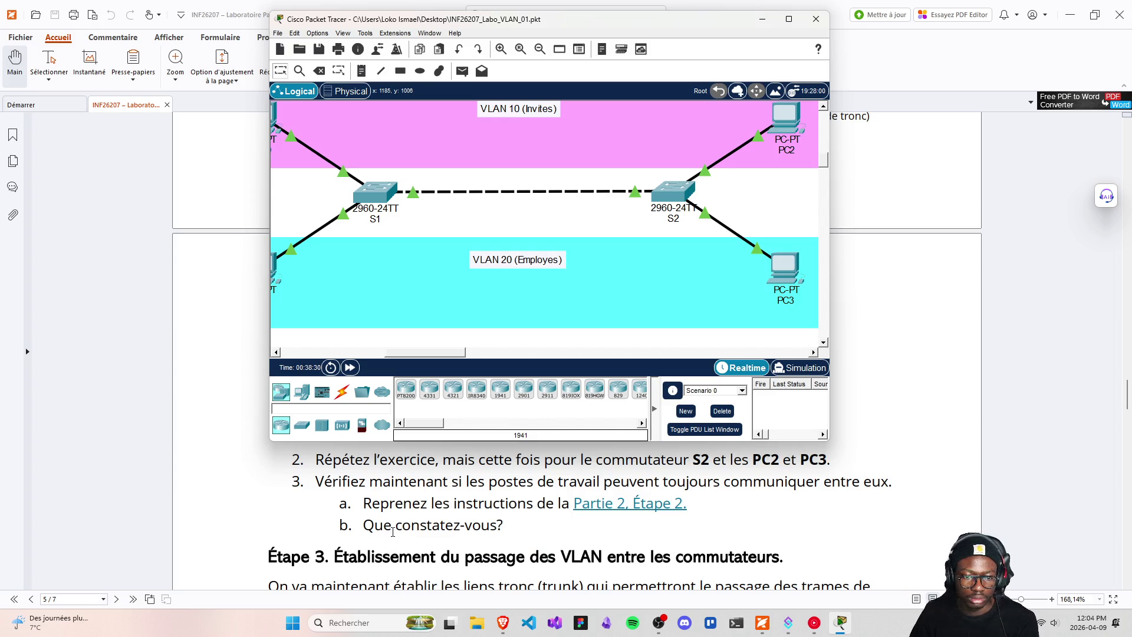
scroll(393, 523, "down", 1)
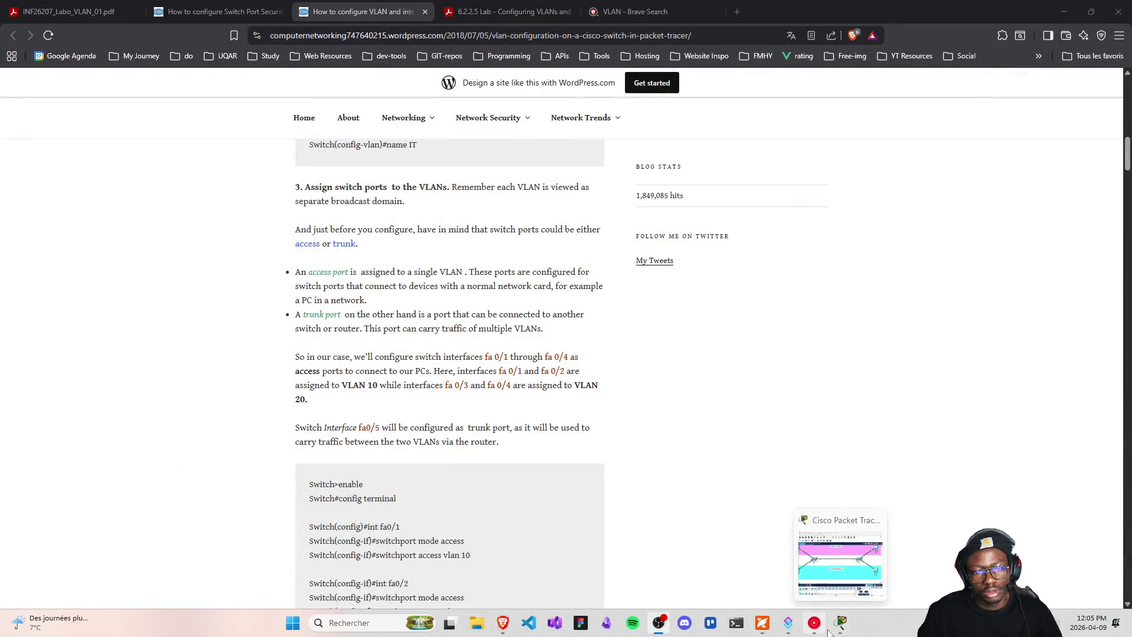
mouse_move(815, 623)
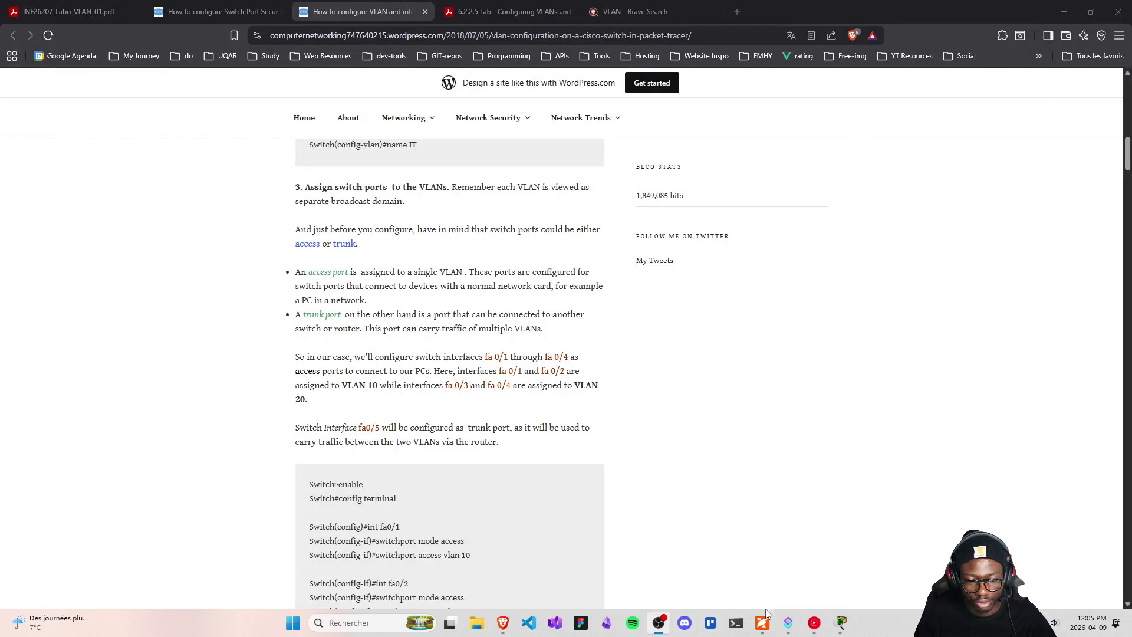
left_click(1064, 12)
left_click(841, 623)
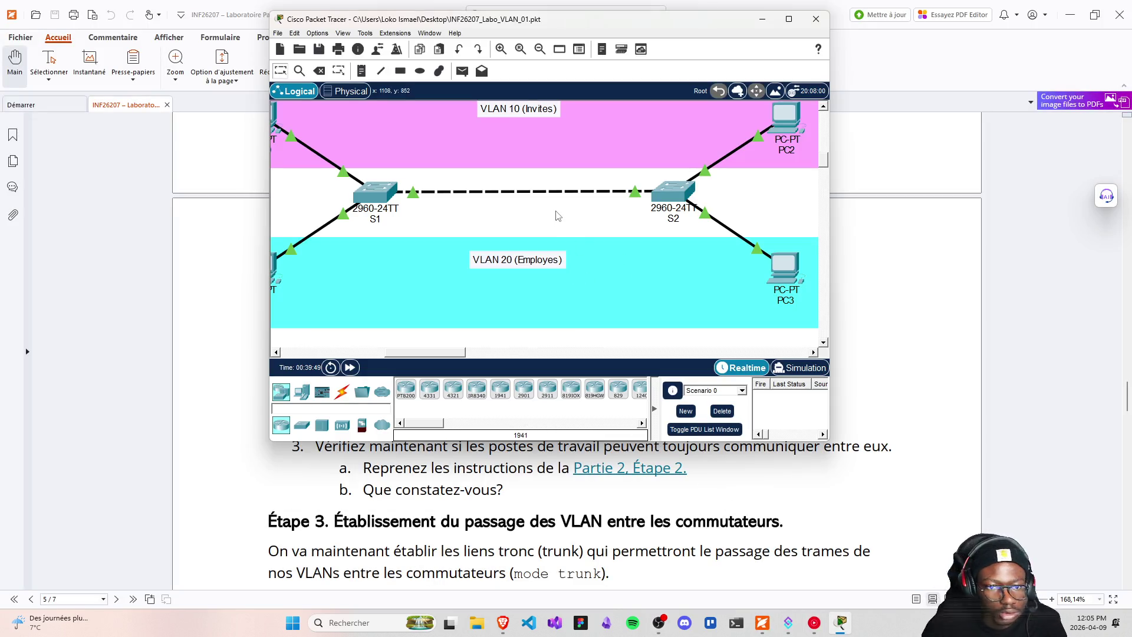
- Save the VLAN lab project and pan the canvas left to PC0 and PC1
left_click(319, 48)
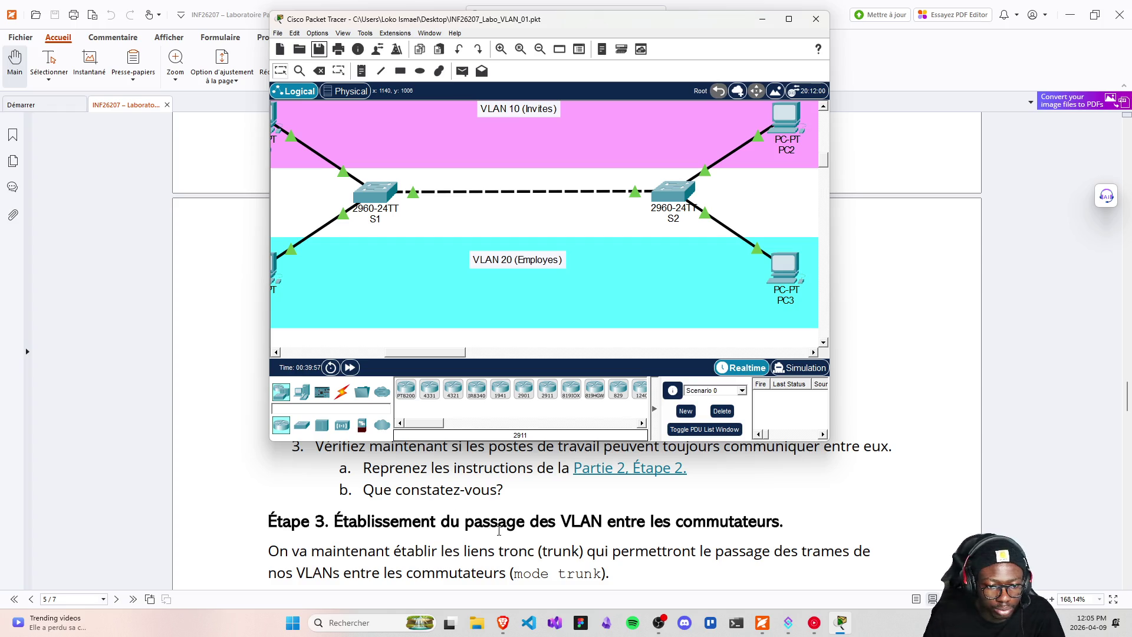
scroll(576, 530, "down", 1)
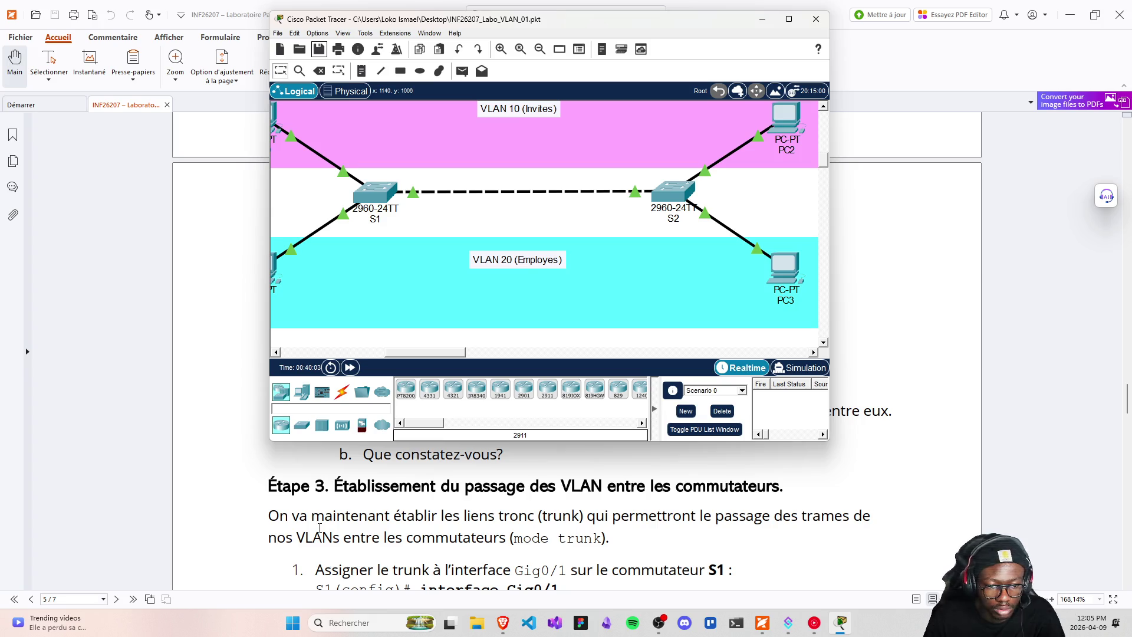
scroll(342, 524, "up", 1)
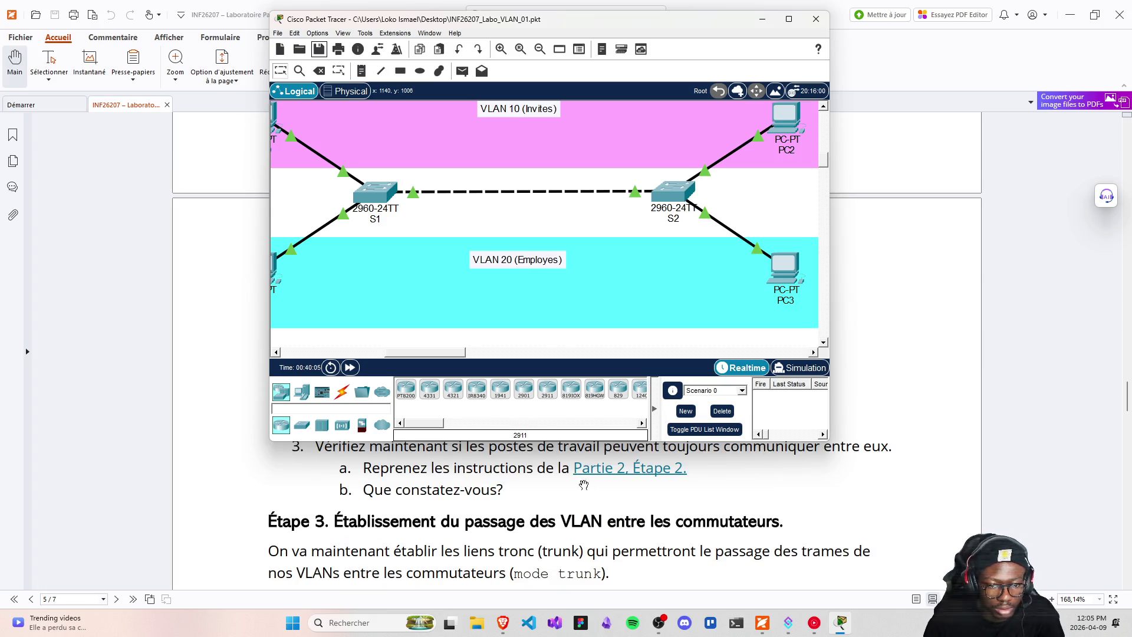
mouse_move(445, 357)
left_mouse_down()
mouse_move(412, 354)
mouse_move(430, 352)
left_mouse_up()
- Open PC0's Command Prompt and move its window aside to reveal the topology
left_click(356, 136)
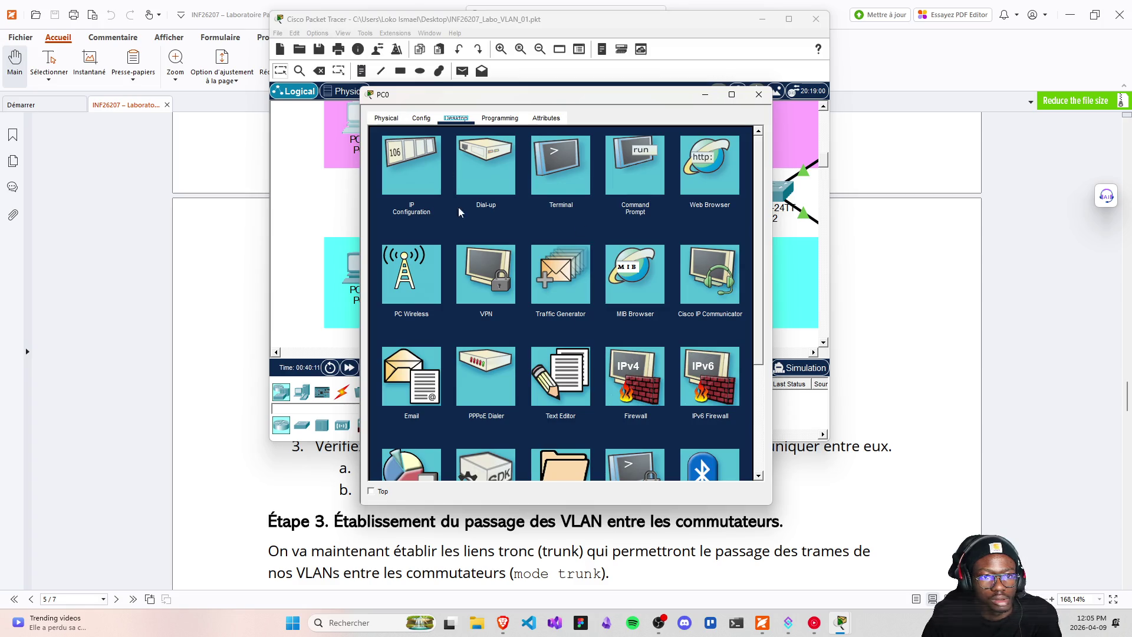
left_click(636, 166)
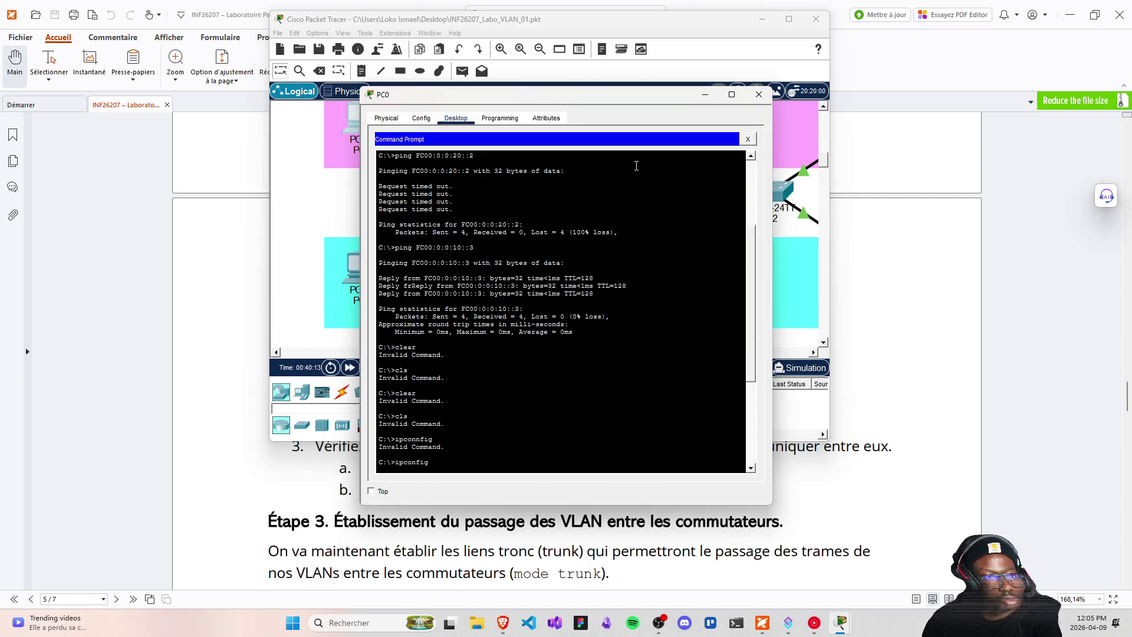
left_click_drag(420, 101, 775, 129)
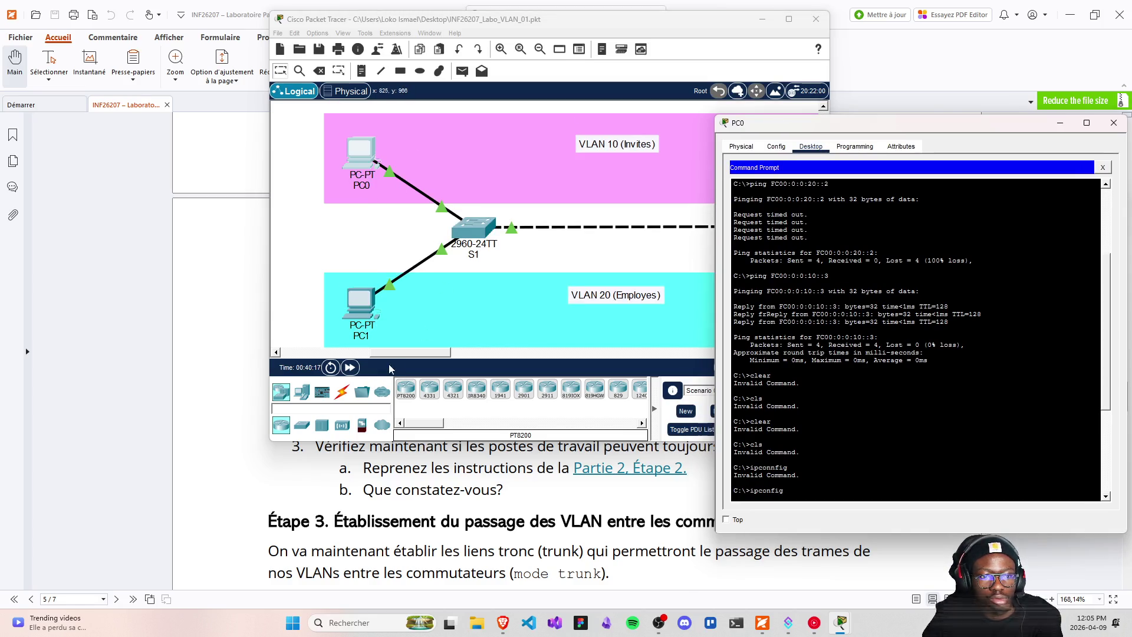
left_click_drag(406, 356, 456, 357)
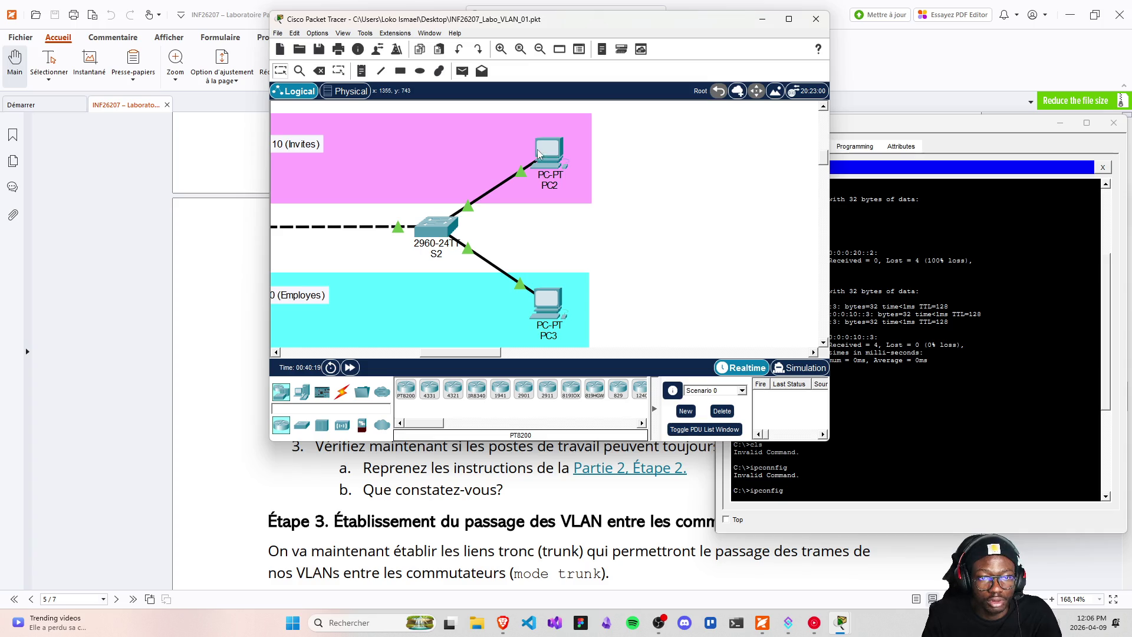
- Open PC2 and review its FastEthernet0 interface configuration
left_click(539, 155)
left_click(500, 119)
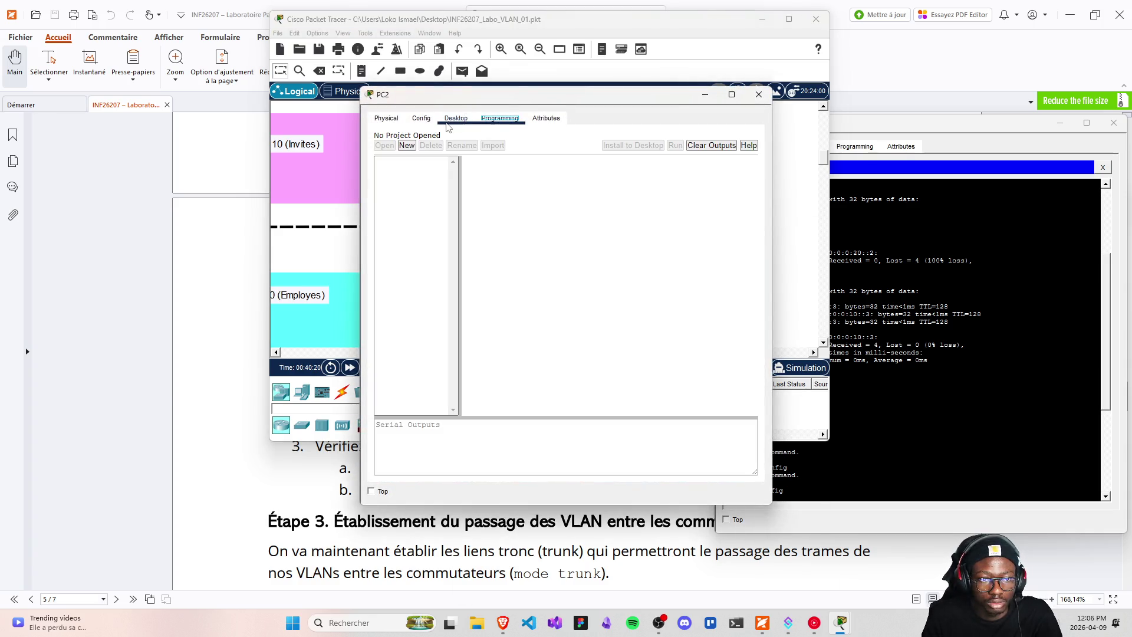
left_click(421, 119)
left_click(406, 184)
left_click(500, 119)
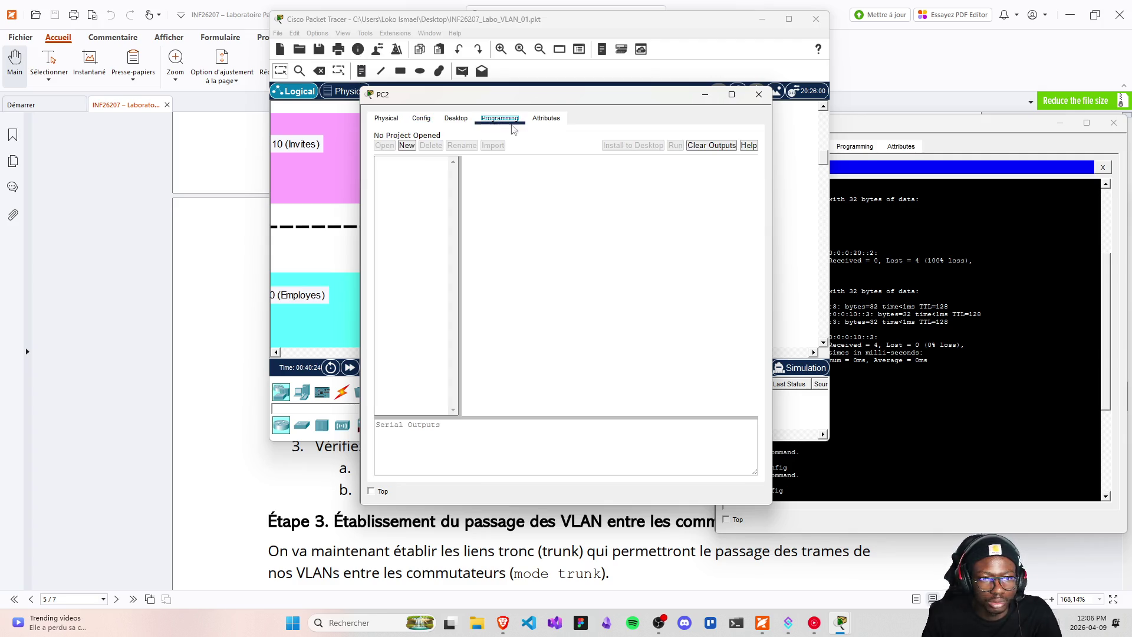
left_click(456, 118)
- Open PC2's Command Prompt and arrange it beside PC0's prompt
left_click(617, 186)
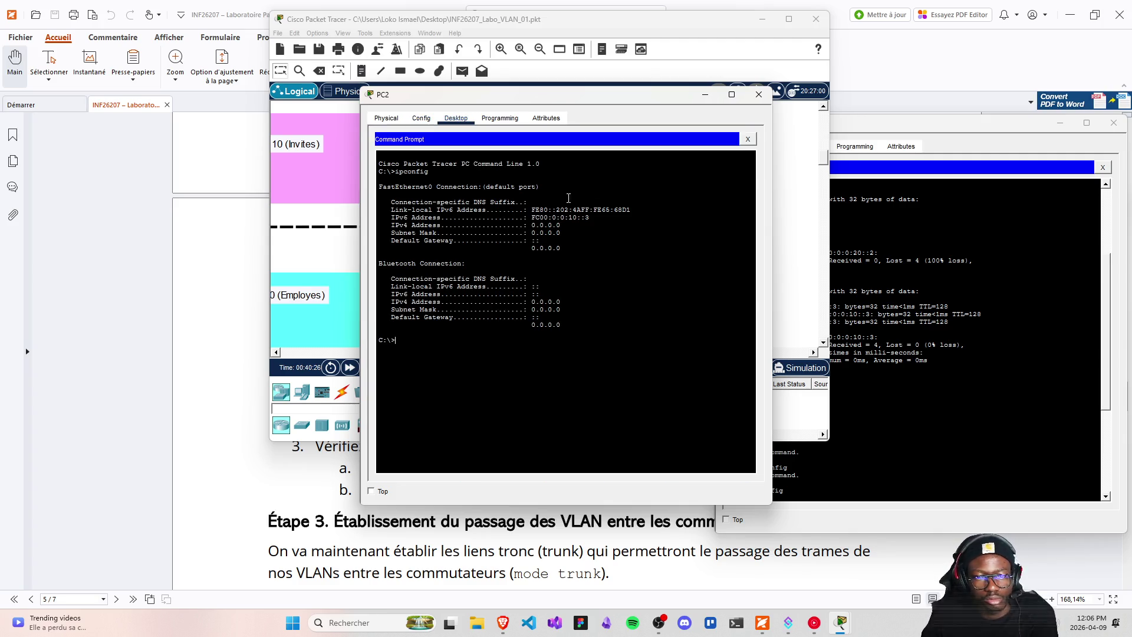
left_click_drag(551, 95, 433, 99)
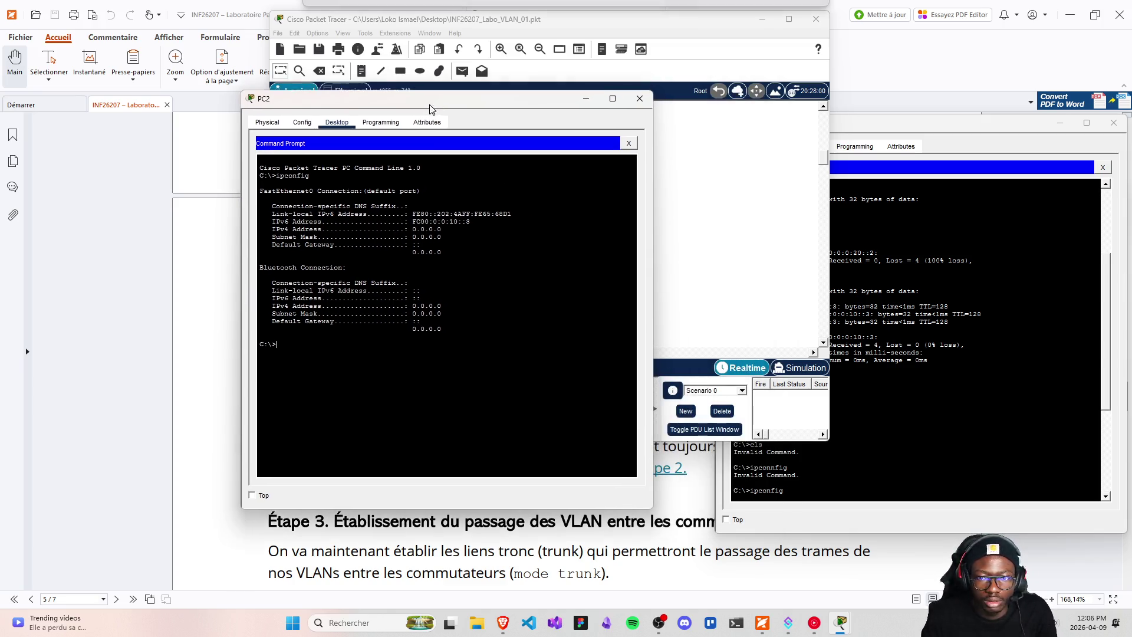
left_click(905, 128)
left_click_drag(861, 128, 814, 101)
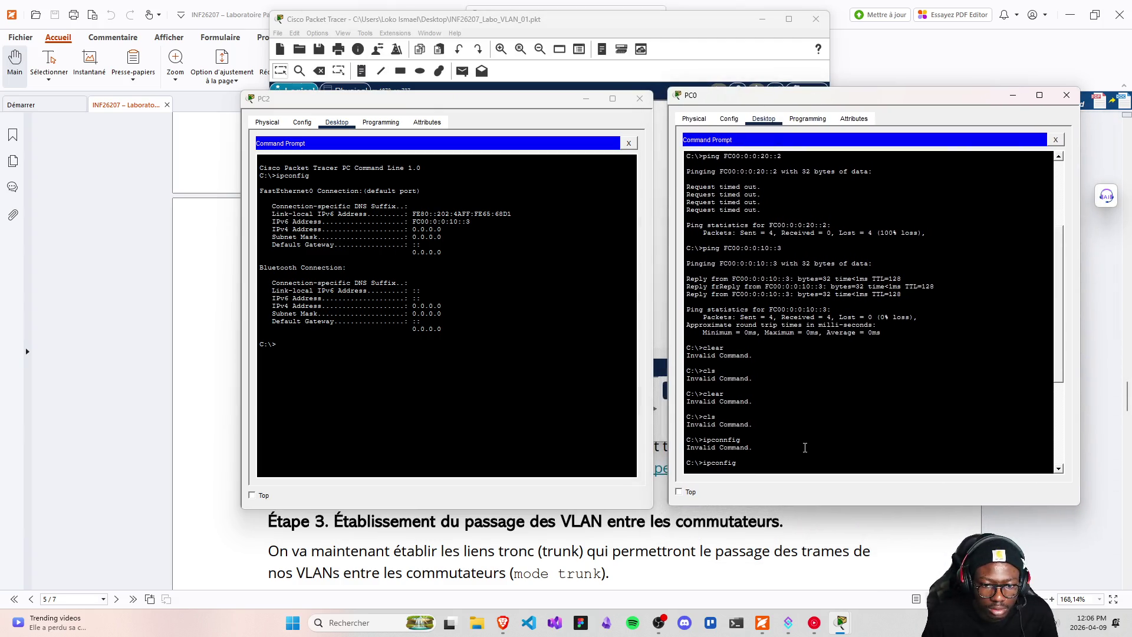
- On PC0, run ipconfig, then ping FC00:0:0:10::3, which times out with 100% loss
key("Return")
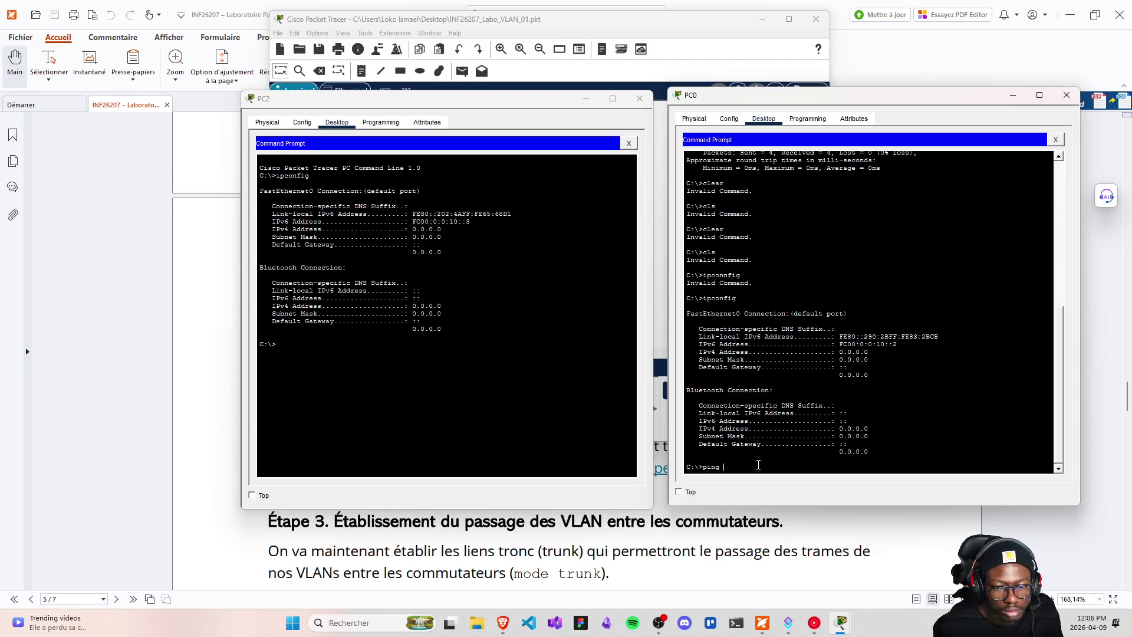
key("Up")
key("Up")
key("Up")
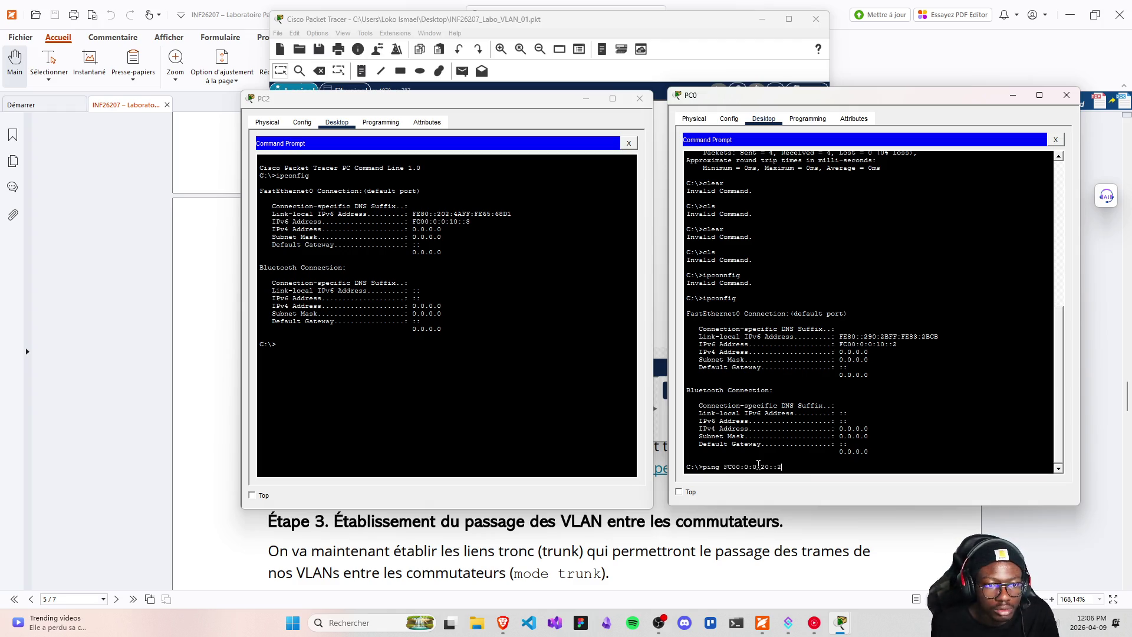
key("Up")
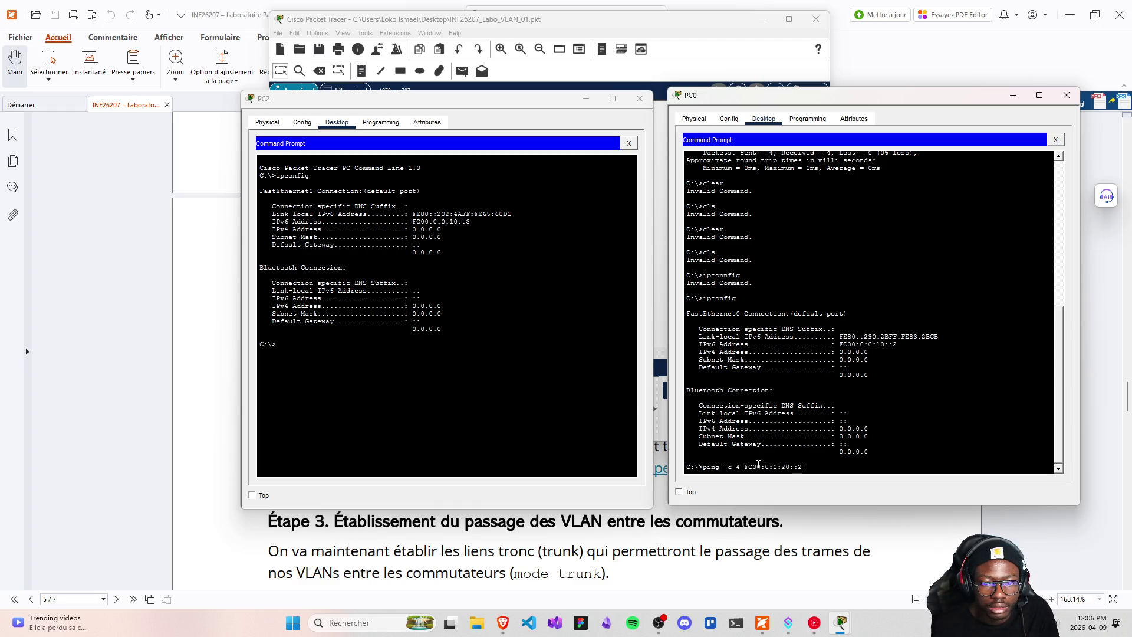
key("Up")
key("Up")
key("Up")
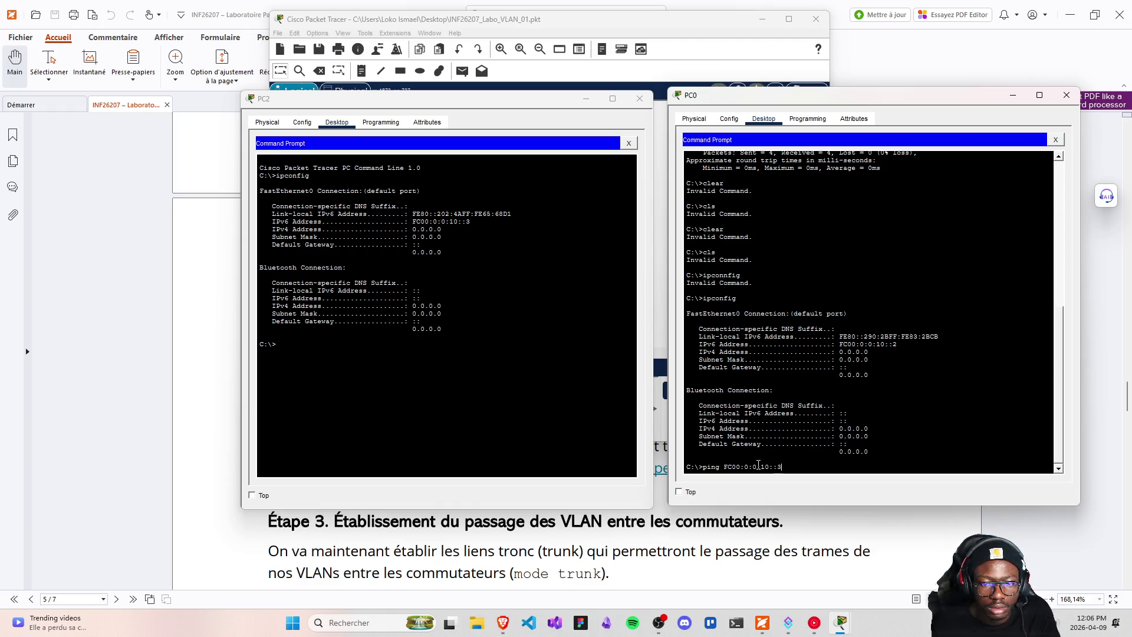
key("Return")
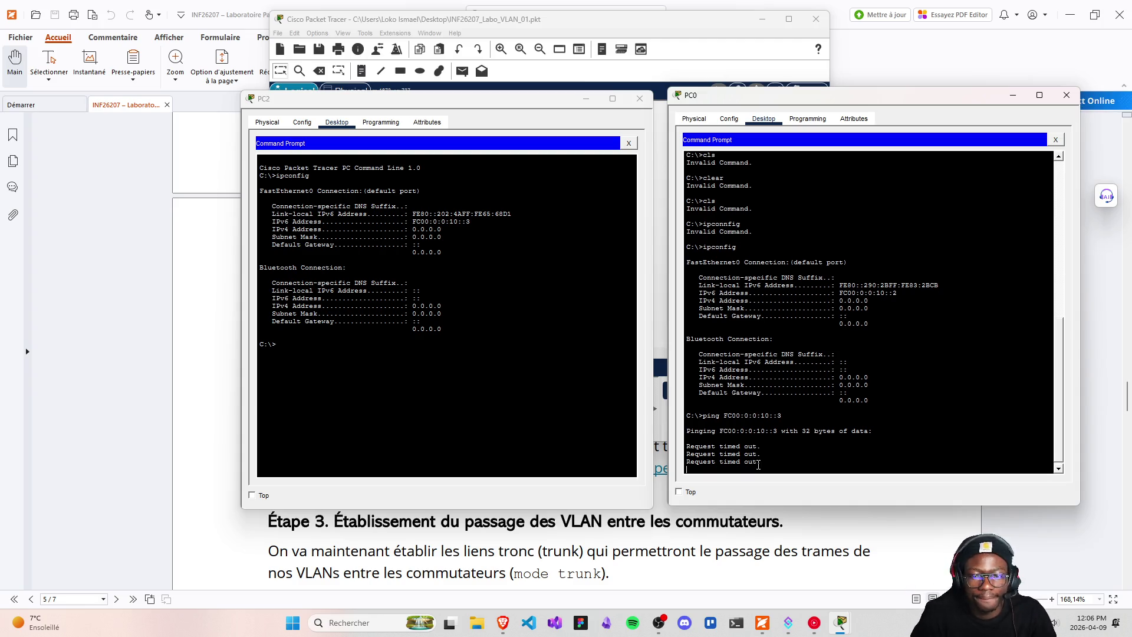
- Enter ipconfig at PC2's command prompt
left_click(426, 429)
type("ipconfig")
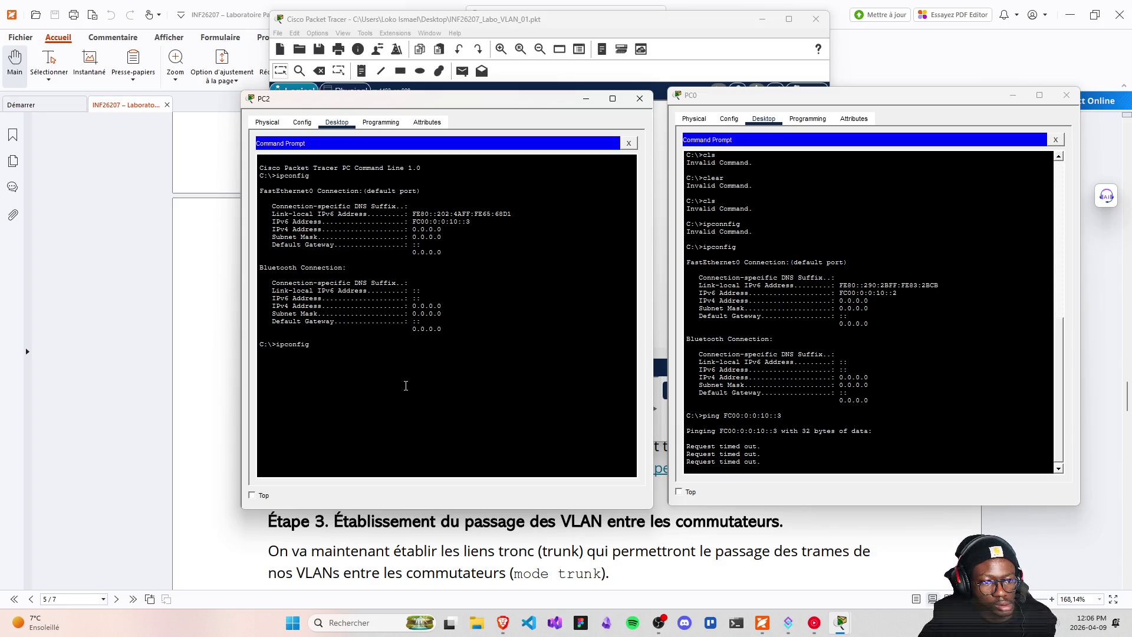
key("BackSpace")
key("BackSpace")
key("BackSpace")
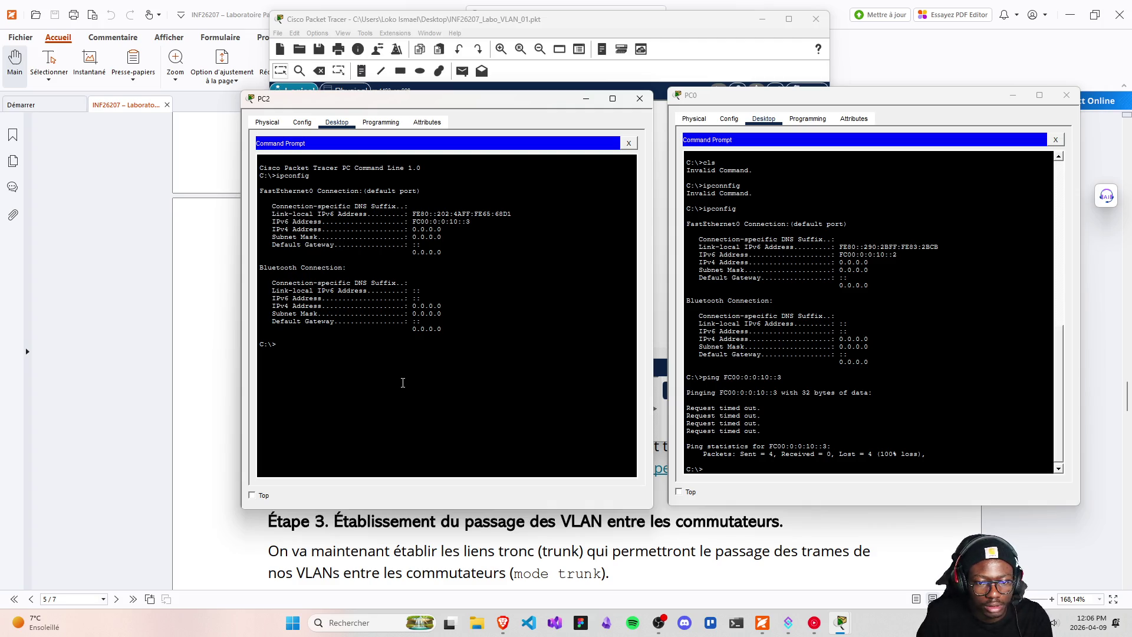
type("ping")
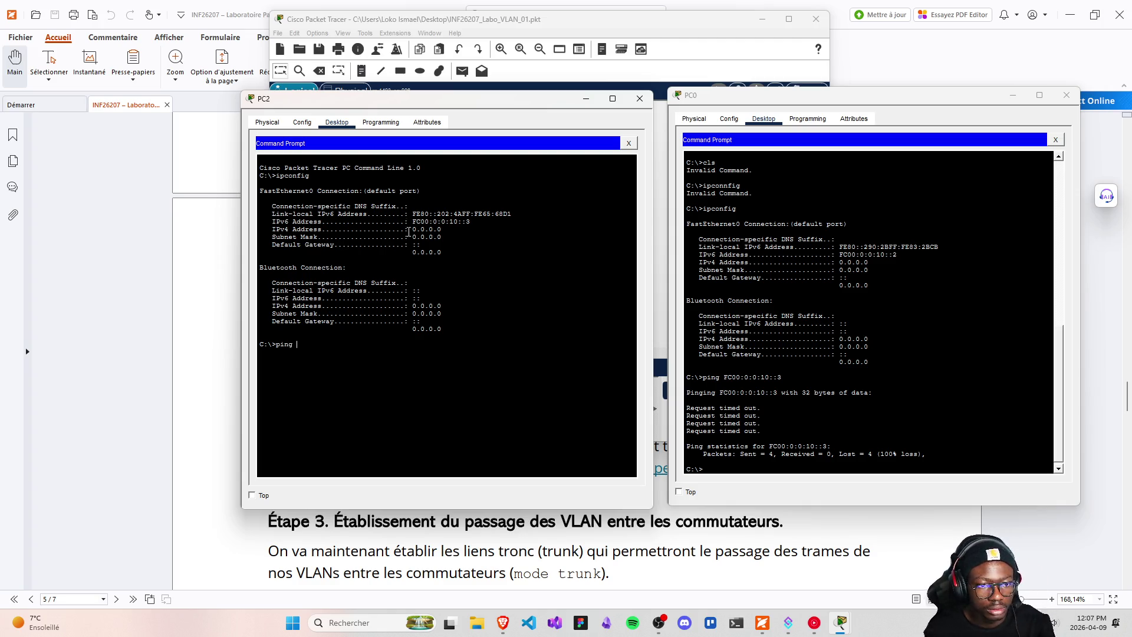
- From PC2, ping PC0 at FC00:0:0:10::2 using a copied address; it times out
left_click_drag(412, 221, 471, 222)
right_click(448, 221)
left_click(463, 229)
right_click(303, 339)
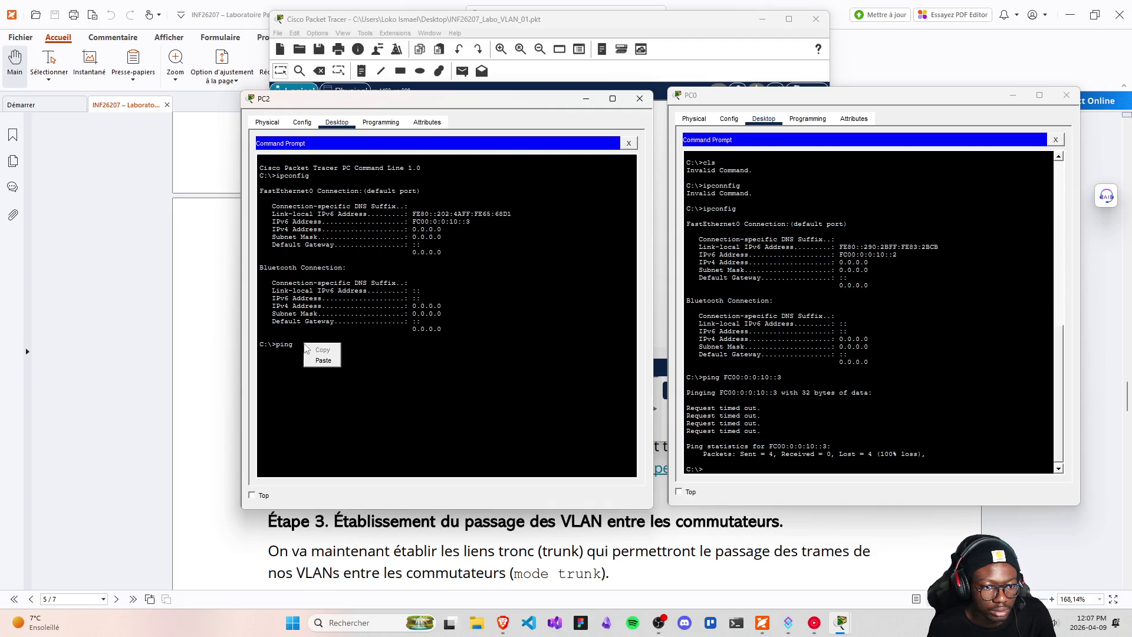
left_click(315, 363)
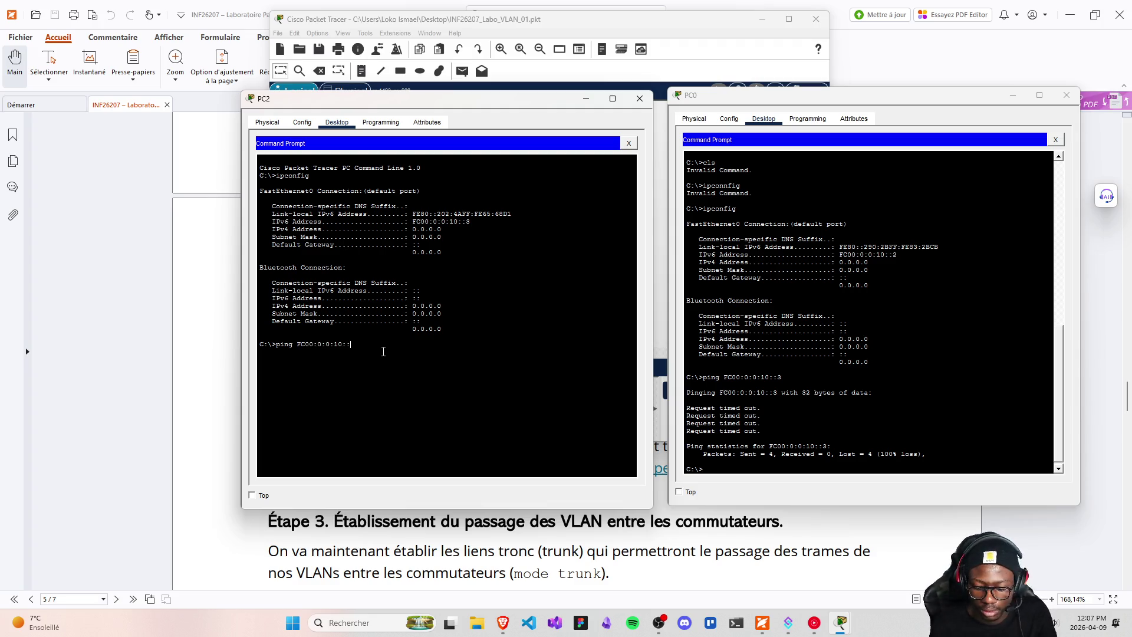
key("Return")
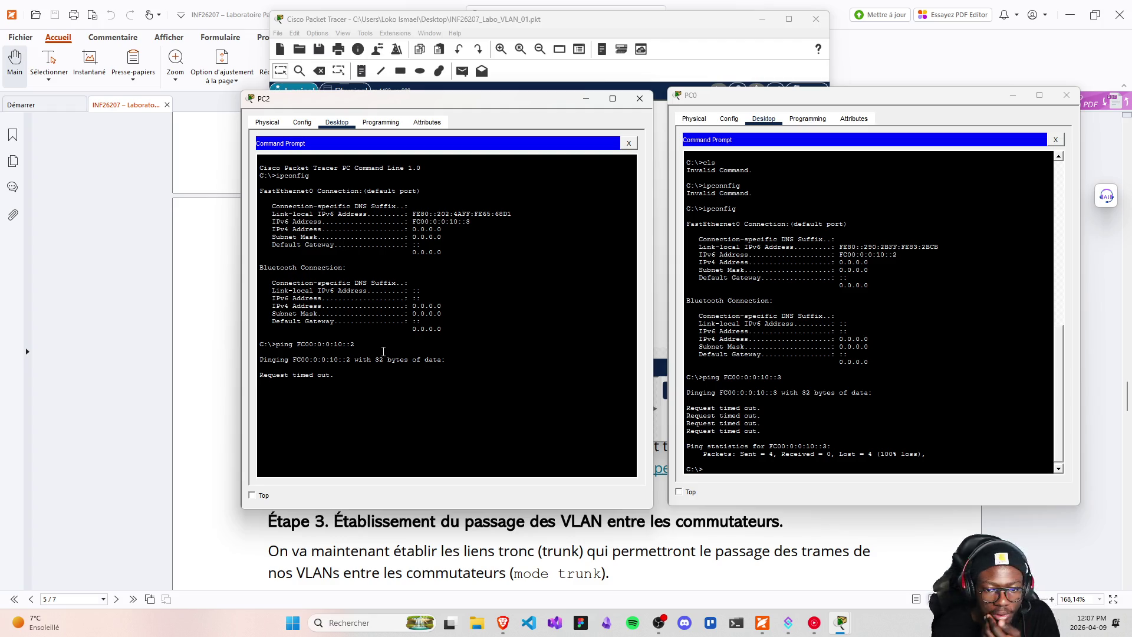
- From PC0, ping FC00:0:0:20::2, then return to the S1–S2 topology and pan left
left_click(726, 462)
key("Up")
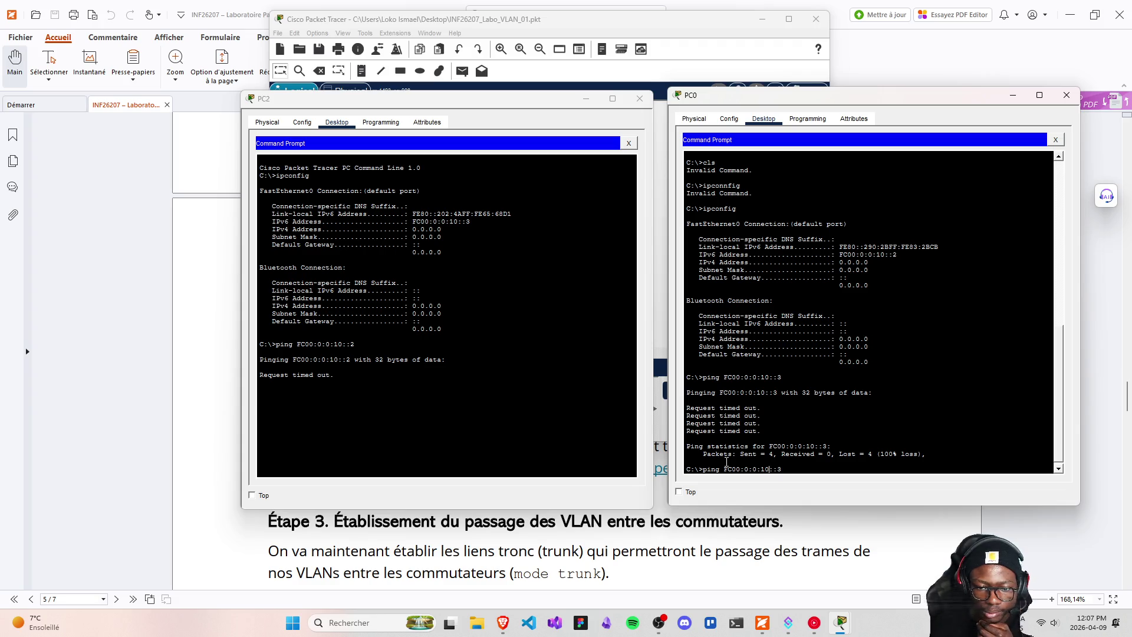
key("Left")
key("Left")
key("Left")
key("BackSpace")
type("2")
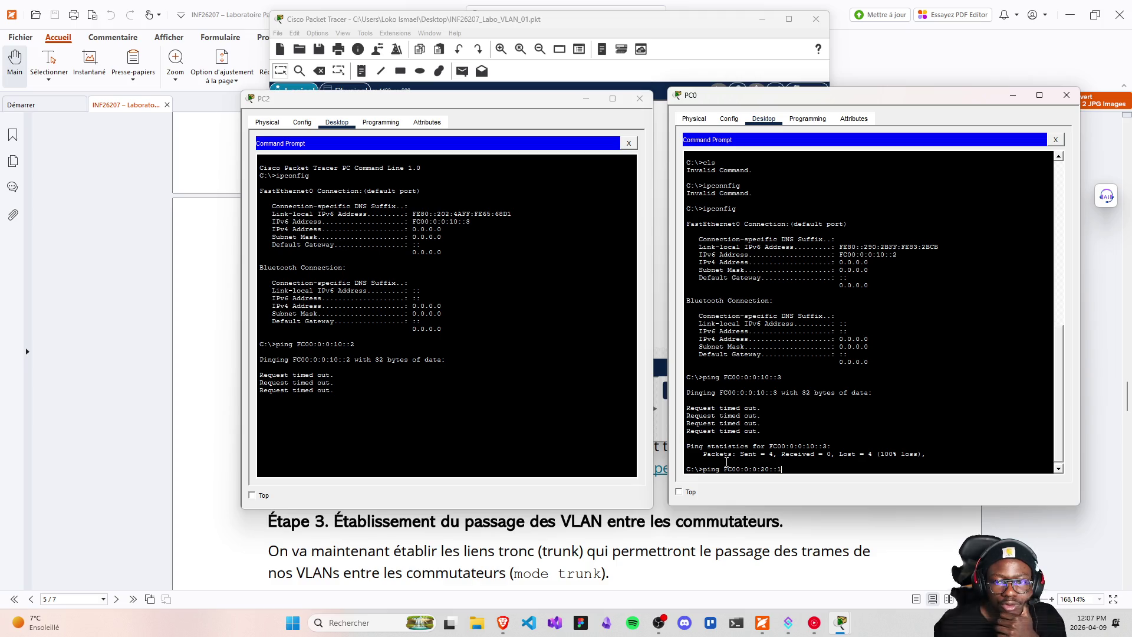
type("23")
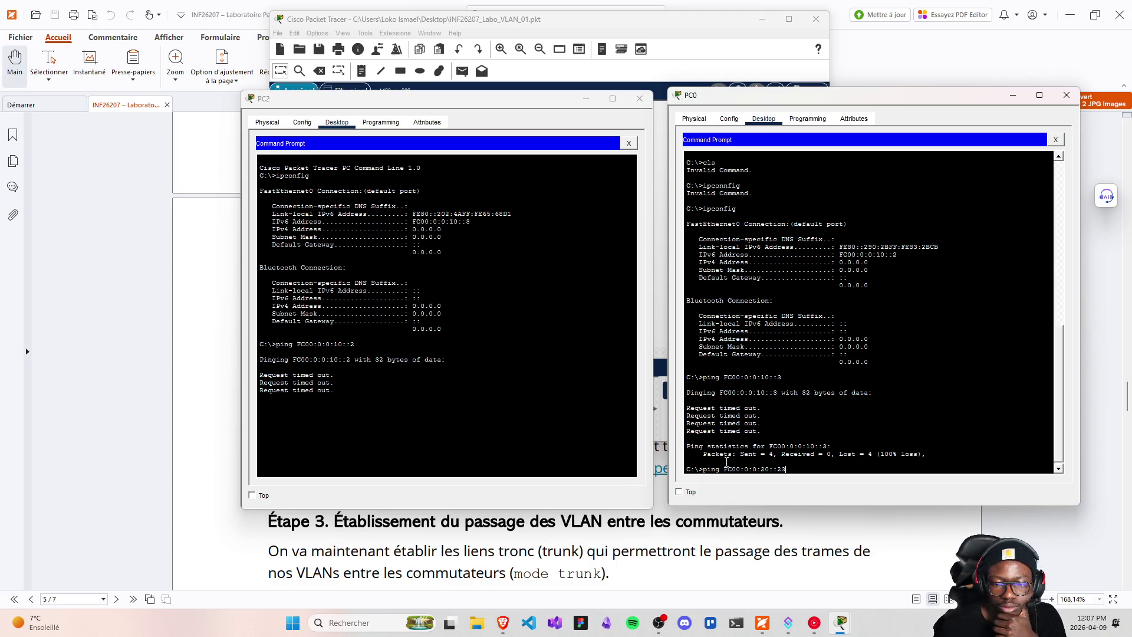
key("Return")
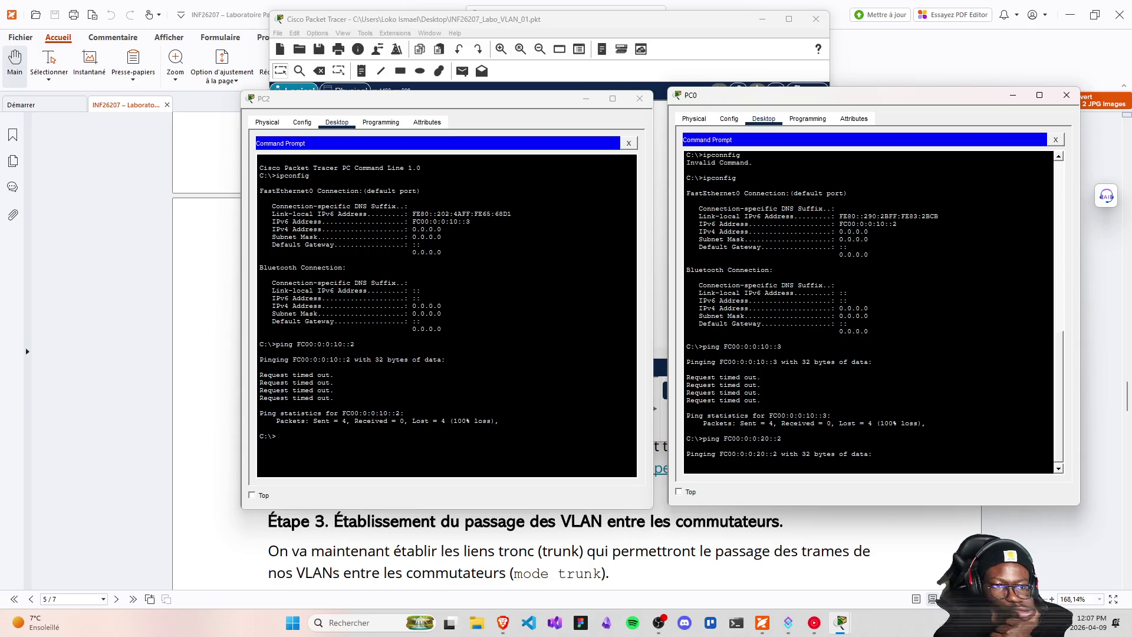
left_click(381, 23)
mouse_move(462, 351)
left_mouse_down()
mouse_move(374, 348)
mouse_move(433, 347)
mouse_move(398, 343)
mouse_move(413, 356)
left_mouse_up()
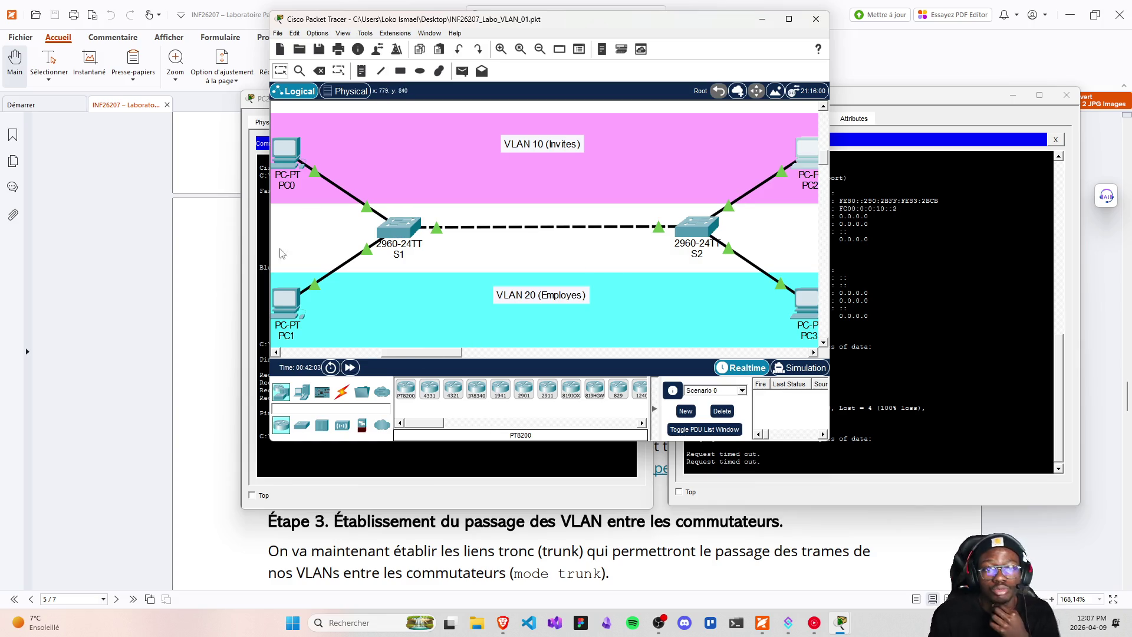
mouse_move(296, 305)
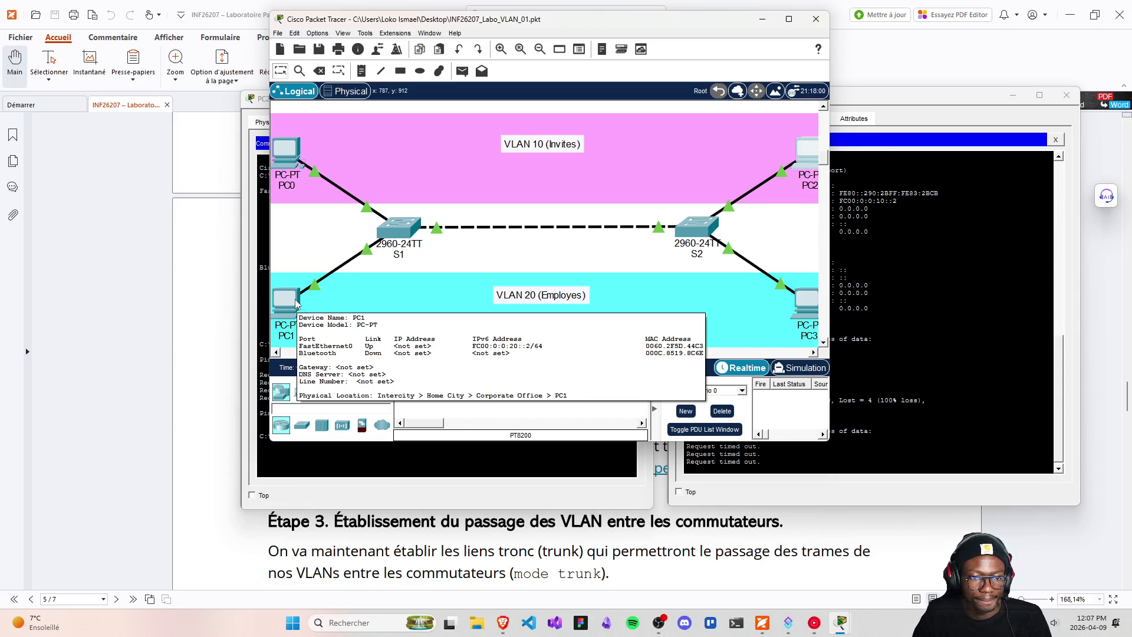
mouse_move(394, 230)
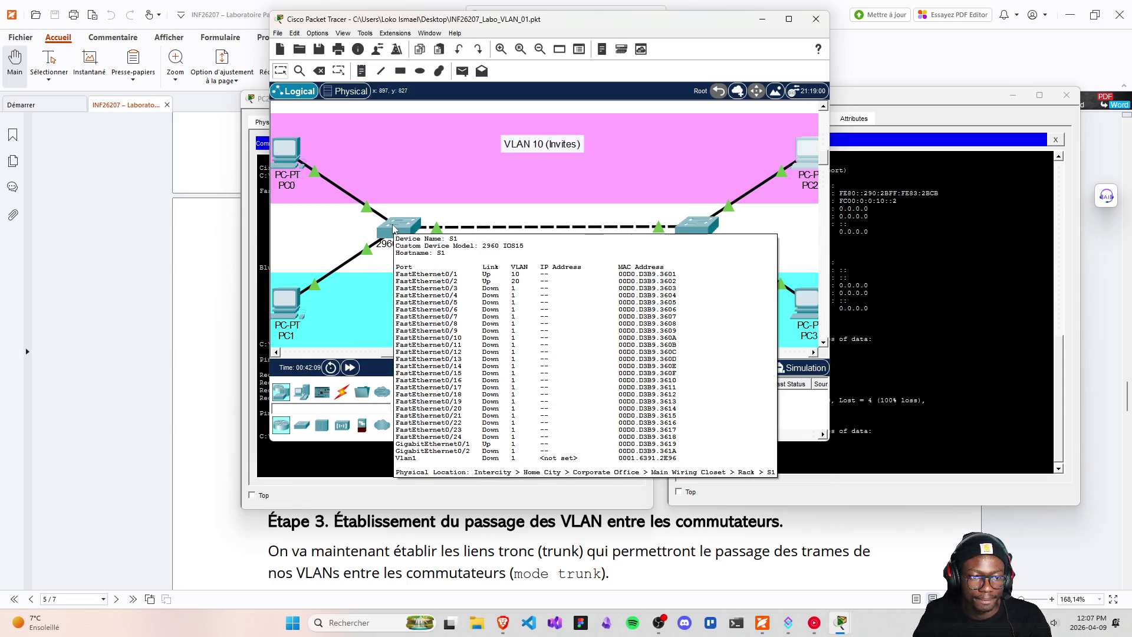
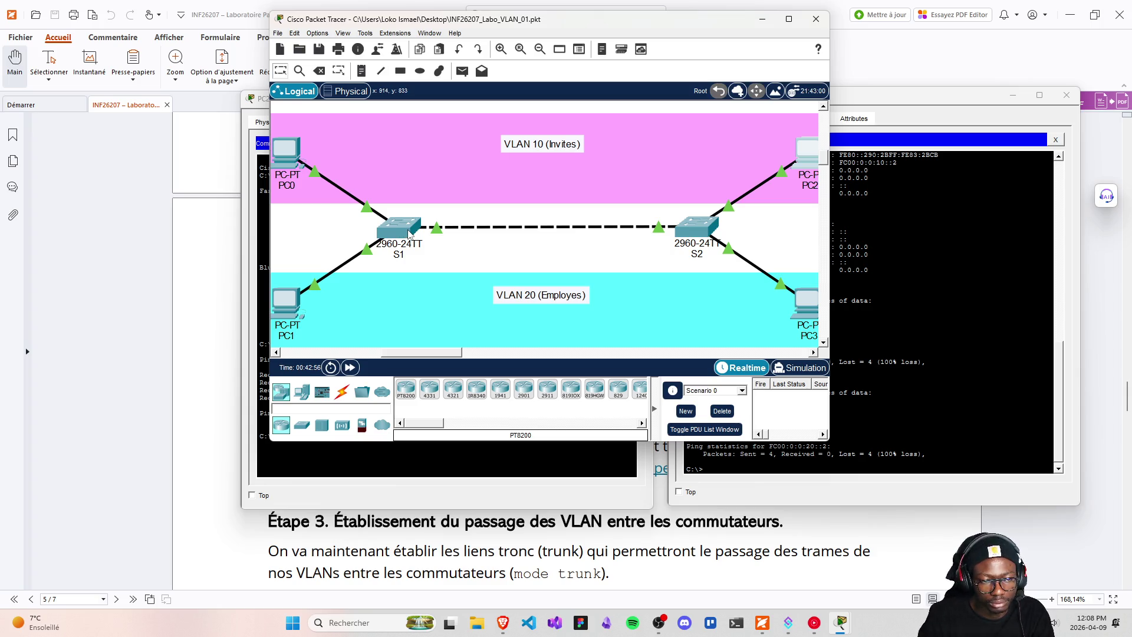
- Briefly open and close S1, then open switch S2's CLI showing fa0/1 VLAN 10 and fa0/2 VLAN 20
left_click(399, 232)
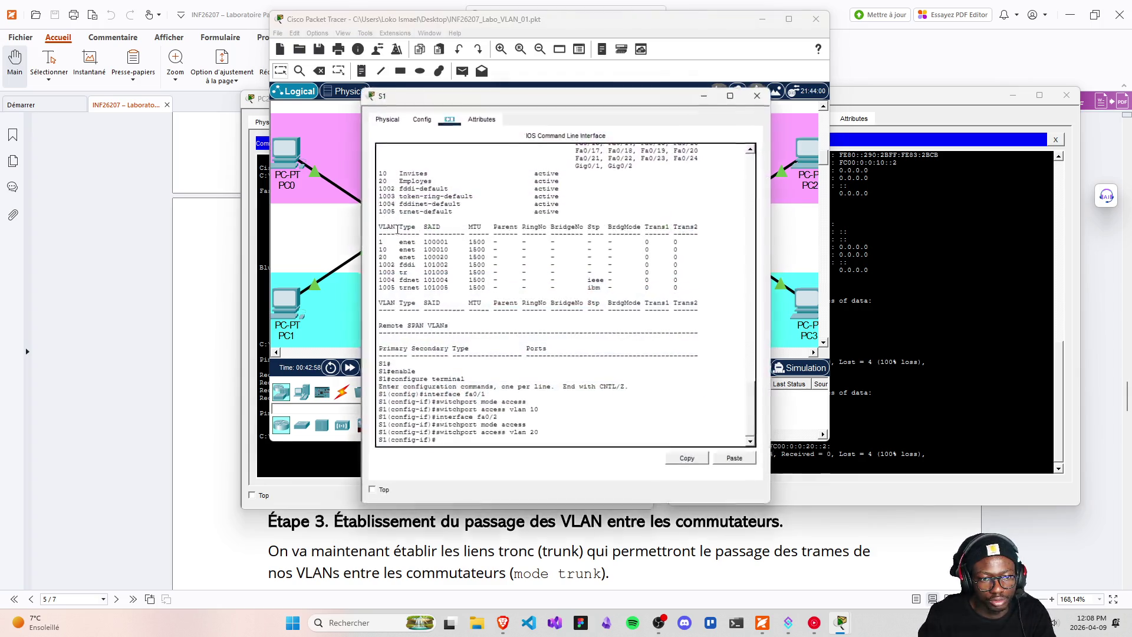
left_click(756, 96)
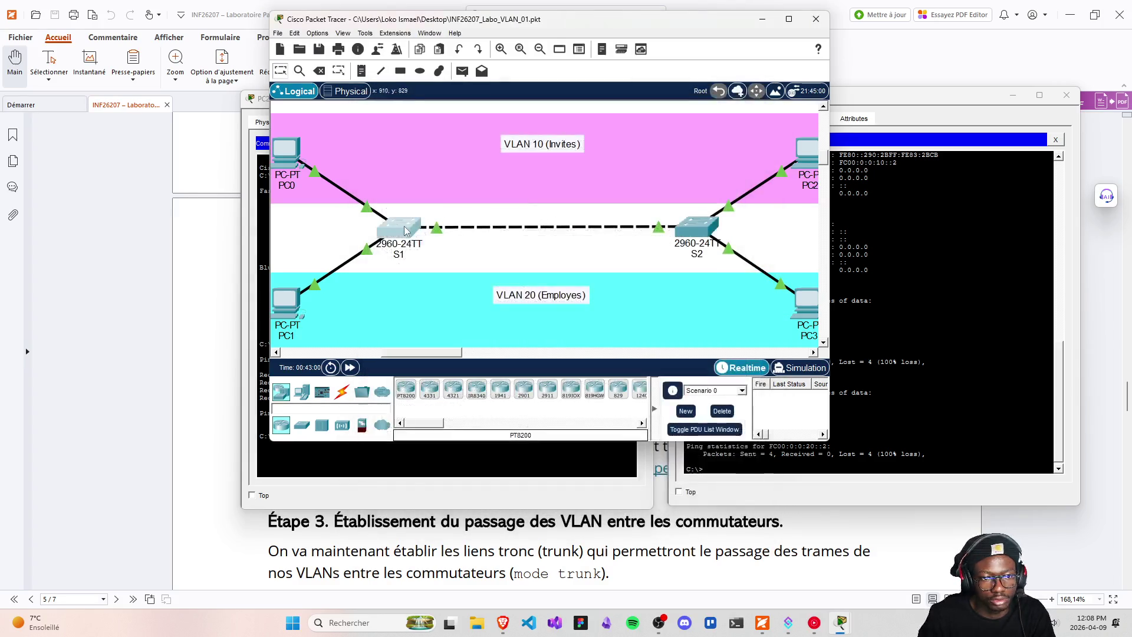
mouse_move(404, 231)
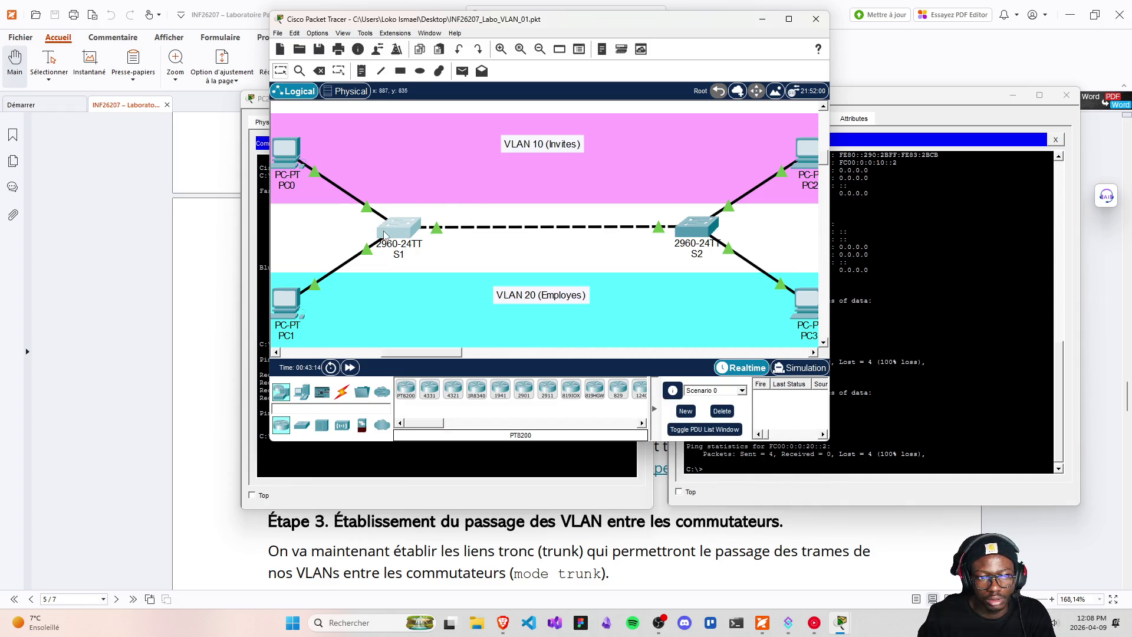
left_click(694, 231)
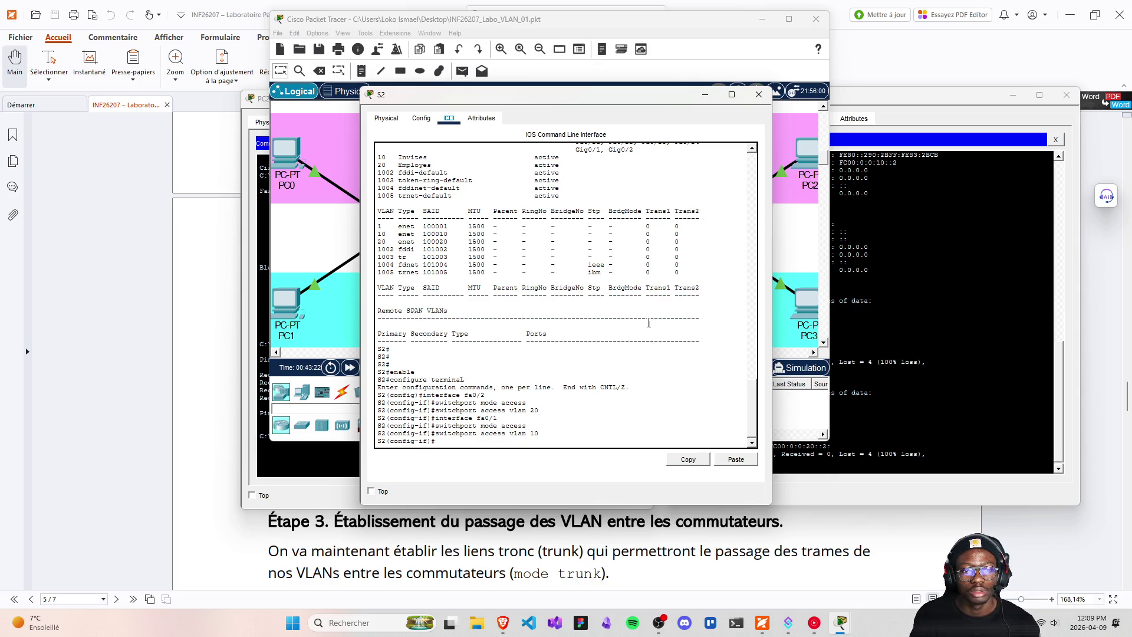
- Close S2's window and bring forward PC2's prompt with its failed ping to FC00:0:0:10::2
left_click(758, 95)
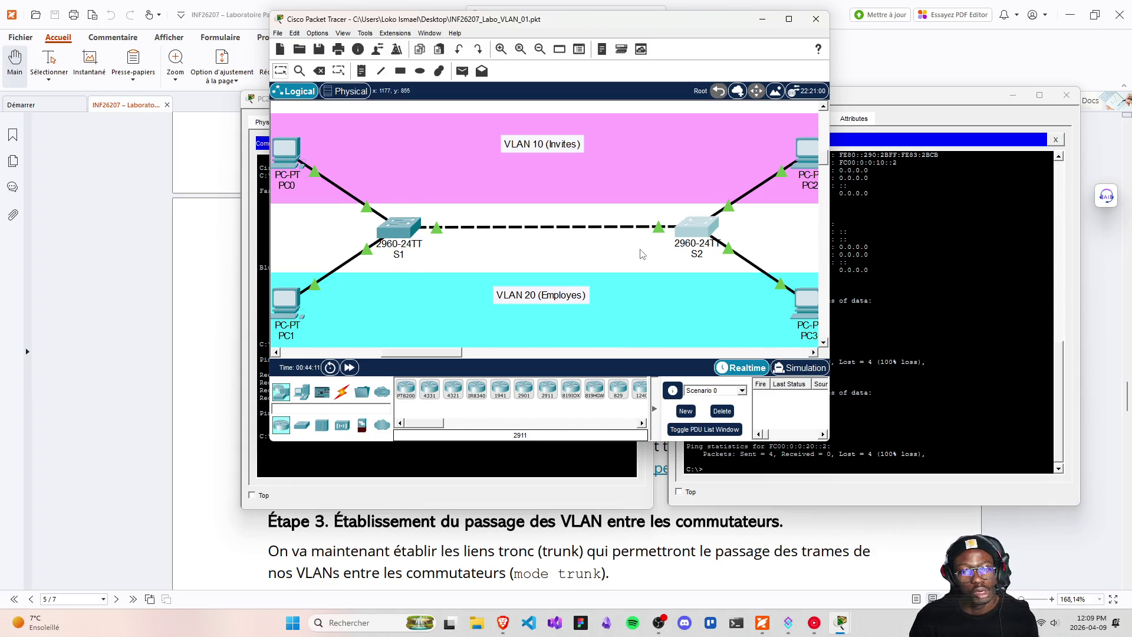
left_click(553, 485)
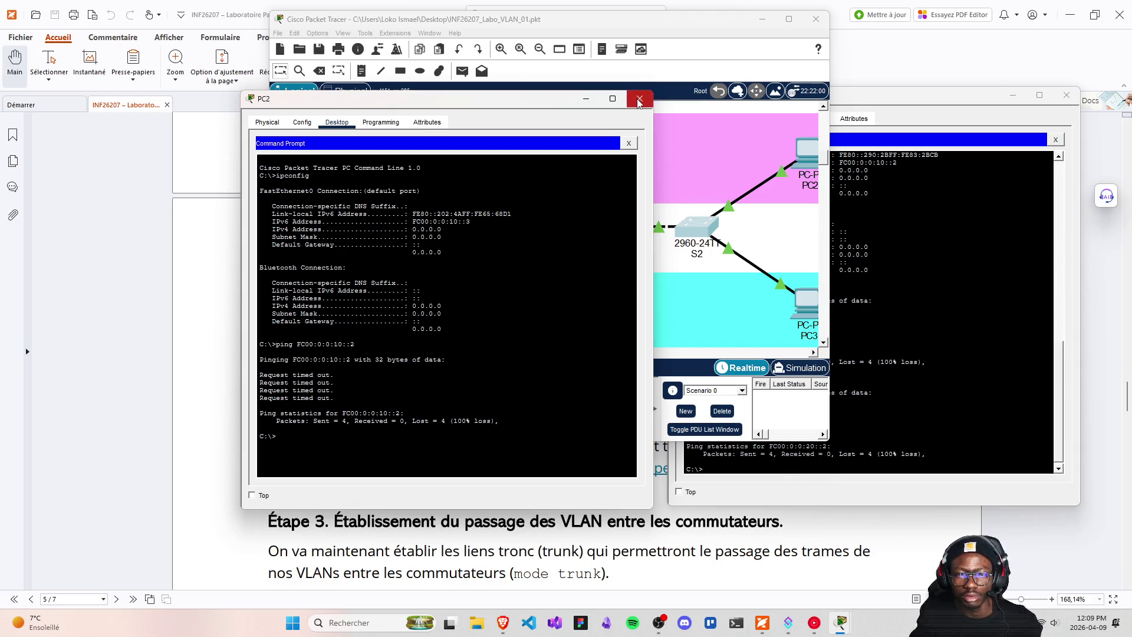
- Close the PC2 and PC0 command prompts to reveal the S1/S2 VLAN 10/20 topology
left_click(639, 99)
left_click(1025, 146)
left_click(1066, 95)
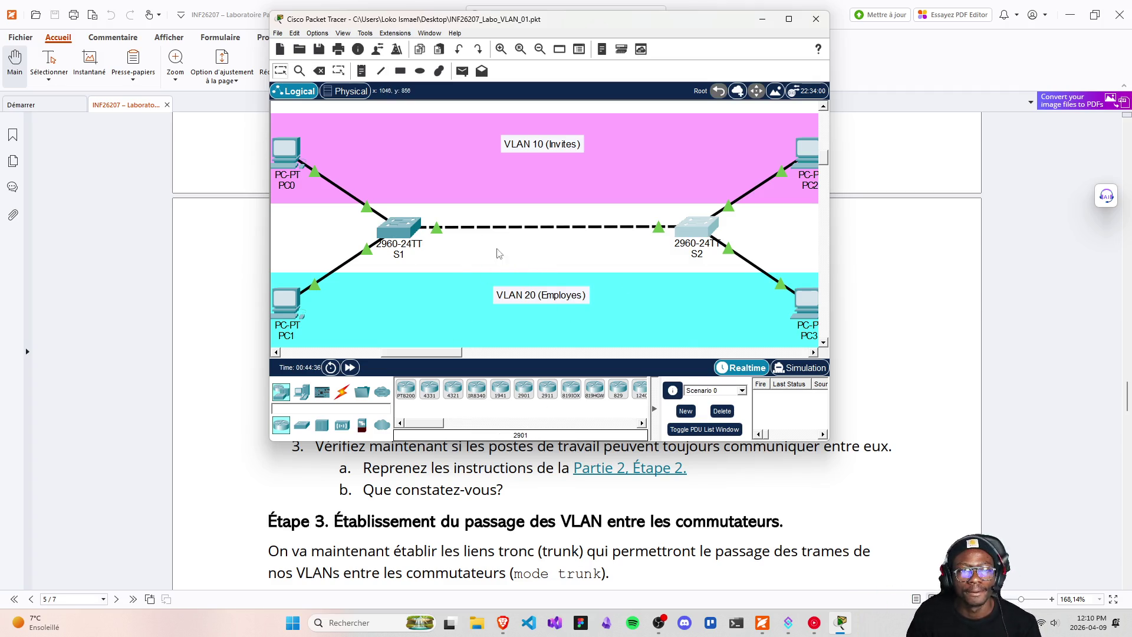
scroll(538, 506, "down", 1)
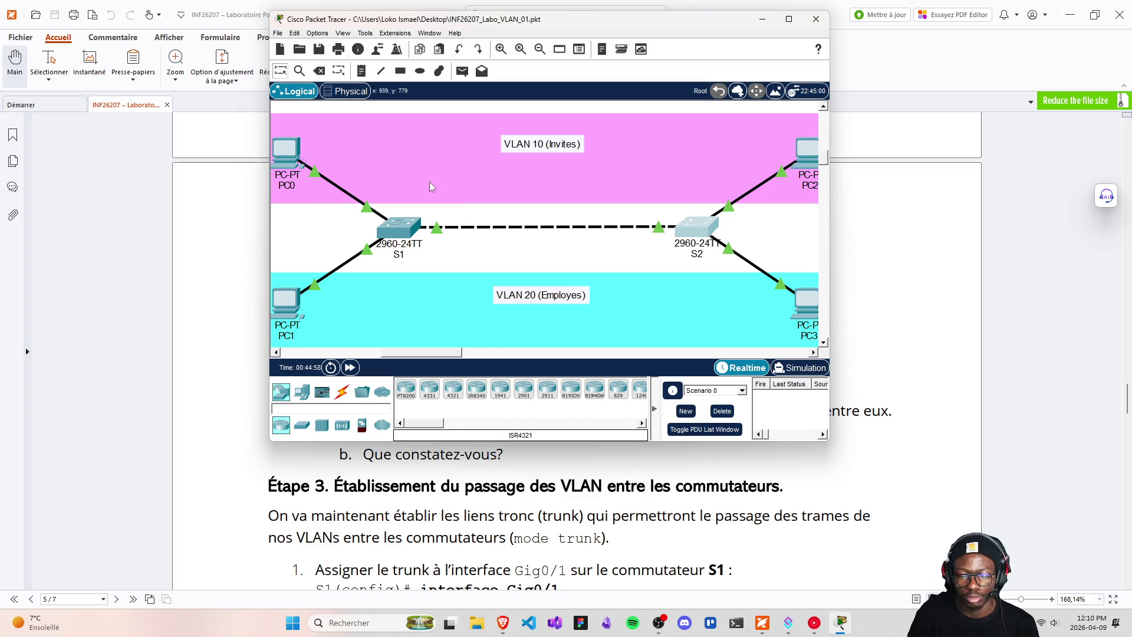
- Scroll the lab guide to Étape 3's step 1 trunk commands for S1's Gig0/1
scroll(483, 547, "down", 1)
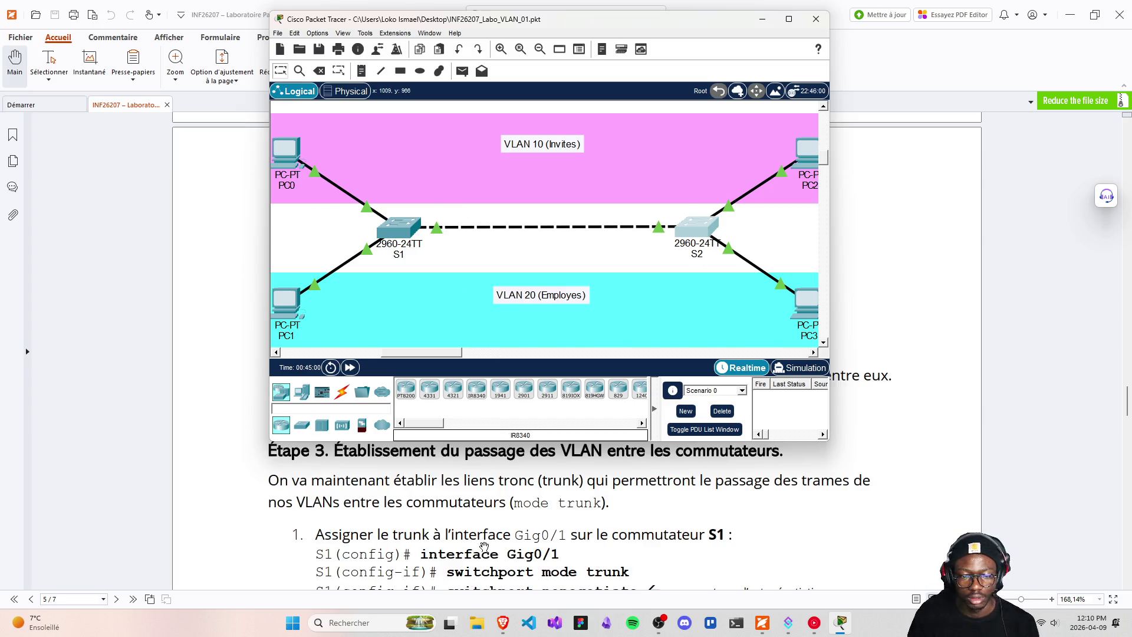
scroll(483, 547, "down", 1)
- Open S1's command line, move its window up, and scroll the guide down through the trunk steps
left_click(393, 234)
left_click_drag(479, 99, 463, 15)
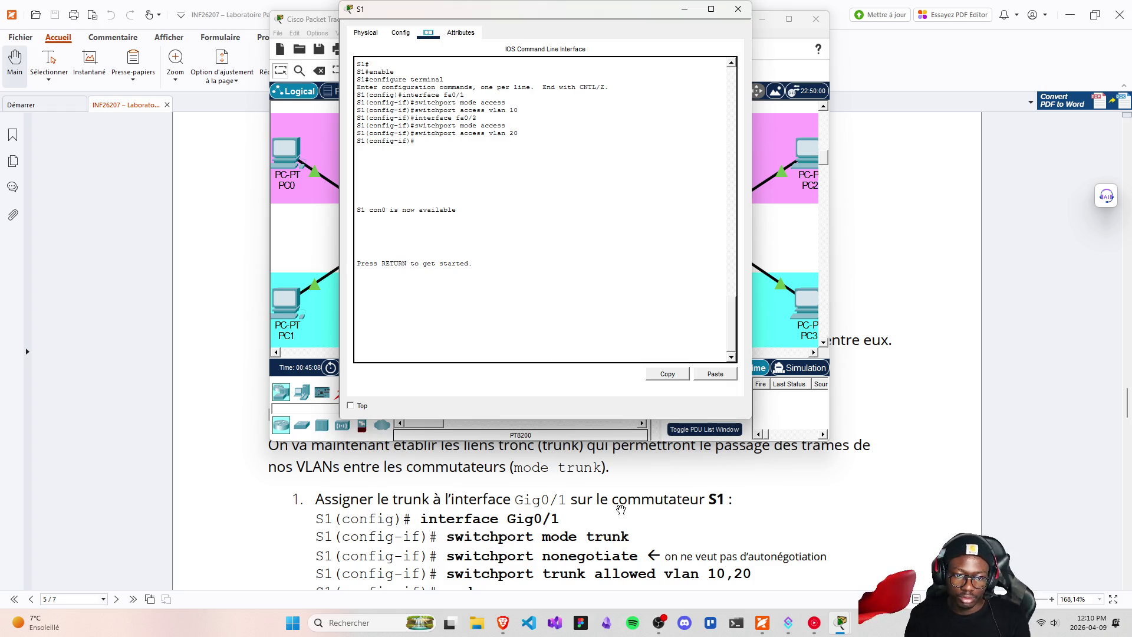
scroll(672, 535, "down", 3)
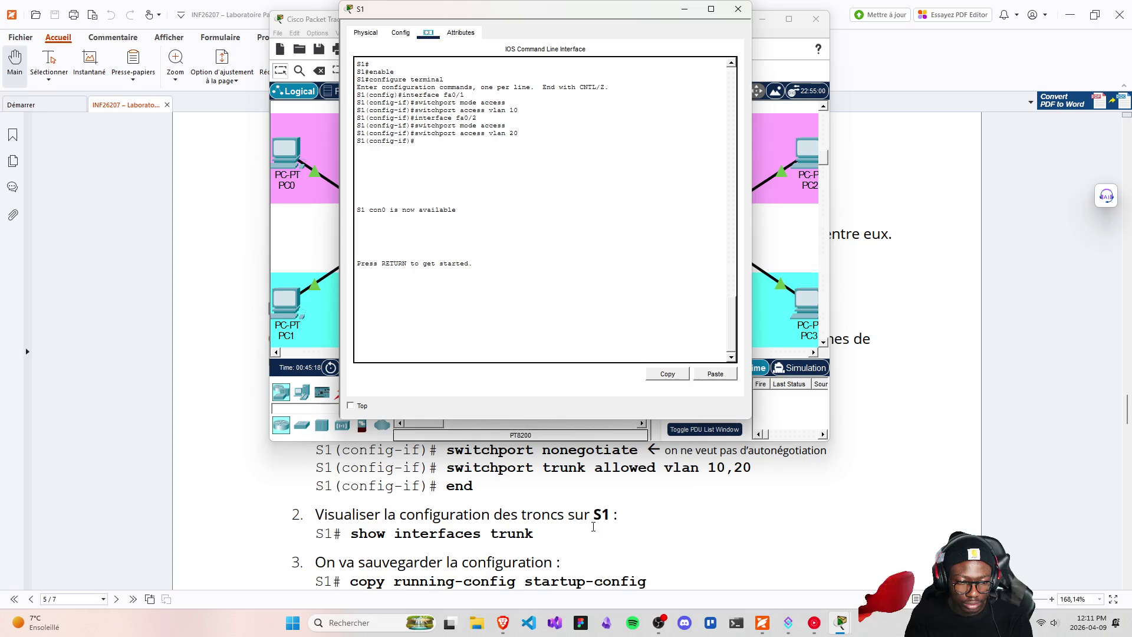
scroll(594, 526, "down", 1)
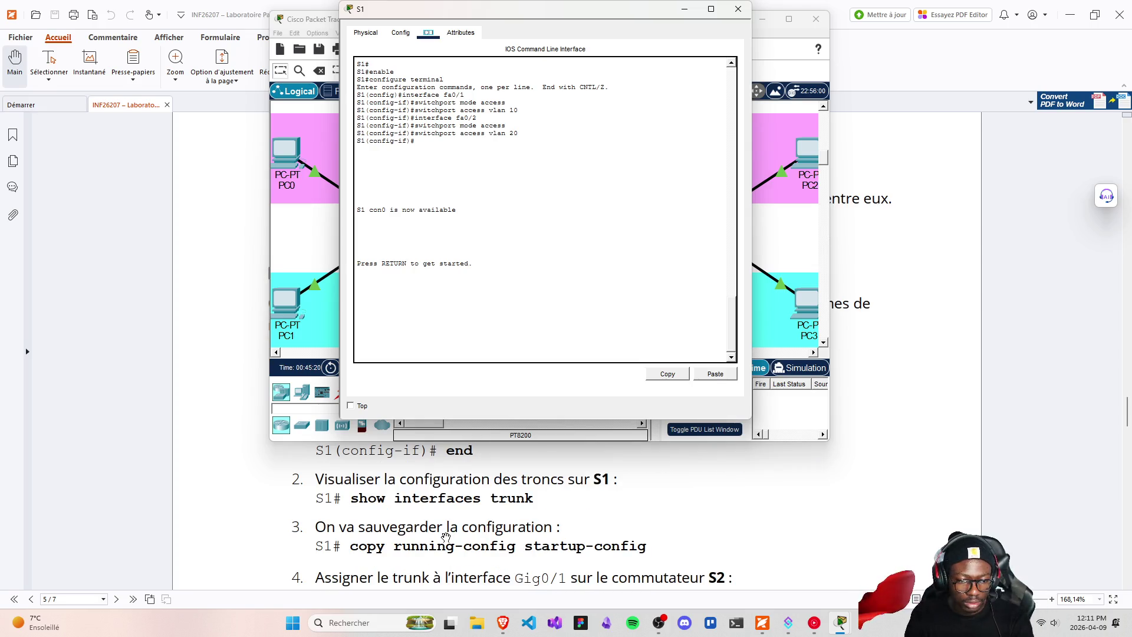
scroll(455, 560, "down", 1)
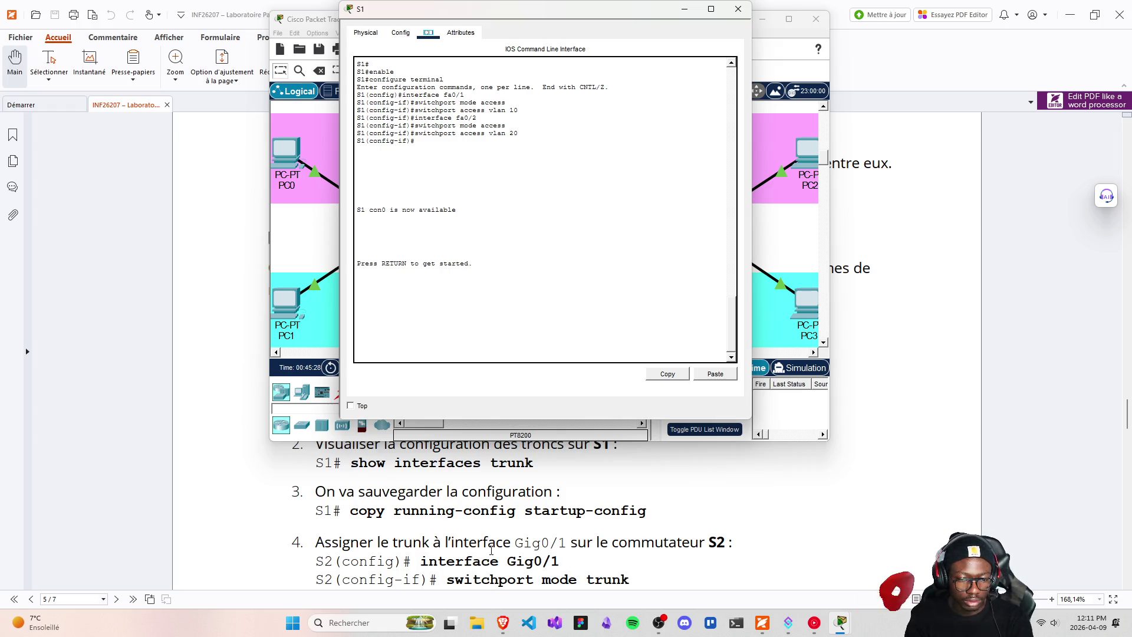
- Scroll through steps 1–6 for S1 and S2, returning to S1's Gig0/1 trunk commands
scroll(492, 551, "up", 1)
scroll(491, 550, "down", 4)
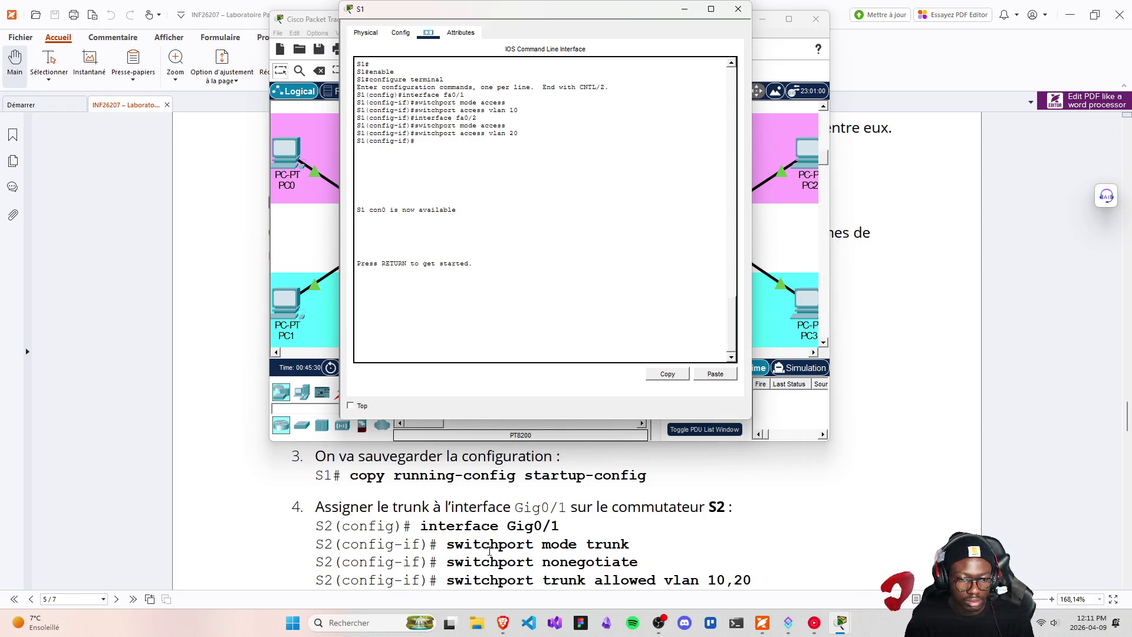
scroll(489, 550, "down", 6)
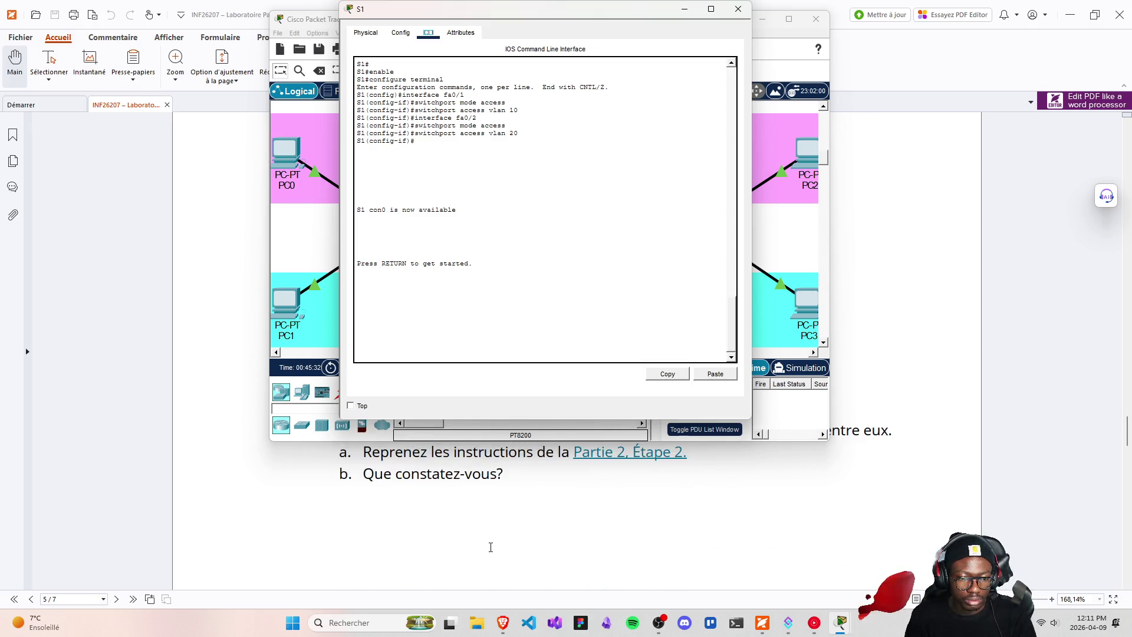
scroll(491, 547, "up", 1)
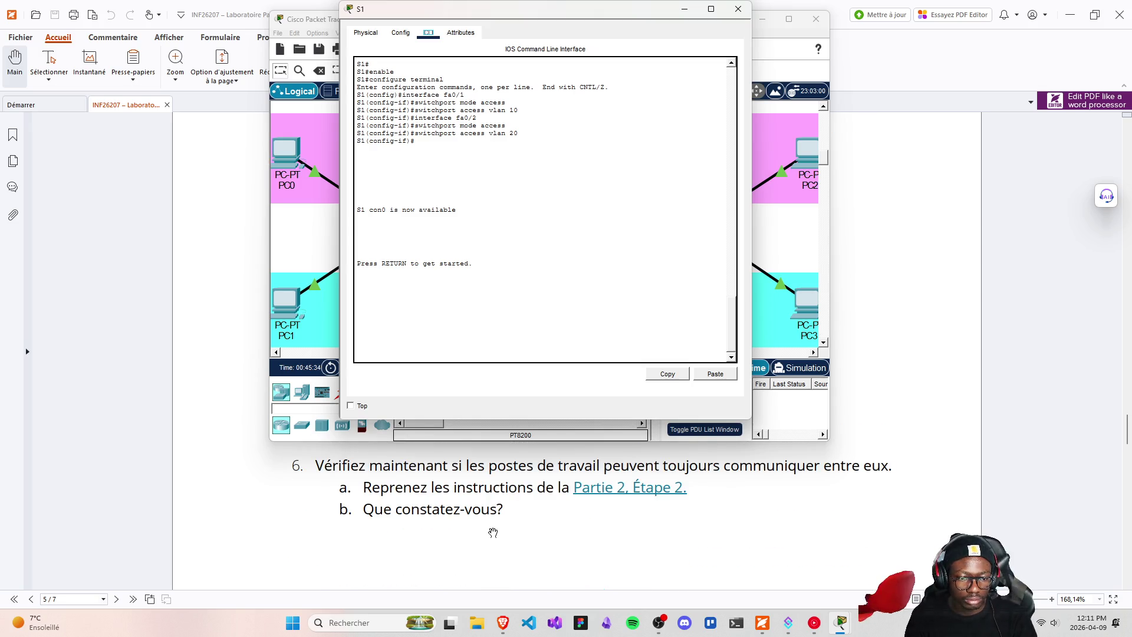
scroll(493, 533, "down", 6)
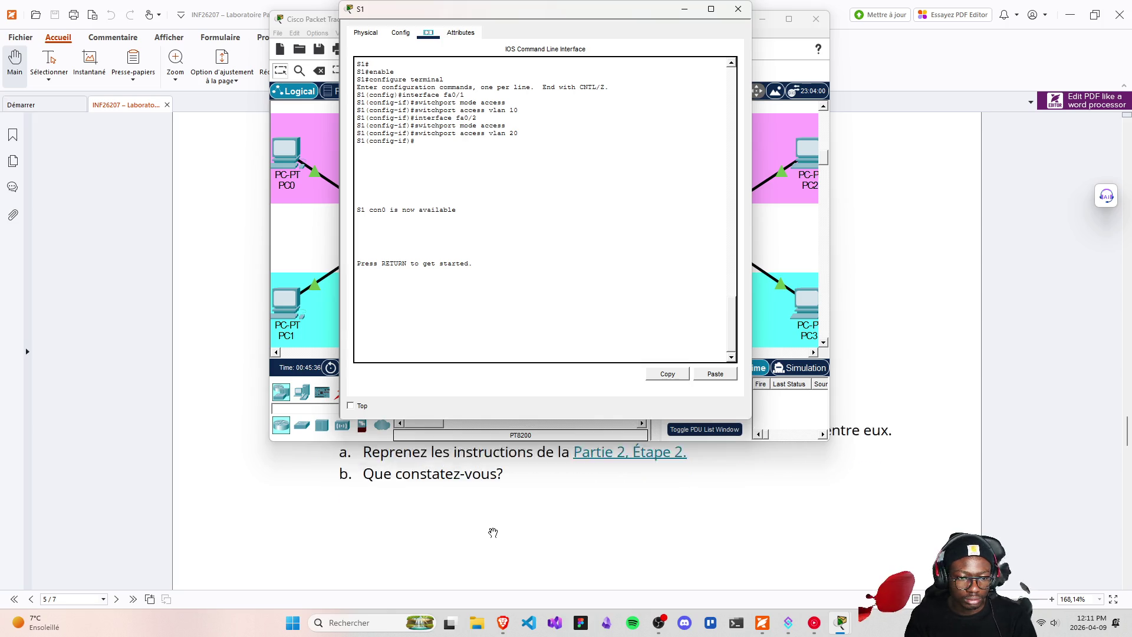
scroll(490, 532, "down", 2)
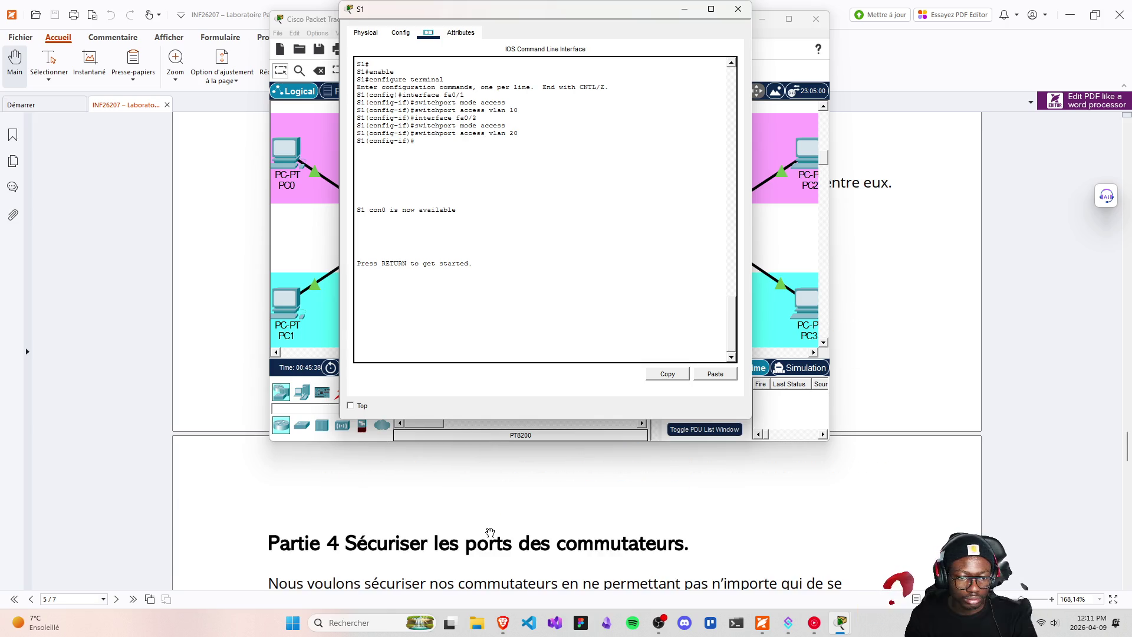
scroll(489, 532, "up", 11)
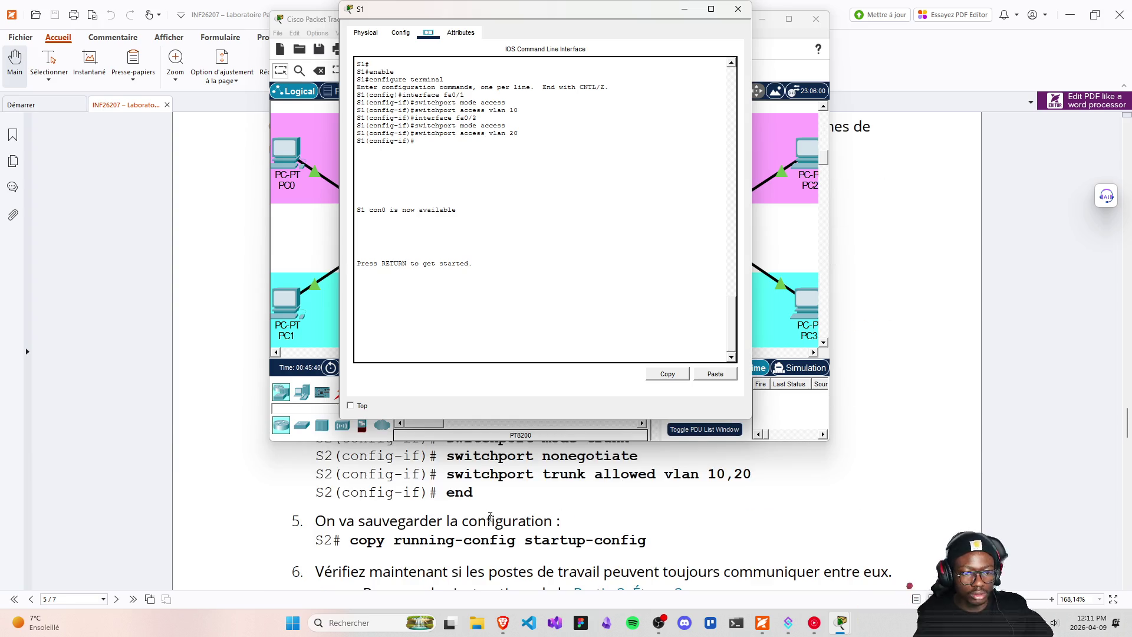
scroll(487, 522, "up", 8)
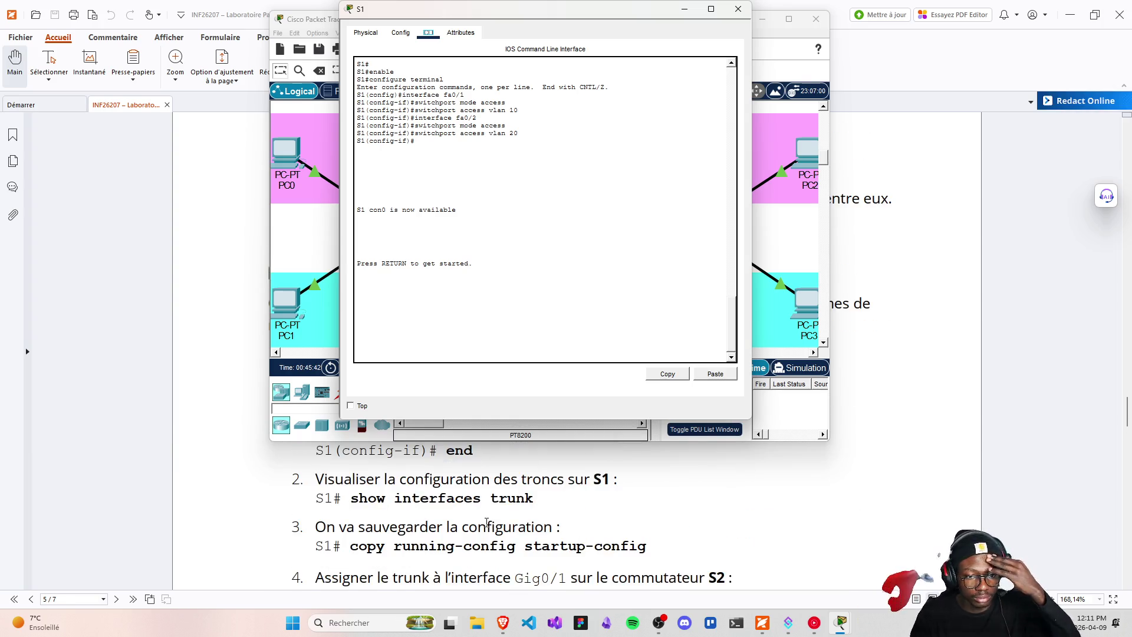
scroll(486, 523, "up", 3)
scroll(486, 515, "down", 1)
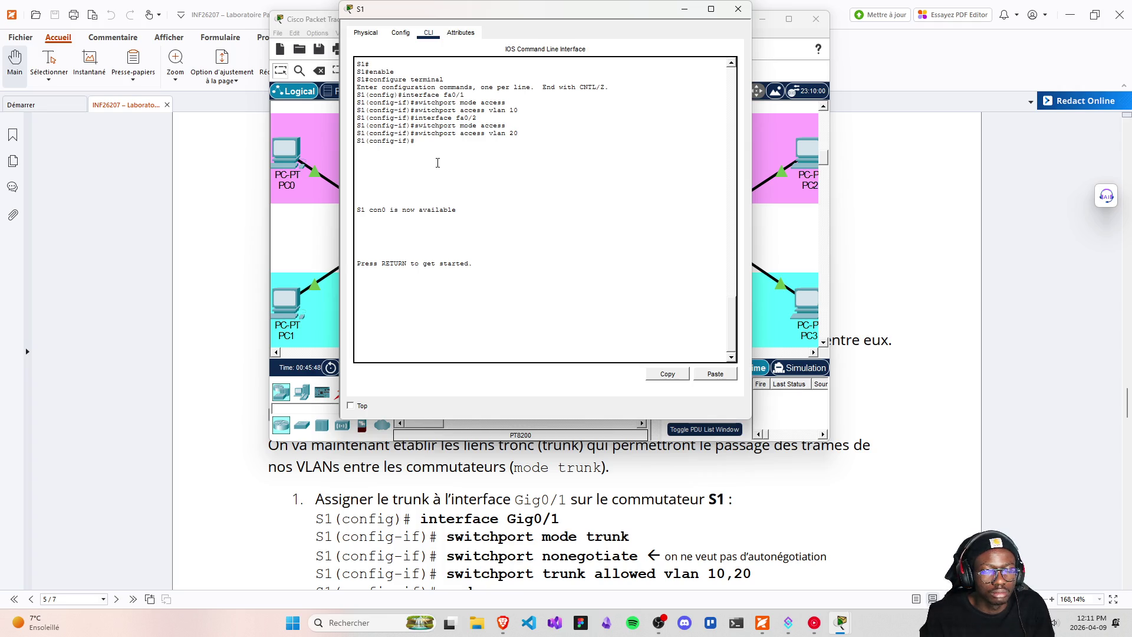
- Run enable and configure terminal on S1, then move its console below the topology
key("Return")
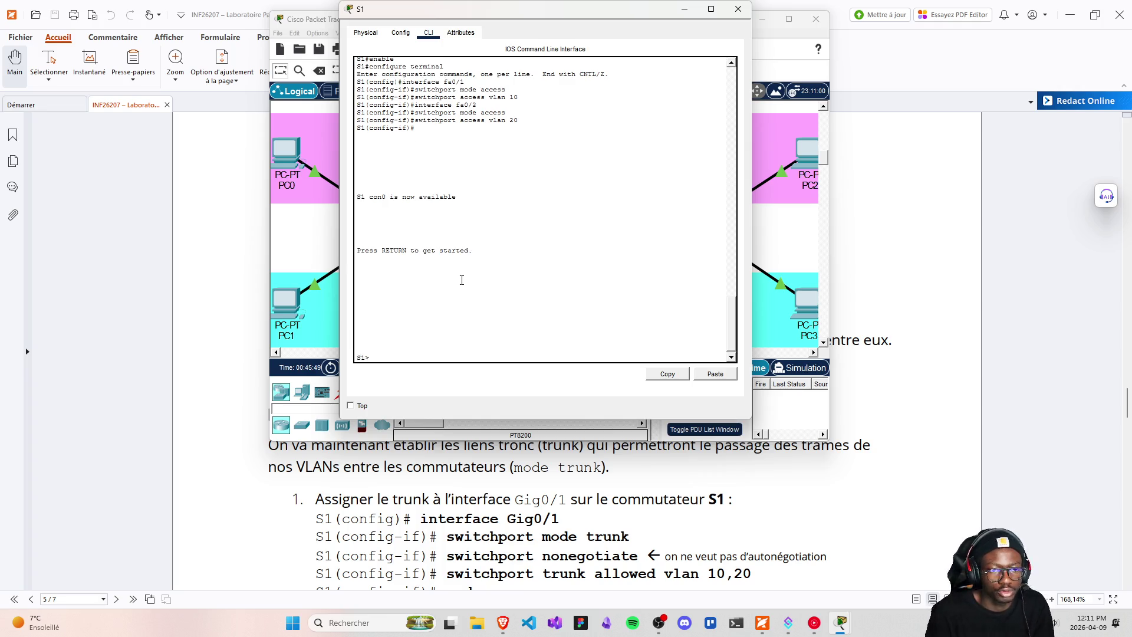
type("enable")
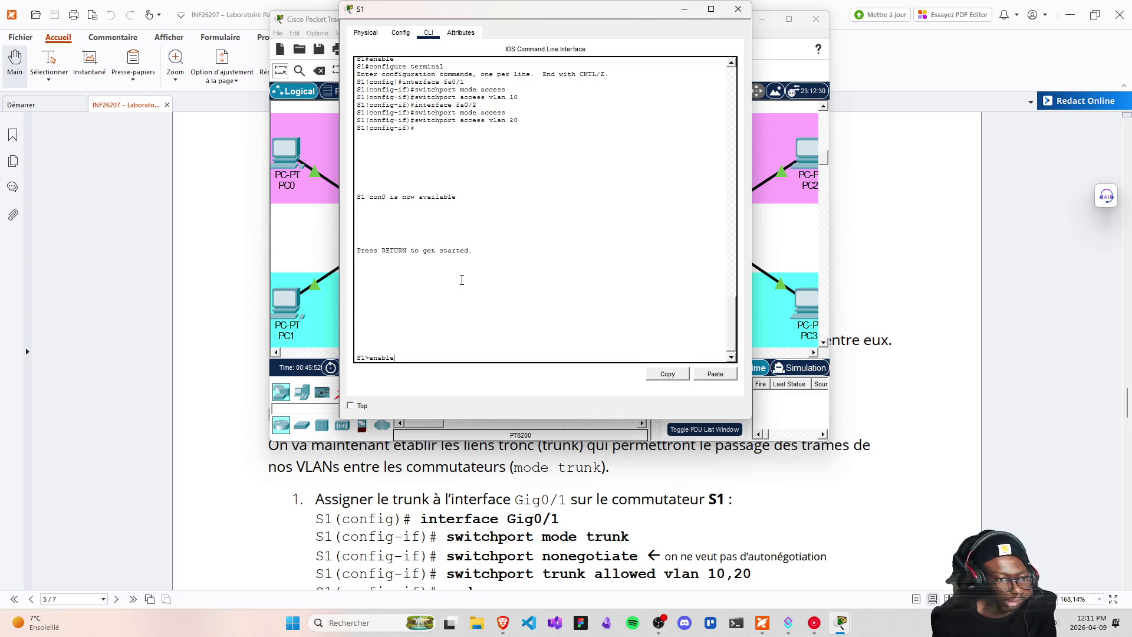
key("Return")
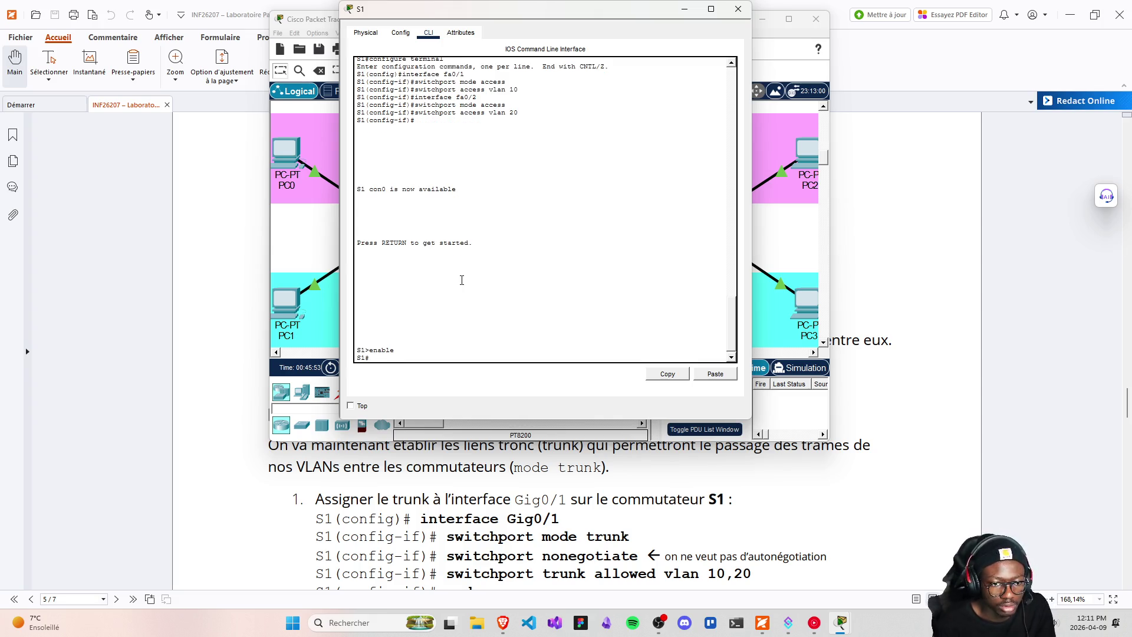
type("configure terminal")
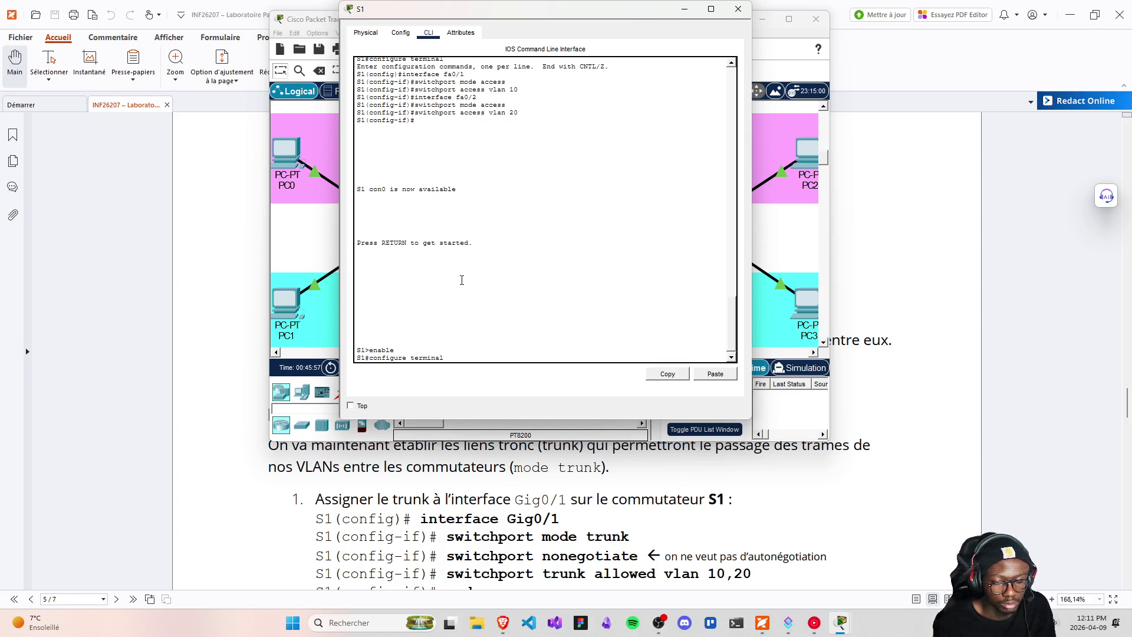
key("Return")
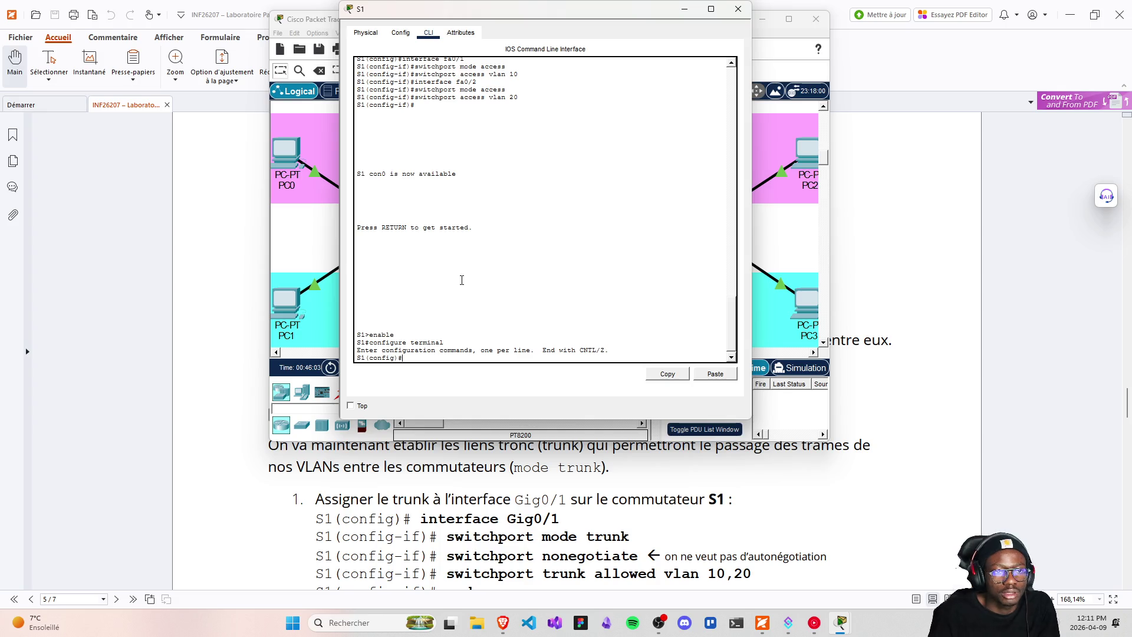
mouse_move(466, 20)
left_mouse_down()
mouse_move(542, 15)
mouse_move(729, 88)
mouse_move(498, 330)
left_mouse_up()
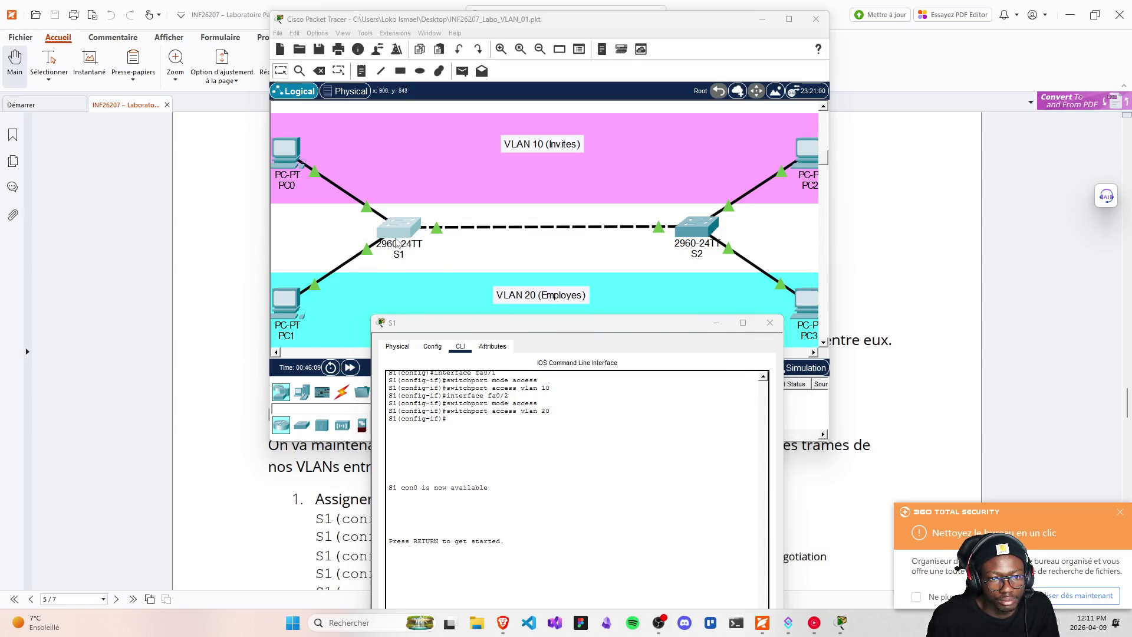
- Verify the S1–S2 link uses Gig0/1 on both ends, then reopen S1's console at S1(config)#
left_click(405, 238)
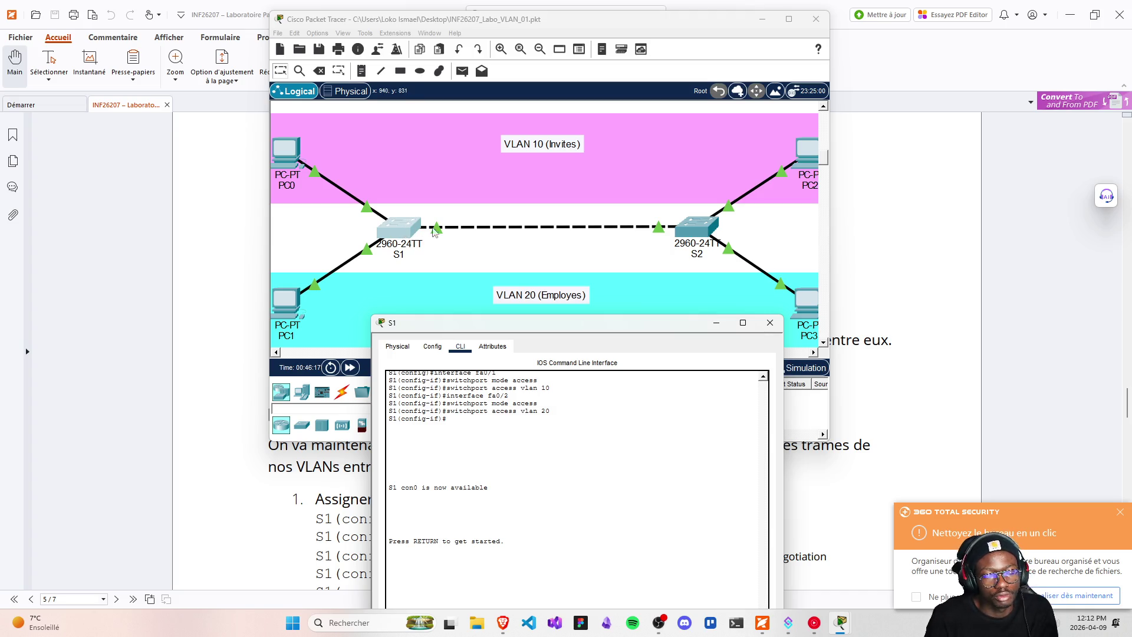
mouse_move(486, 320)
left_mouse_down()
mouse_move(487, 201)
mouse_move(412, 203)
mouse_move(406, 104)
mouse_move(462, 309)
left_mouse_up()
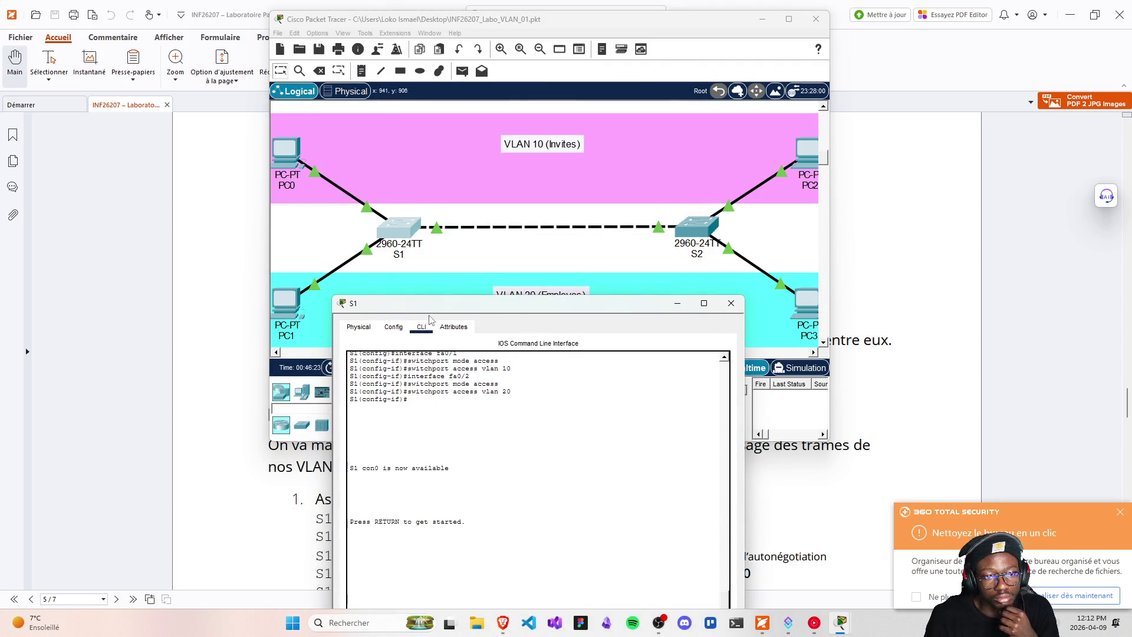
mouse_move(432, 304)
left_mouse_down()
mouse_move(416, 325)
mouse_move(409, 291)
left_mouse_up()
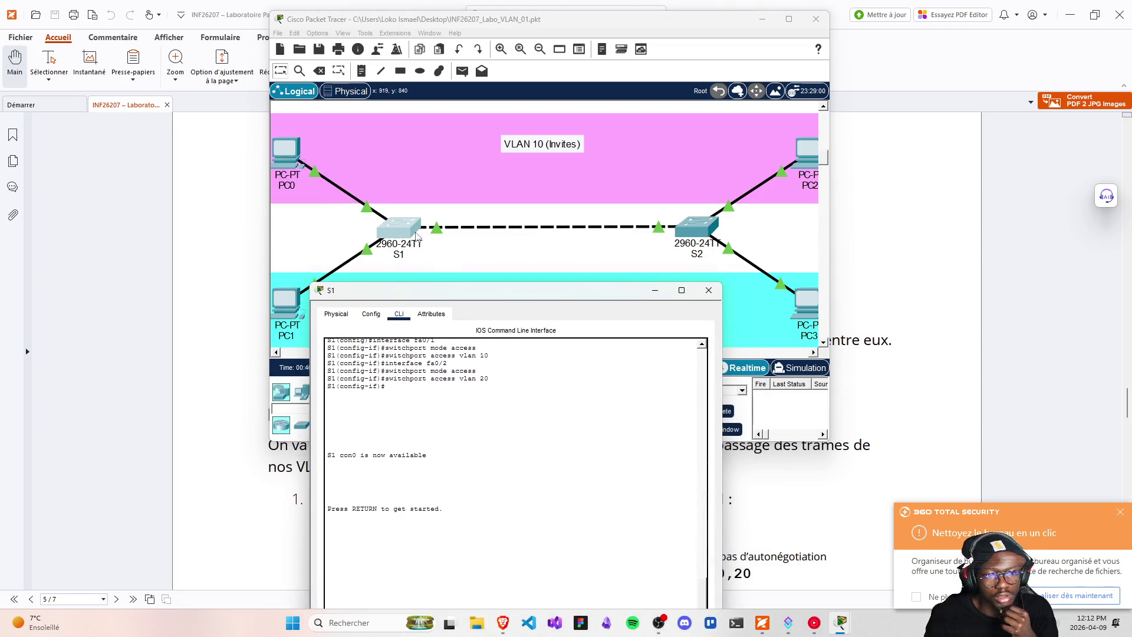
left_click(708, 290)
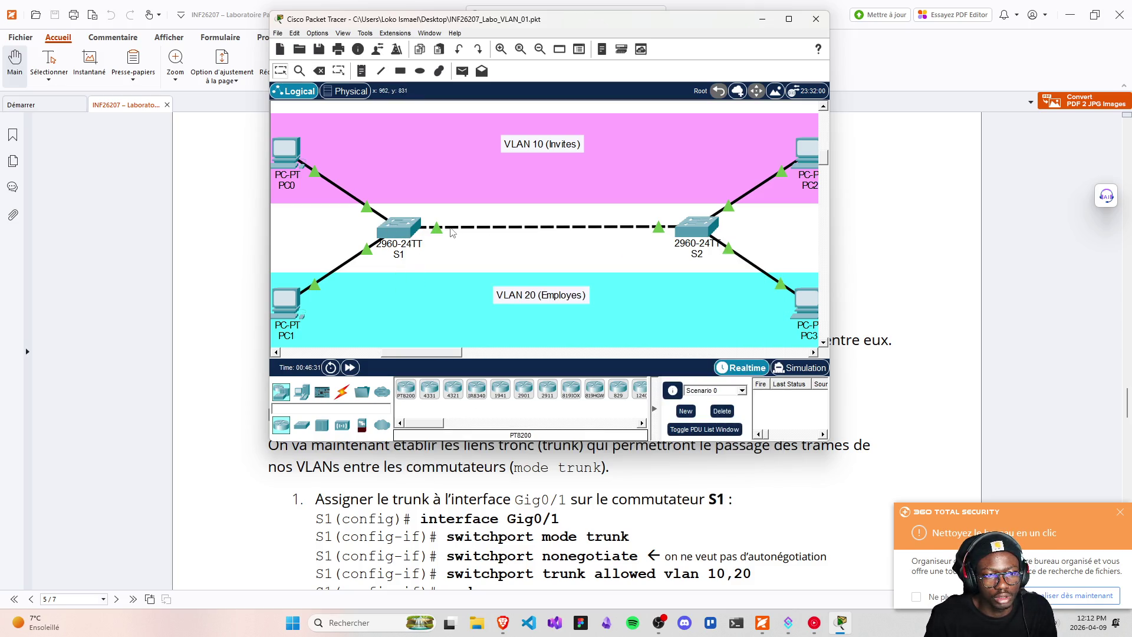
mouse_move(451, 232)
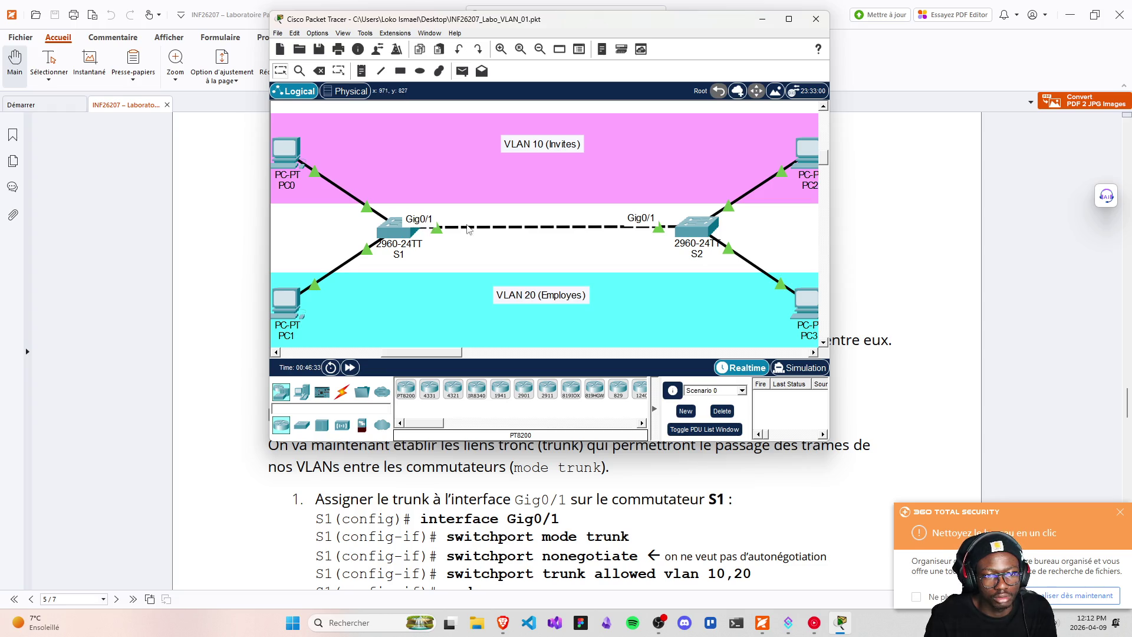
left_click(388, 238)
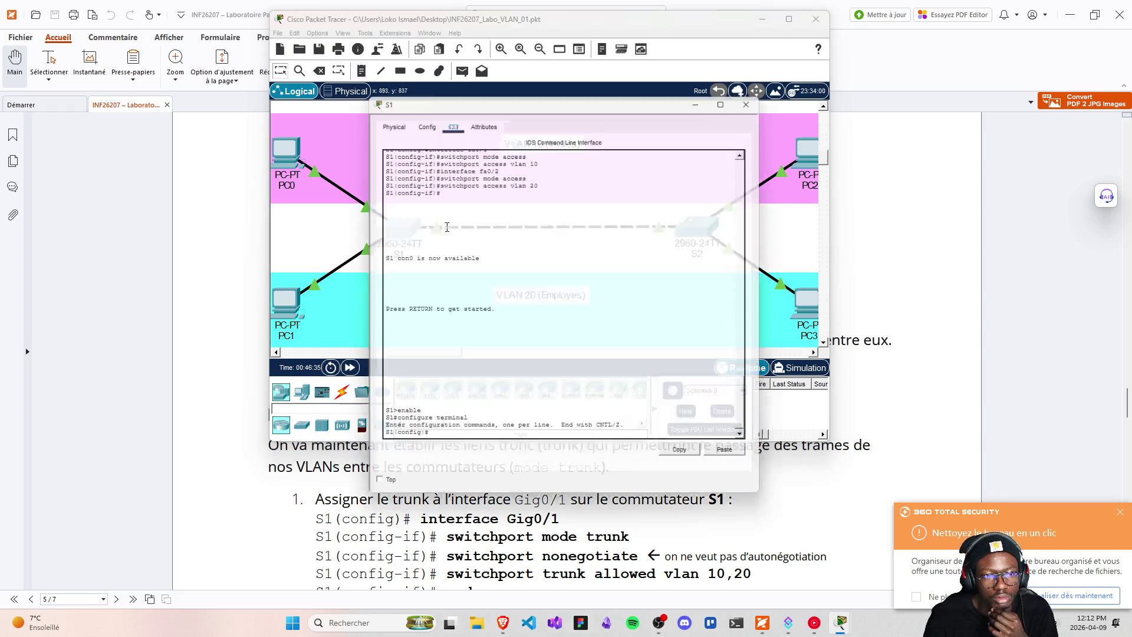
left_click_drag(465, 94, 449, 32)
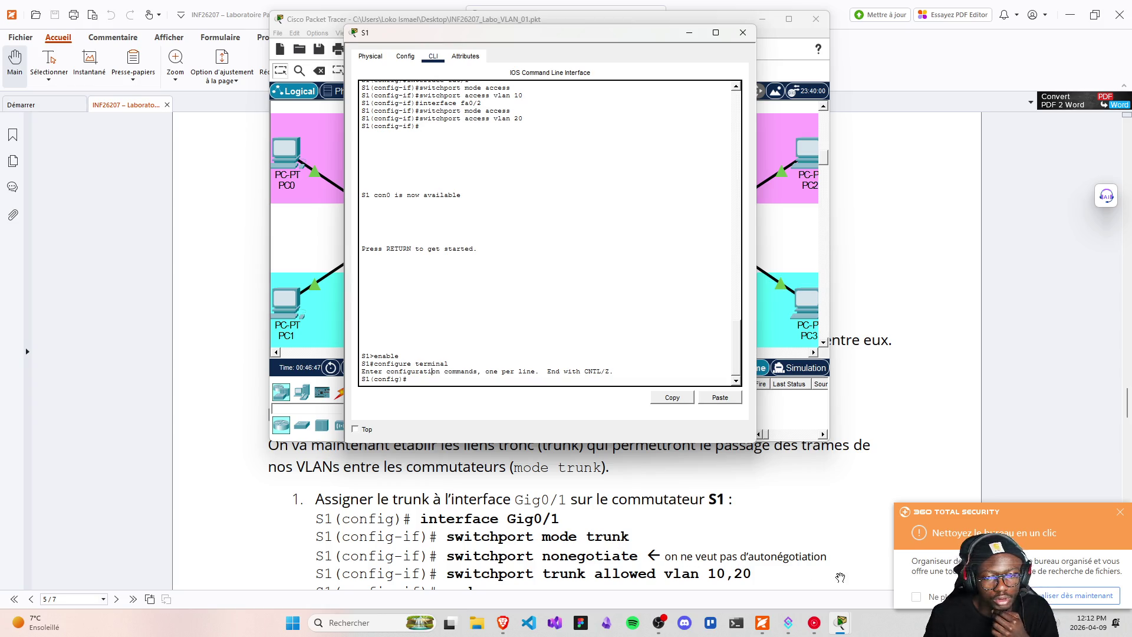
- Dismiss the security notification, find 'vlan 10,20' in the guide, and bring S1's console back
left_click(1122, 511)
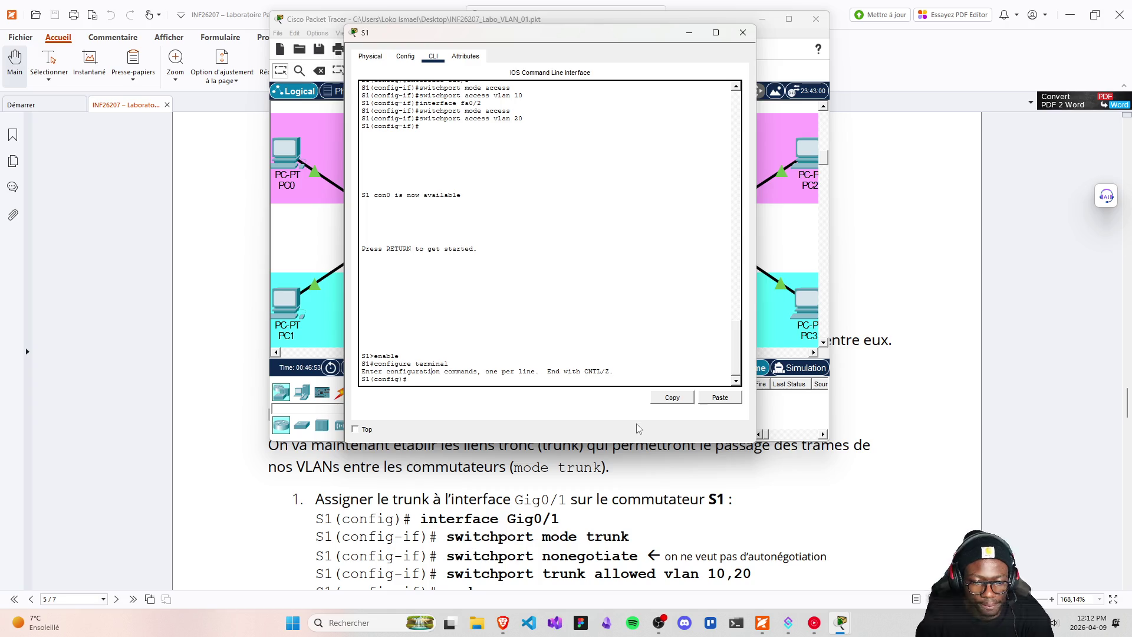
scroll(634, 450, "down", 1)
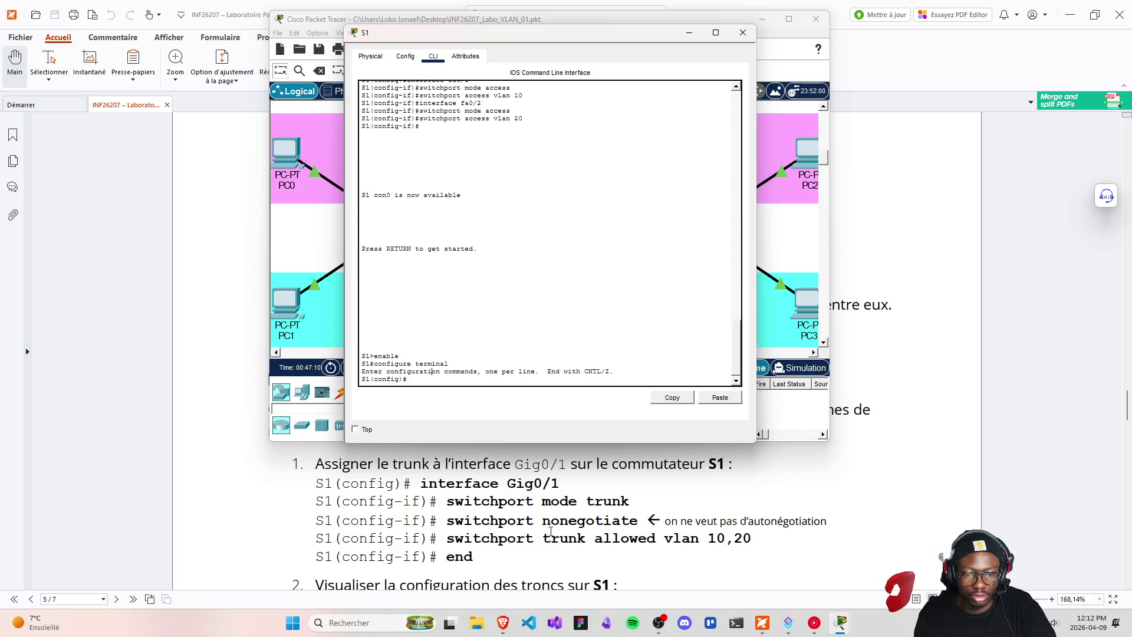
scroll(550, 531, "down", 3)
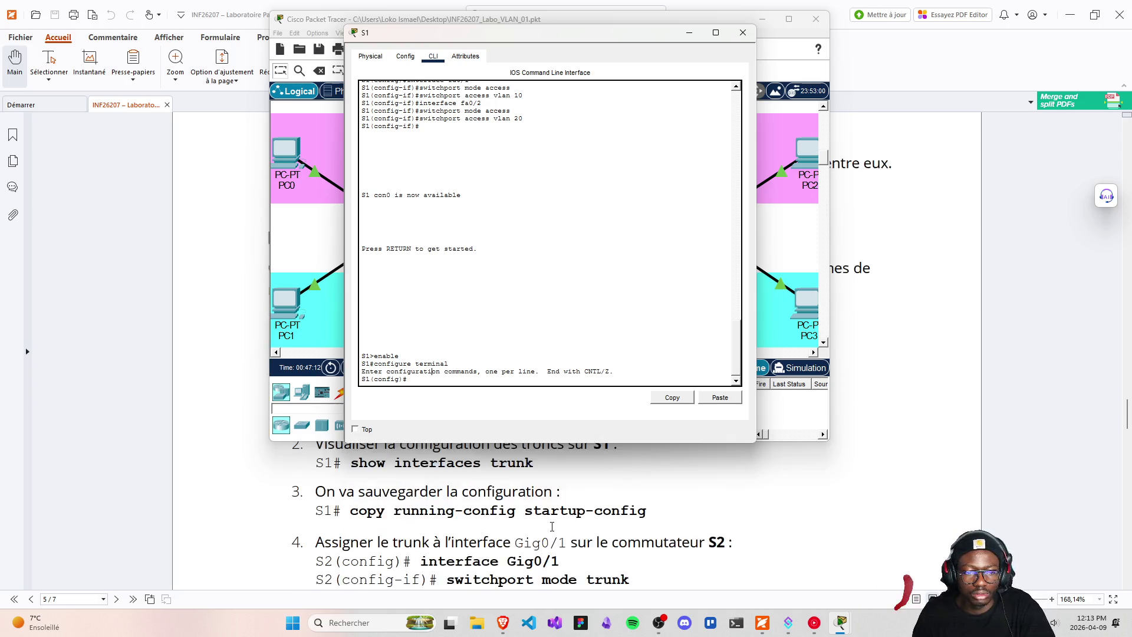
scroll(552, 526, "down", 3)
scroll(552, 526, "up", 5)
scroll(552, 526, "up", 1)
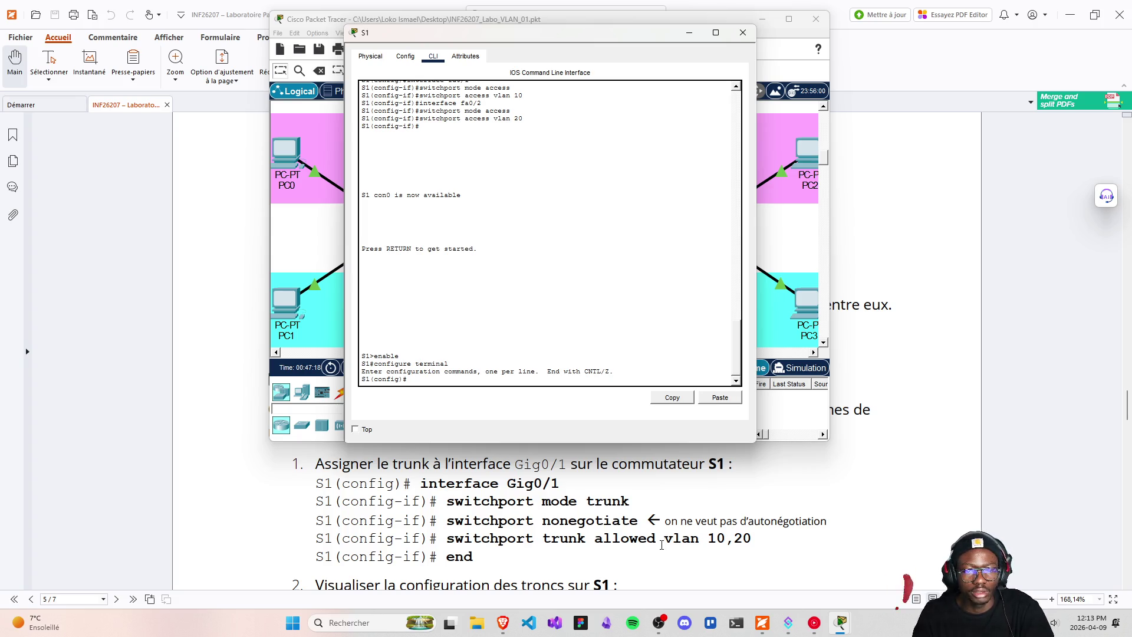
left_click_drag(659, 540, 752, 540)
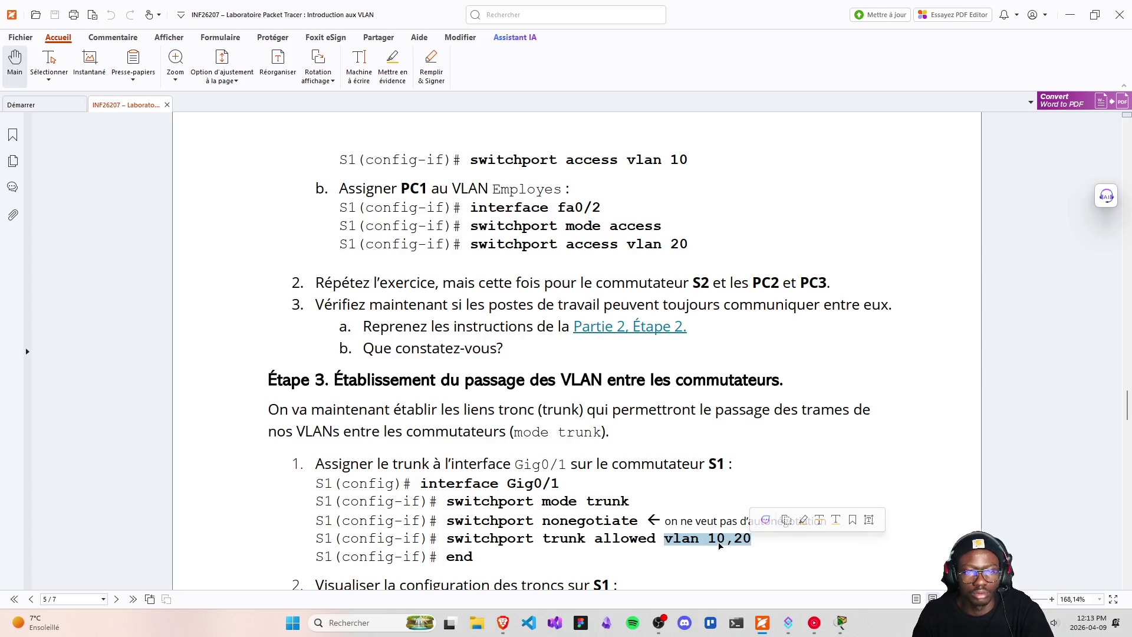
mouse_move(839, 622)
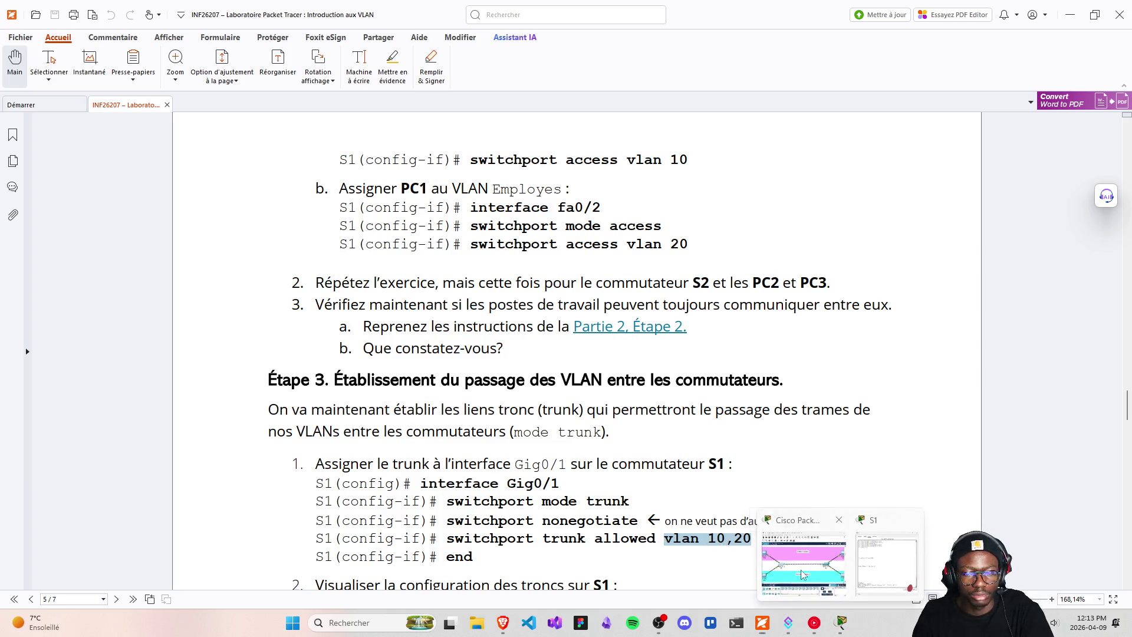
left_click(801, 570)
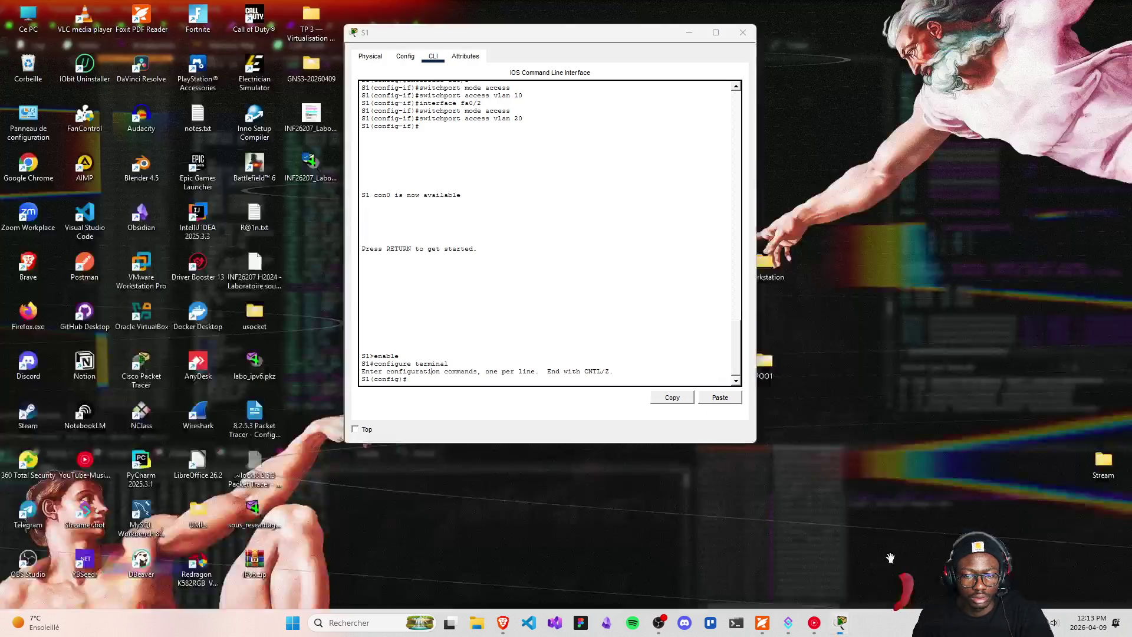
left_click(884, 569)
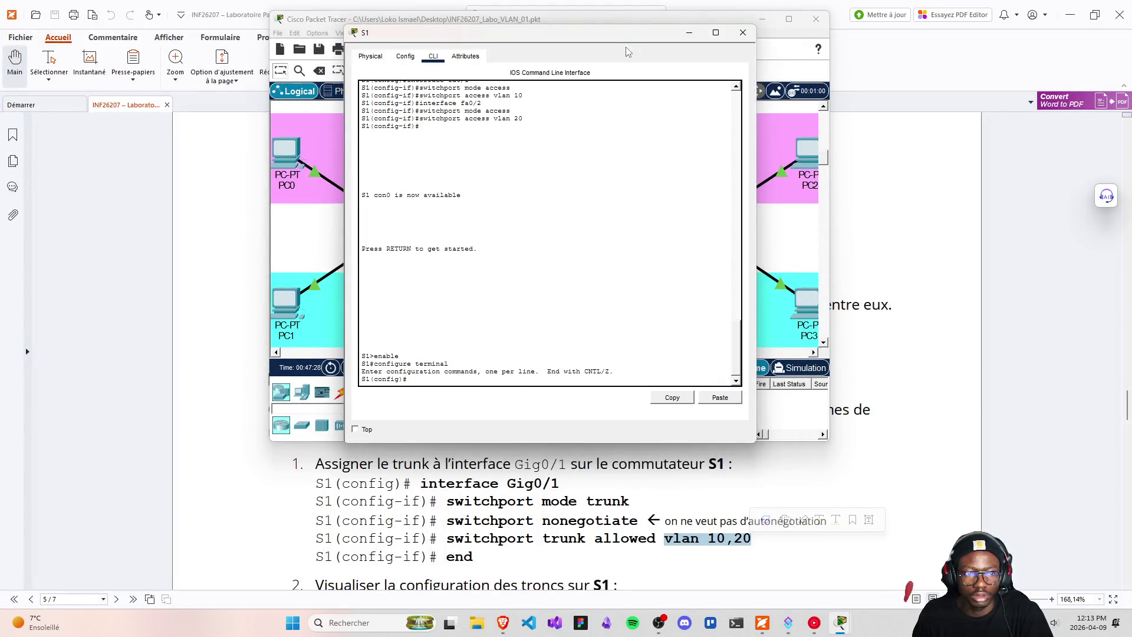
left_click_drag(627, 32, 860, 60)
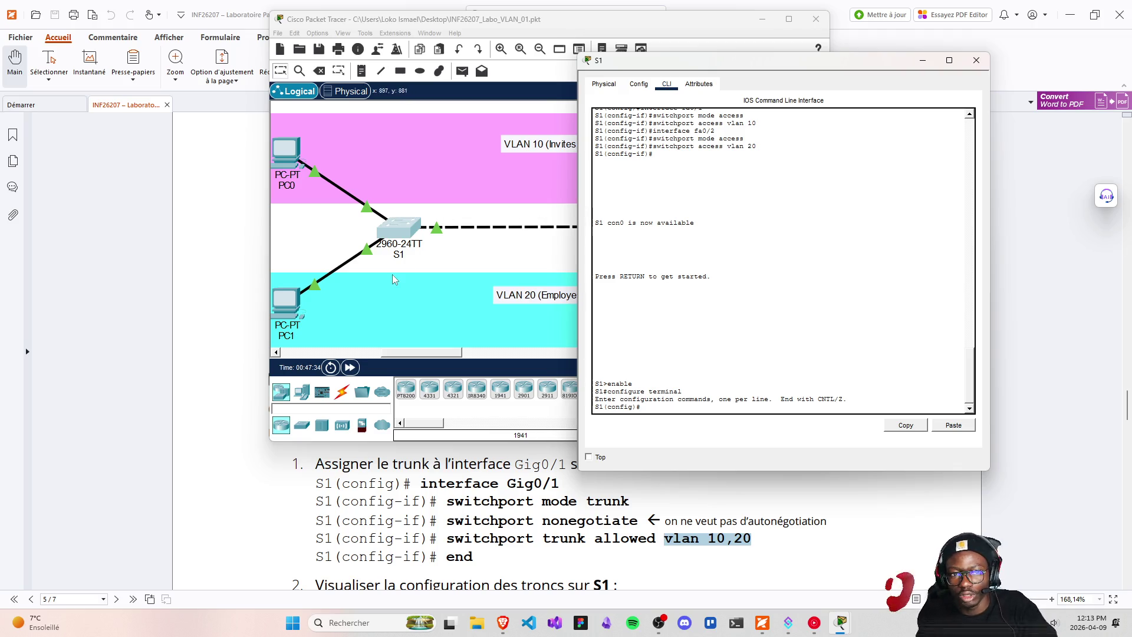
left_click_drag(764, 59, 484, 45)
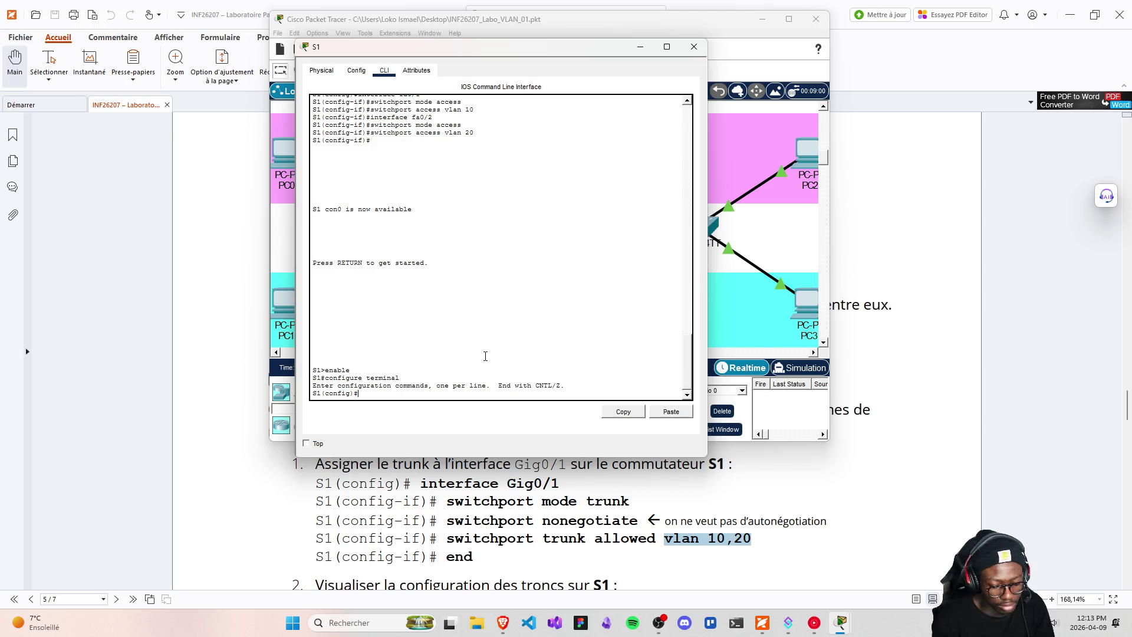
- Enter interface Gig0/1 on S1 and set it to switchport mode trunk
type("interface Gi")
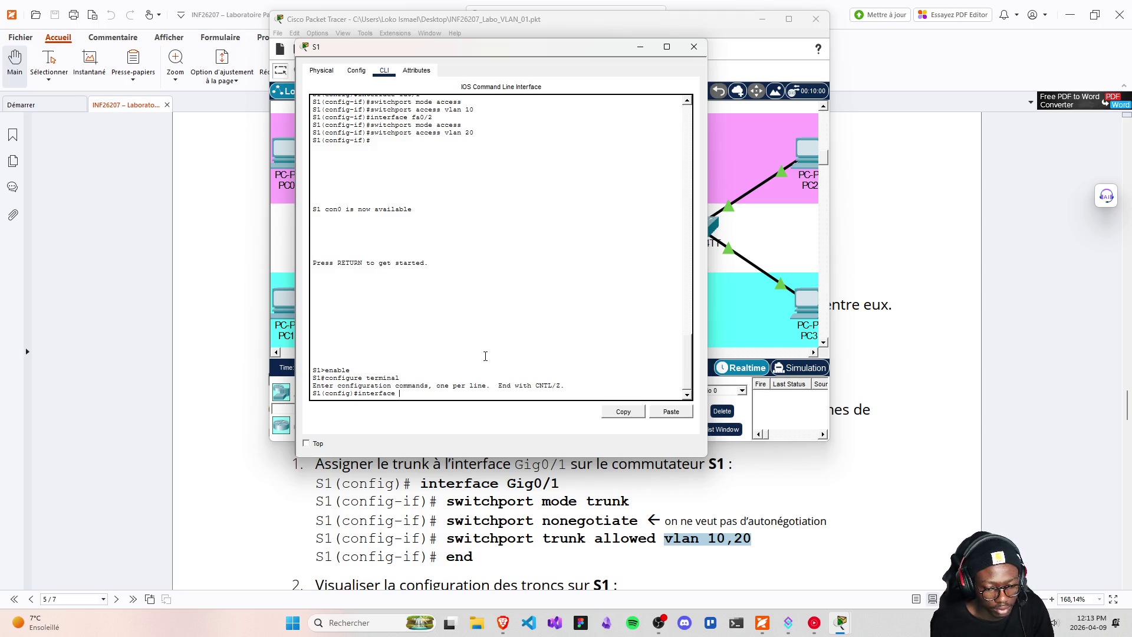
type("g0/")
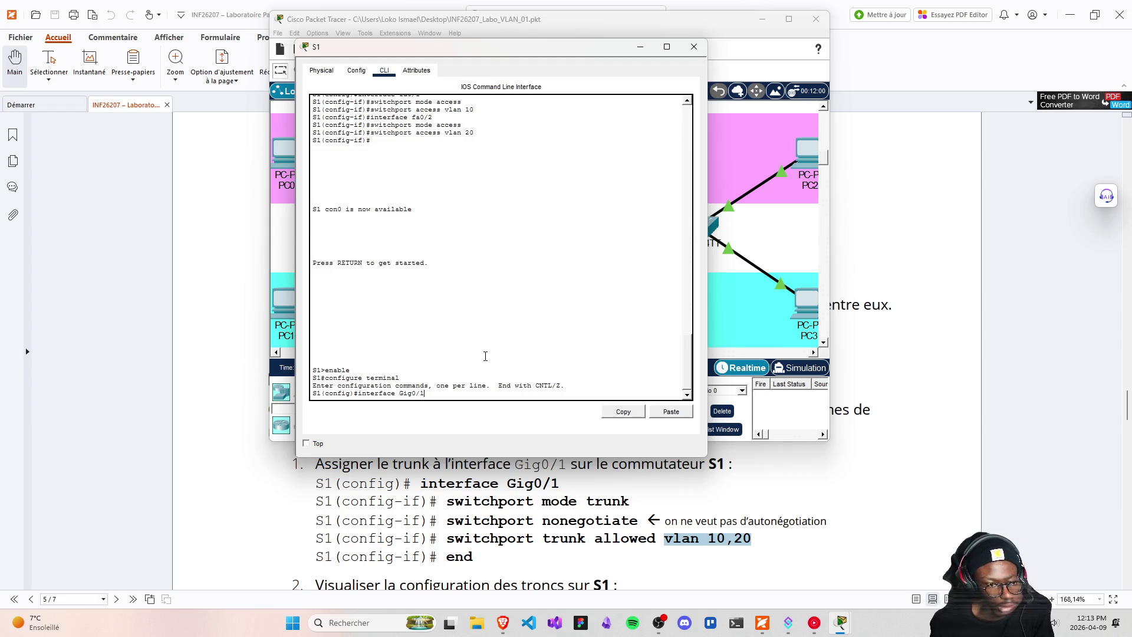
type("1")
key("Return")
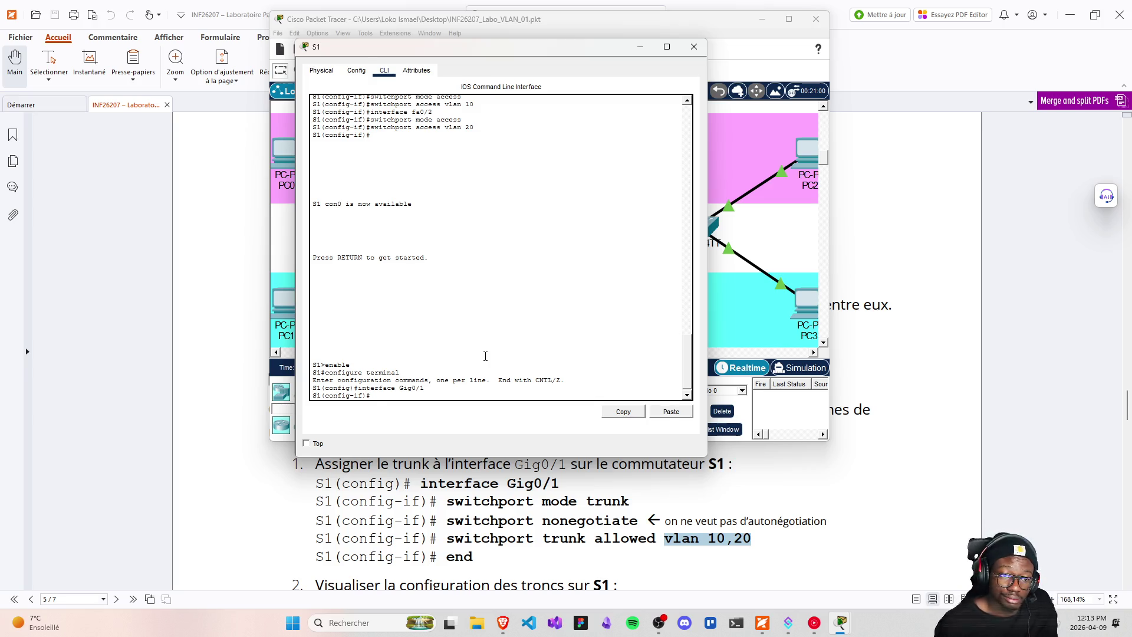
type("swirt")
key("BackSpace")
key("BackSpace")
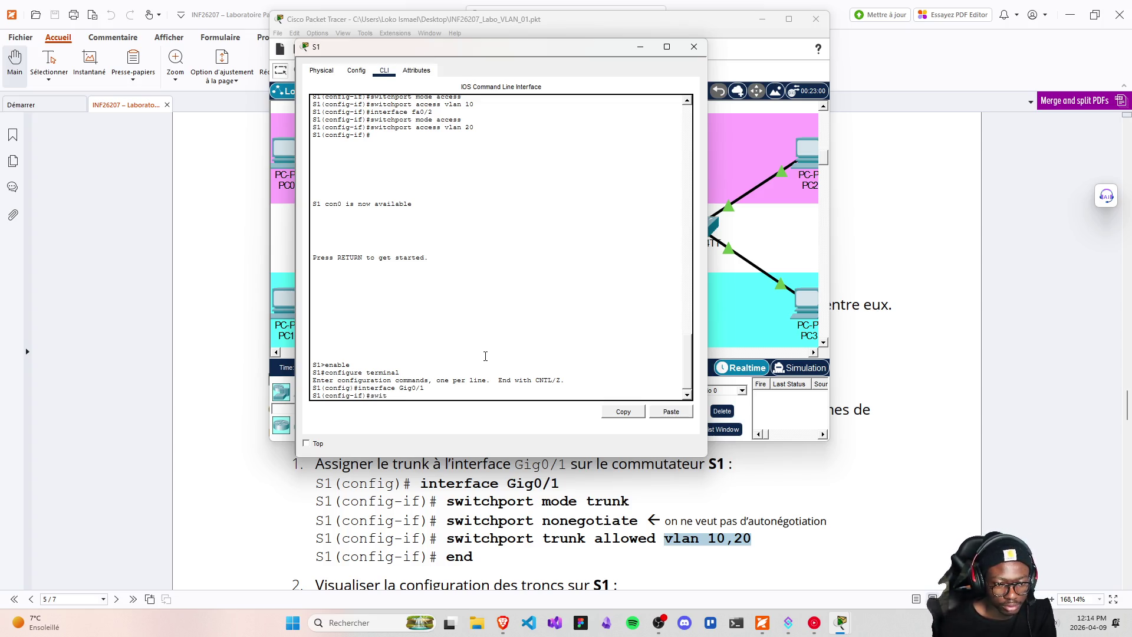
type("ch mode trun")
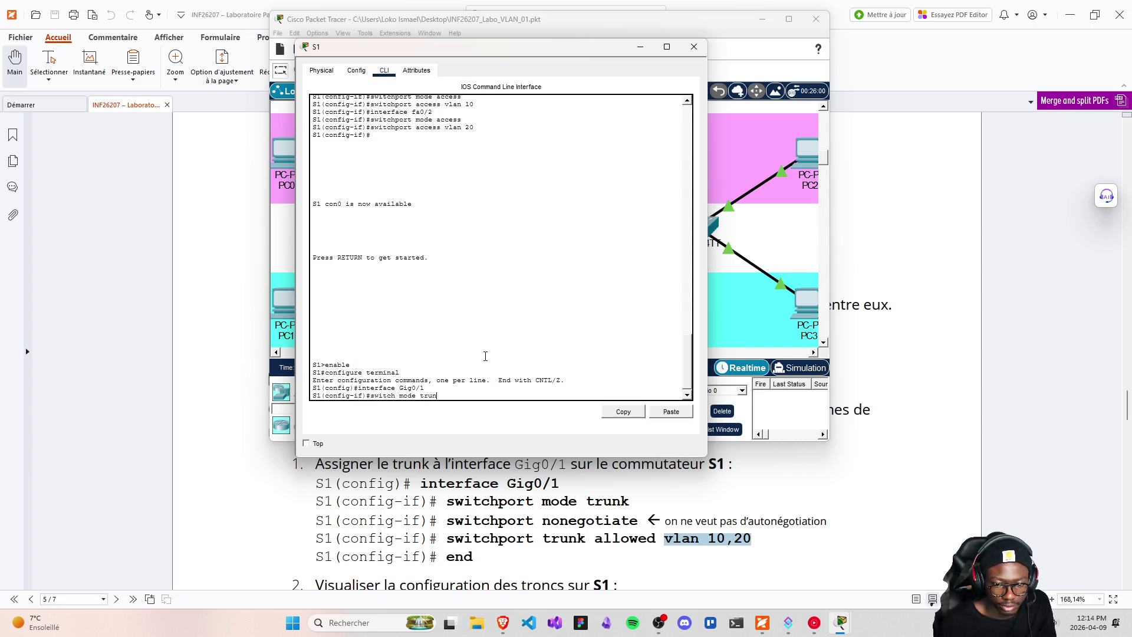
type("k")
key("Return")
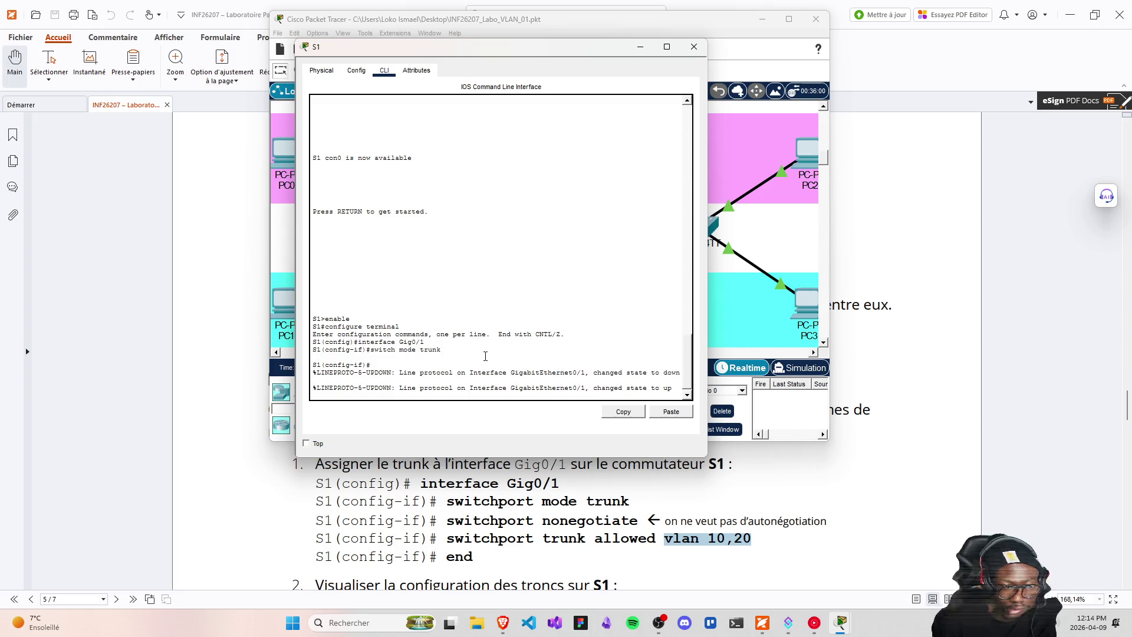
- Recall earlier commands from S1's history and trim the recalled trunk command for reuse
key("Up")
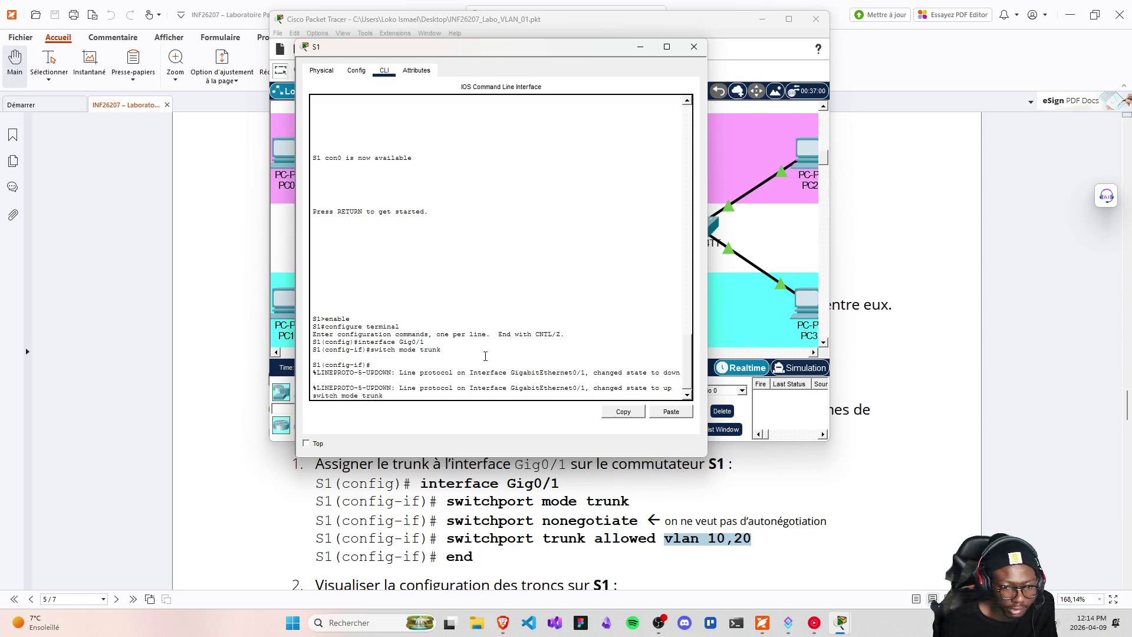
key("Up")
key("Down")
key("Down")
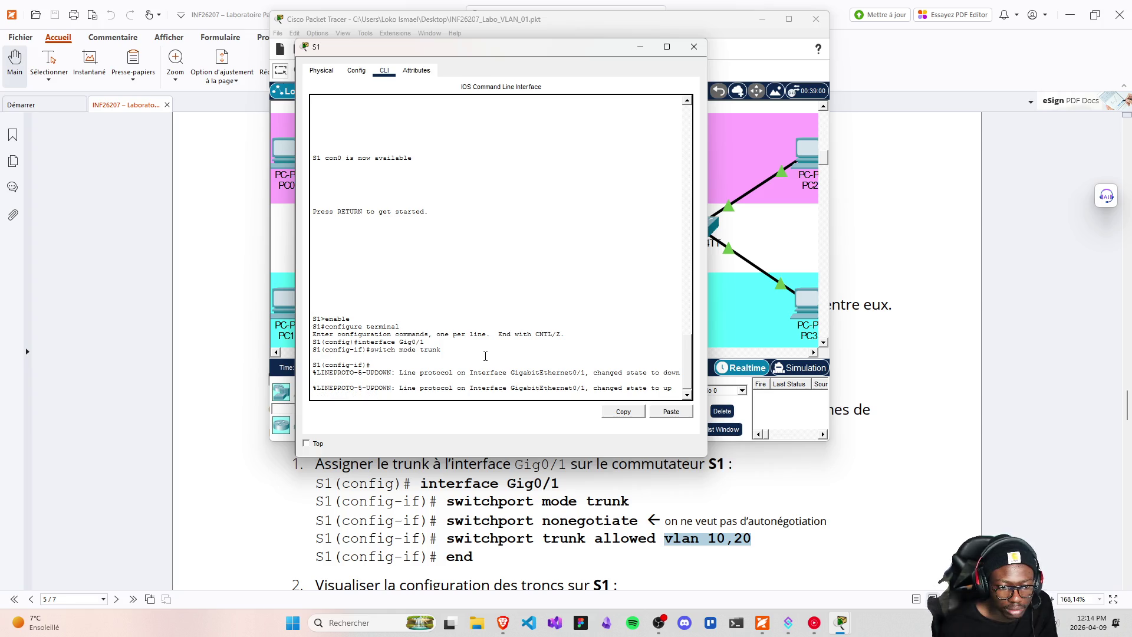
key("Return")
key("Up")
key("Up")
key("Down")
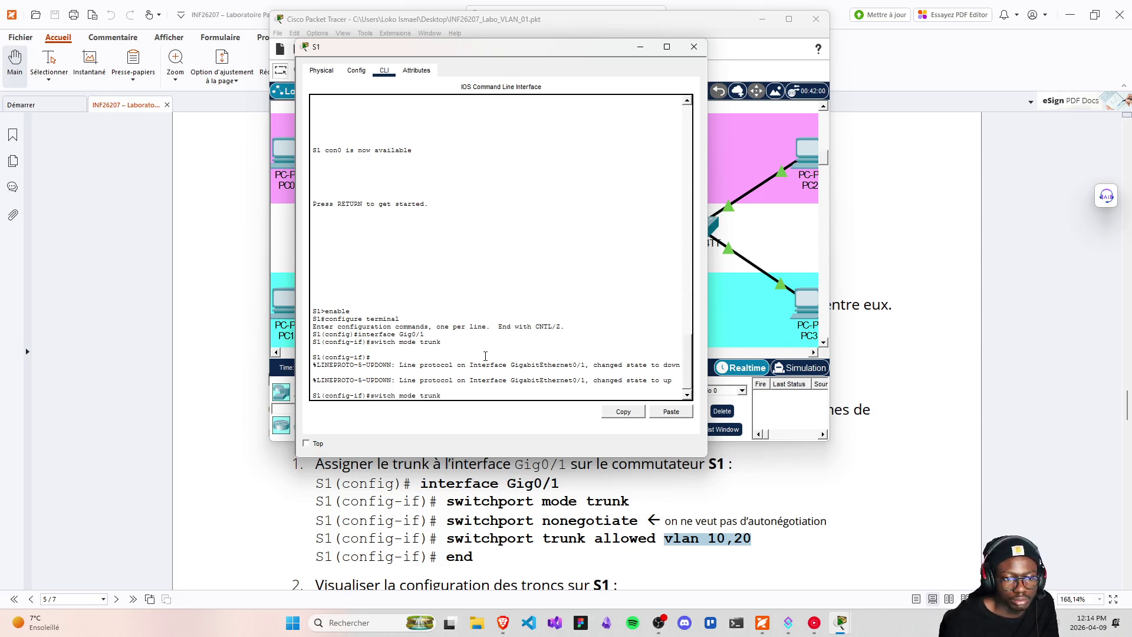
key("BackSpace")
key("BackSpace")
key("BackSpace")
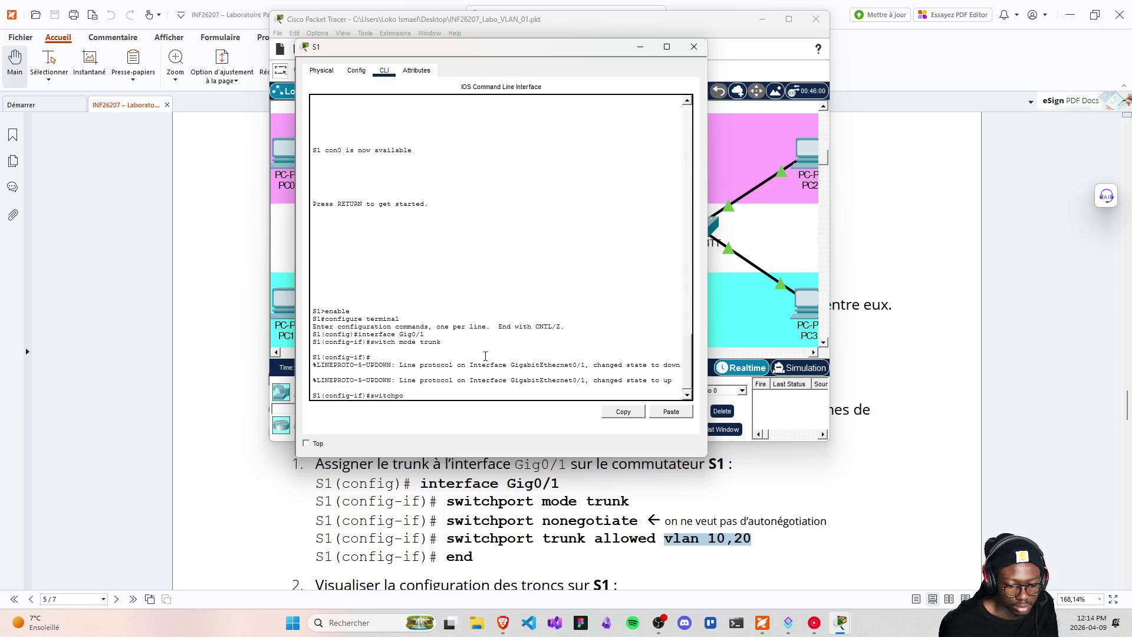
- Resubmit switchport mode trunk, then apply switchport nonegotiate on Gig0/1
type("rt ")
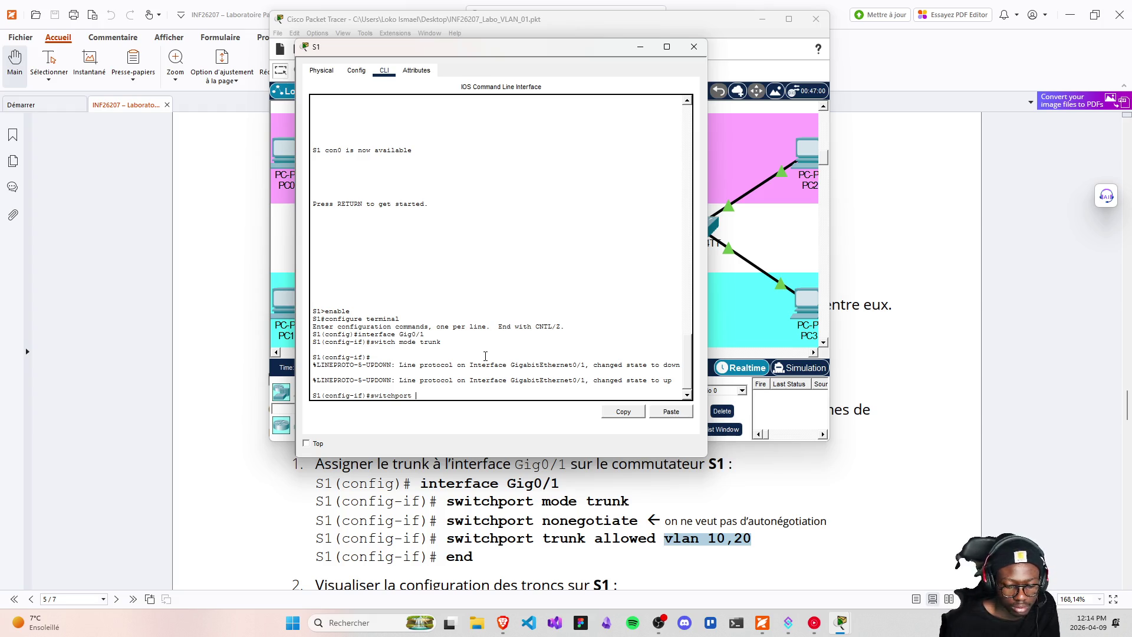
type("mode ")
type("un")
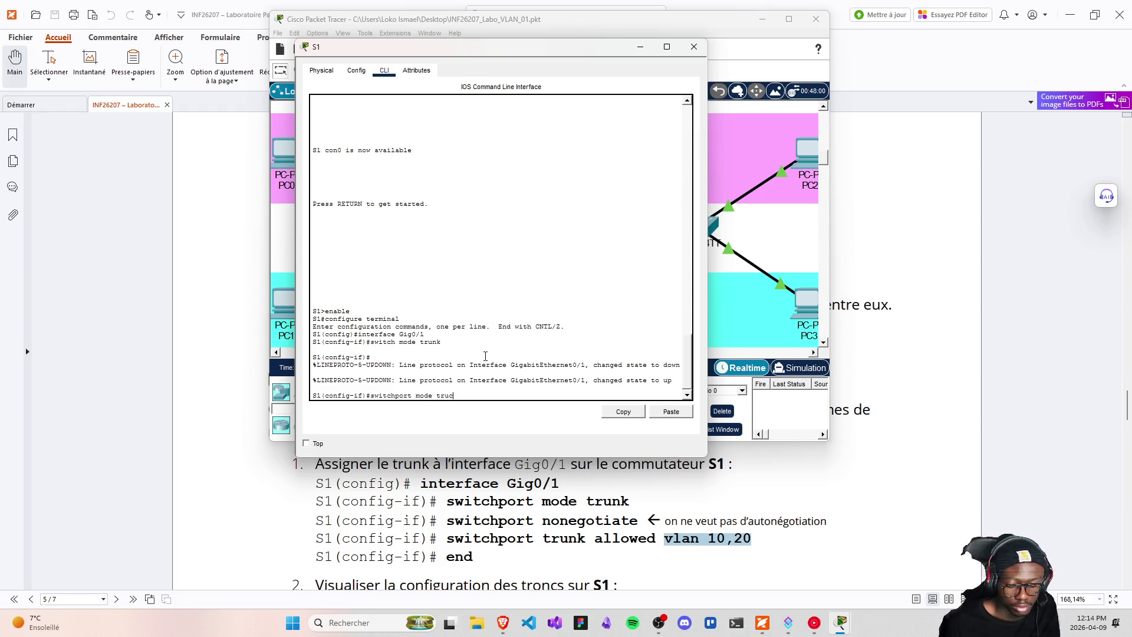
key("BackSpace")
key("BackSpace")
key("BackSpace")
type("nk")
key("Return")
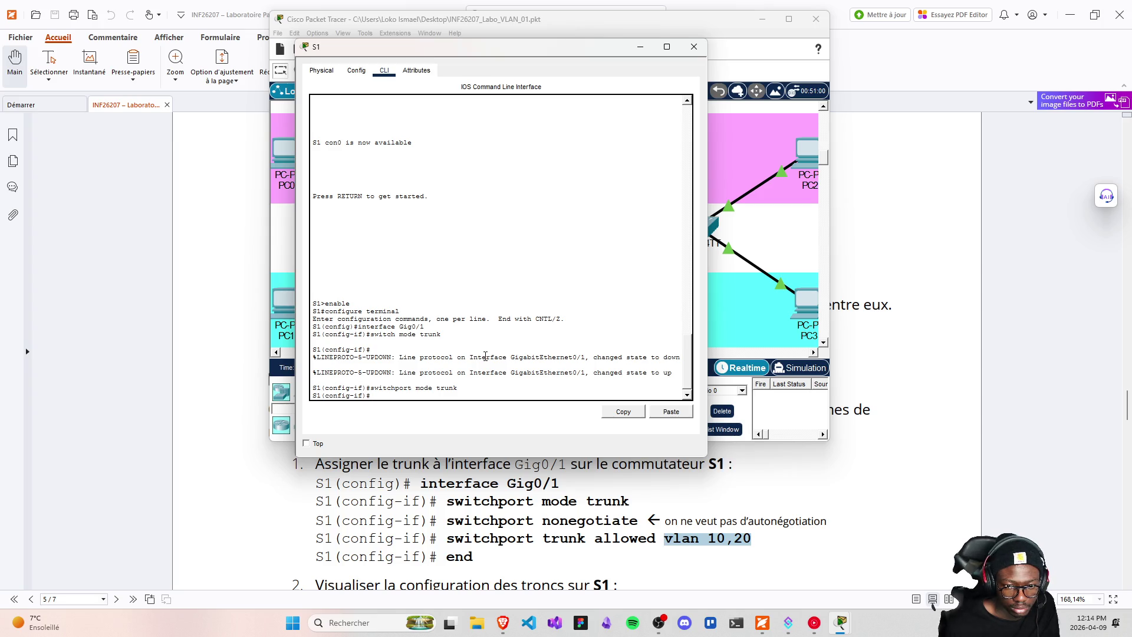
key("Up")
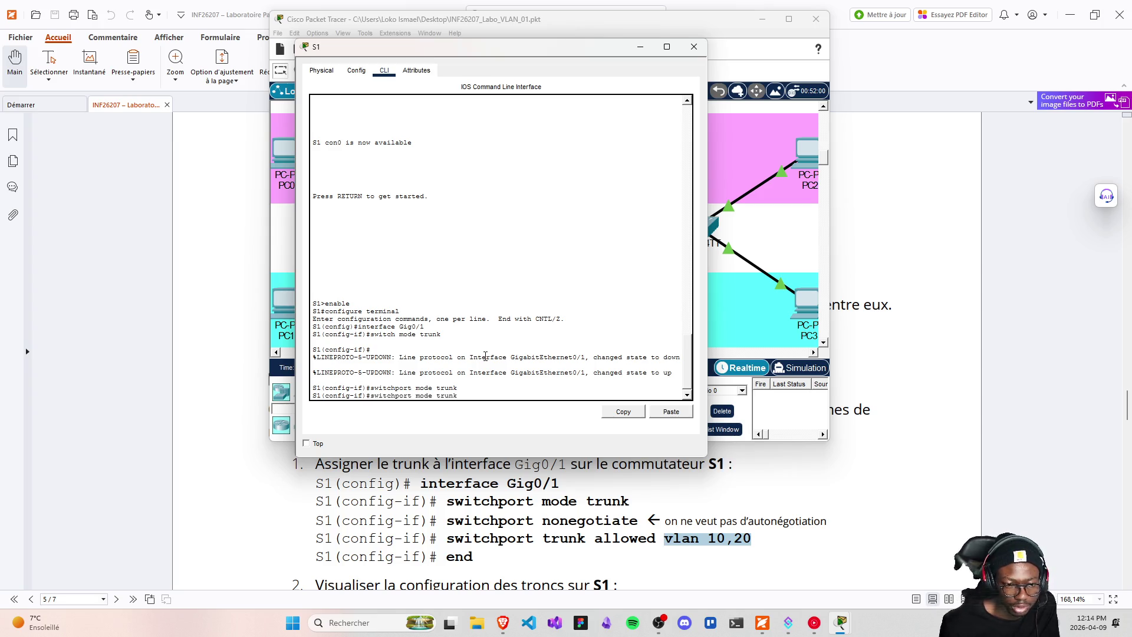
key("BackSpace")
key("BackSpace")
key("BackSpace")
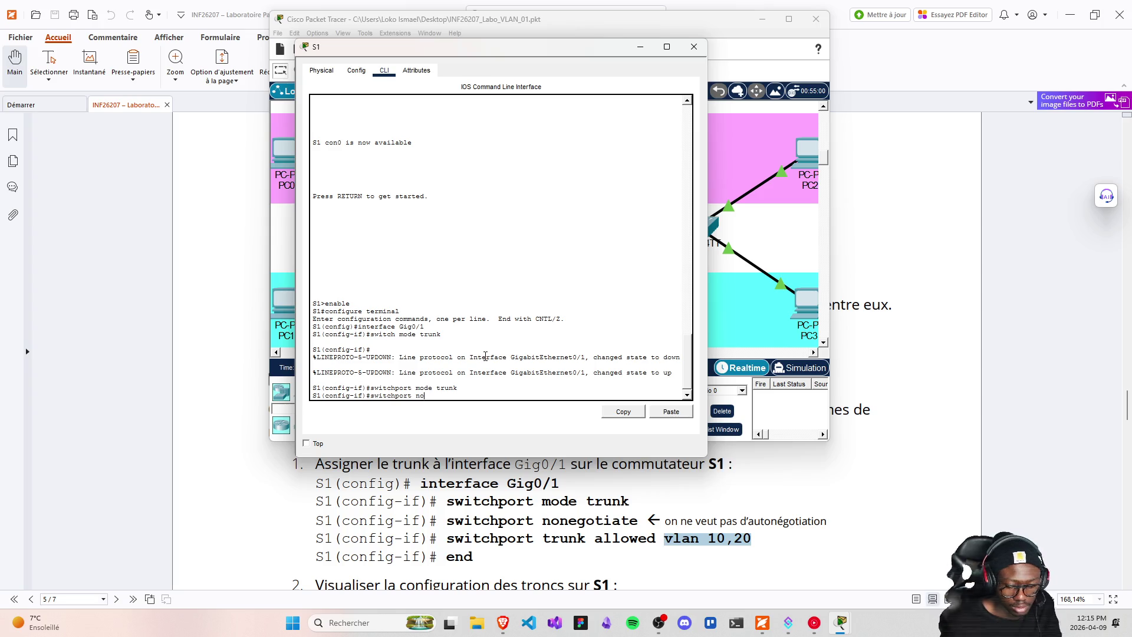
type("negoti")
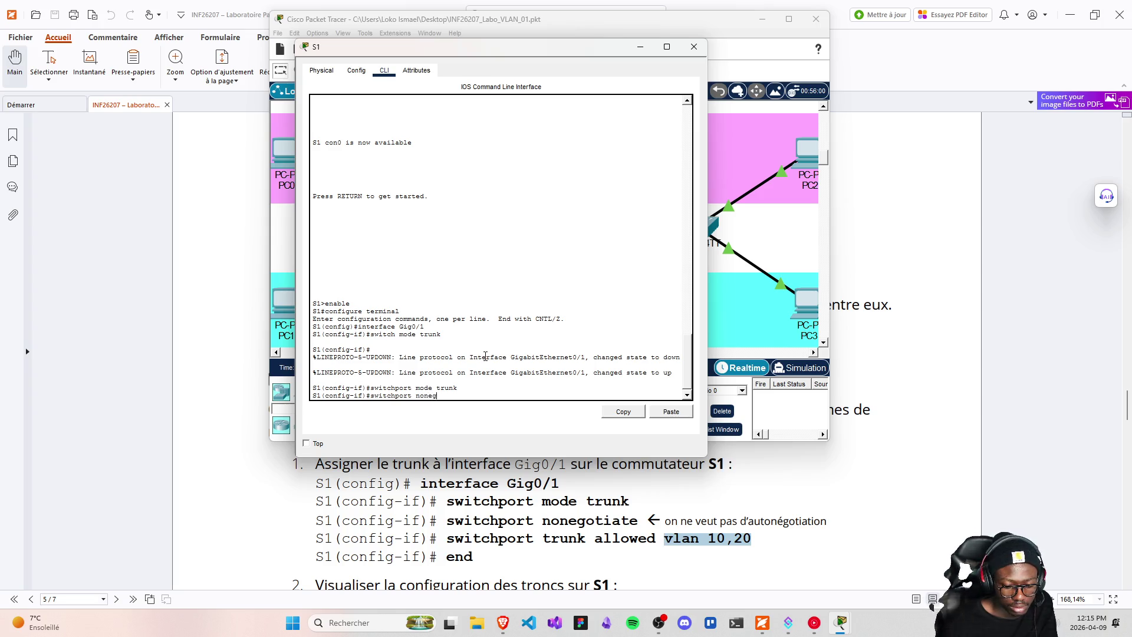
type("ate")
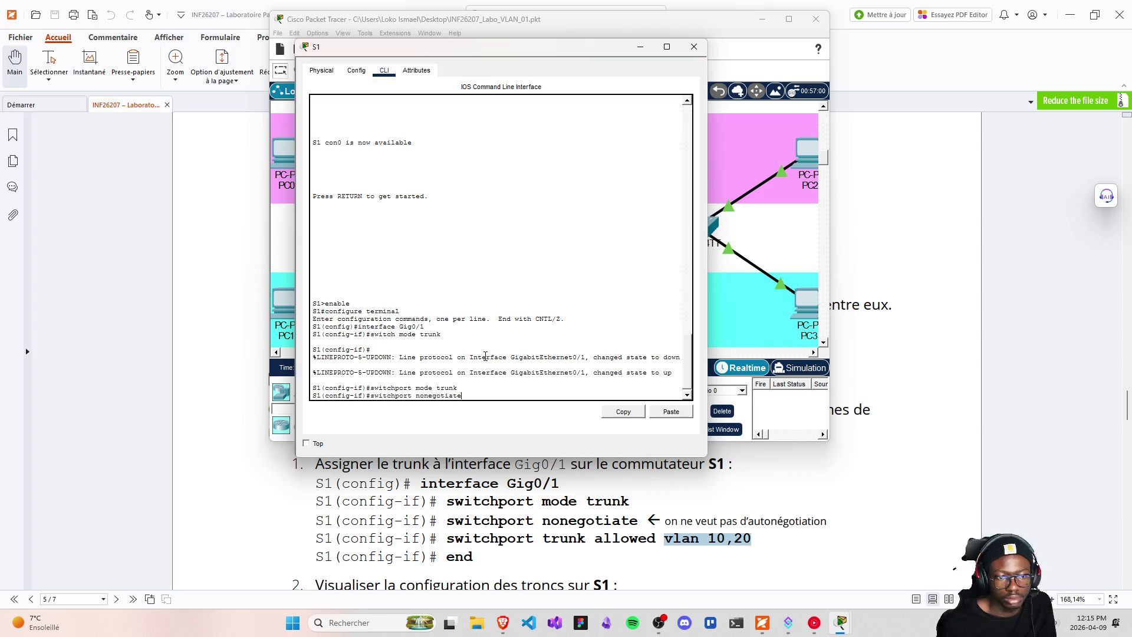
key("Return")
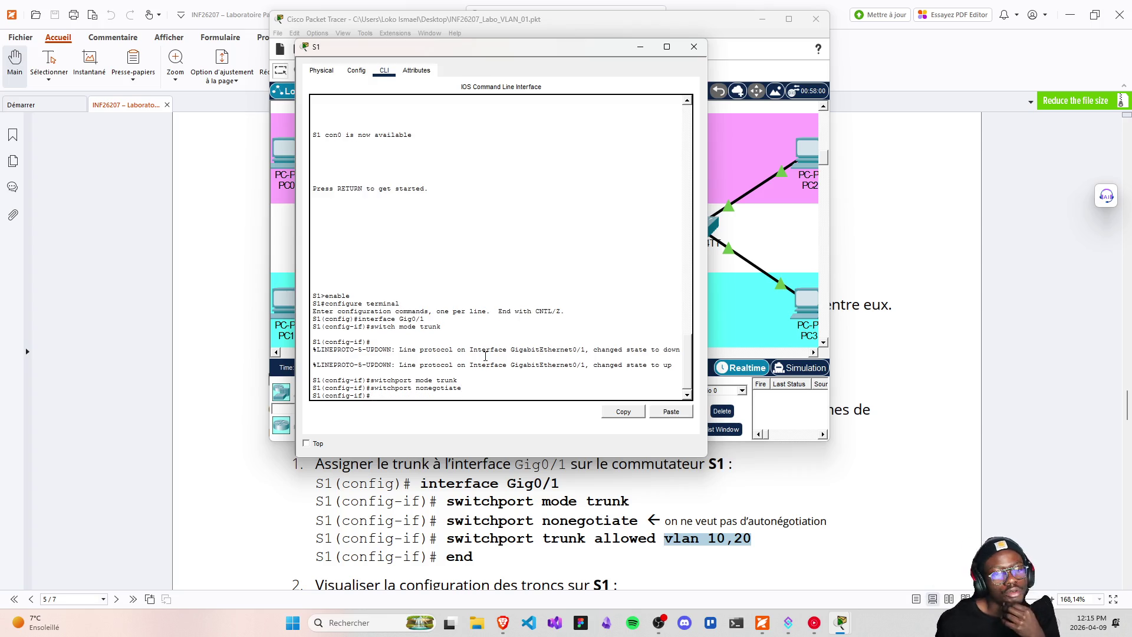
- Allow only VLANs 10,20 on the Gig0/1 trunk, fixing the 'trunck' typo, then type end
key("Up")
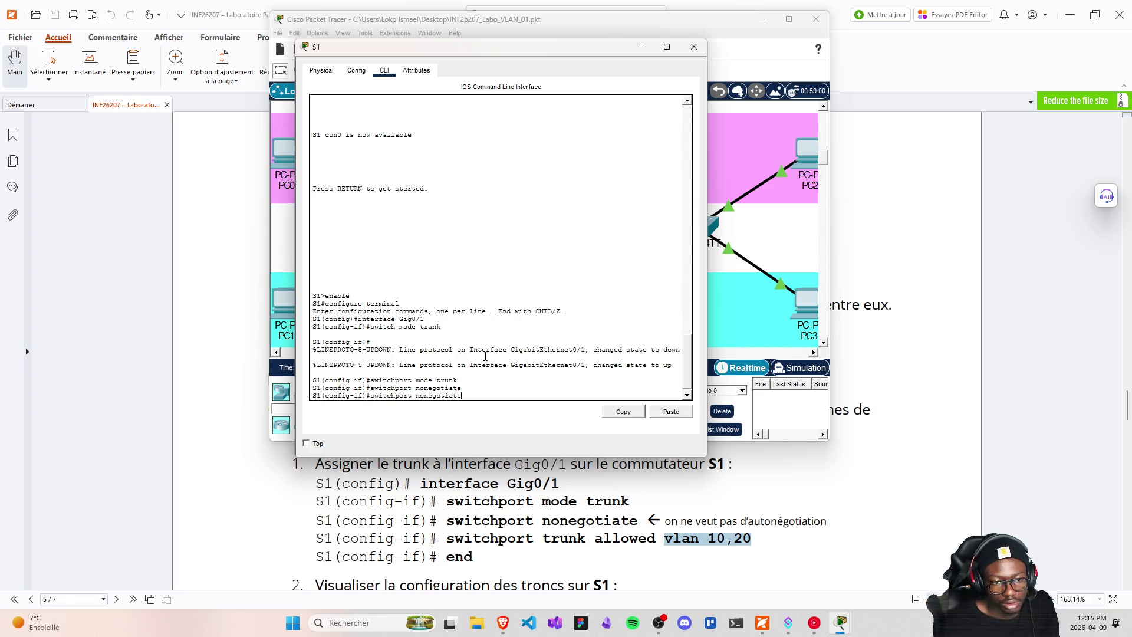
key("BackSpace")
key("BackSpace")
key("BackSpace")
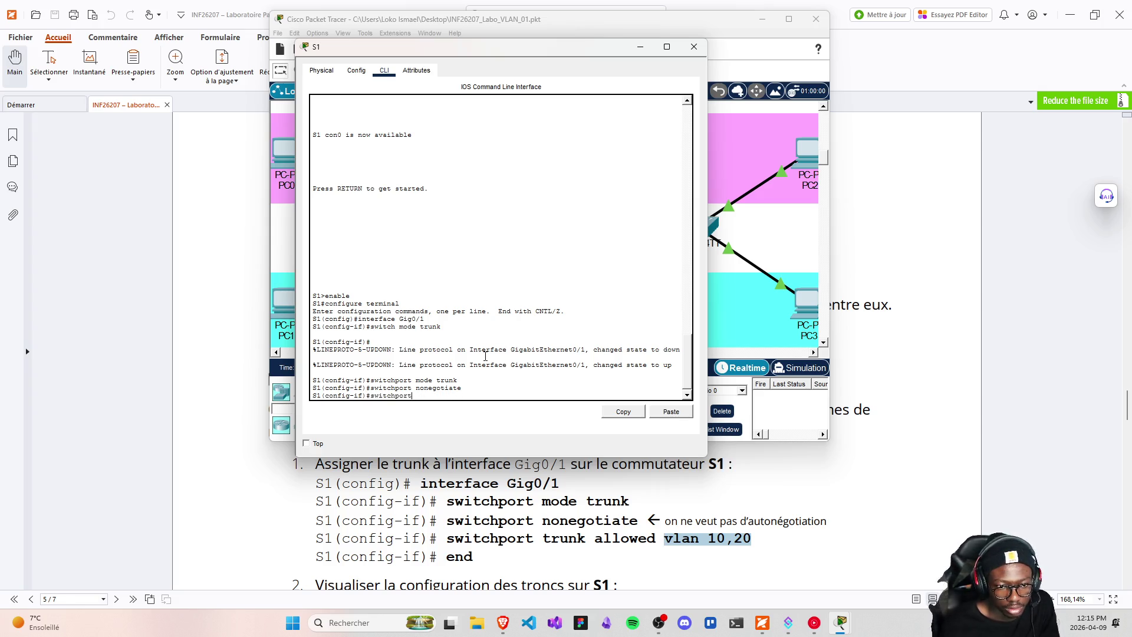
type("runck ")
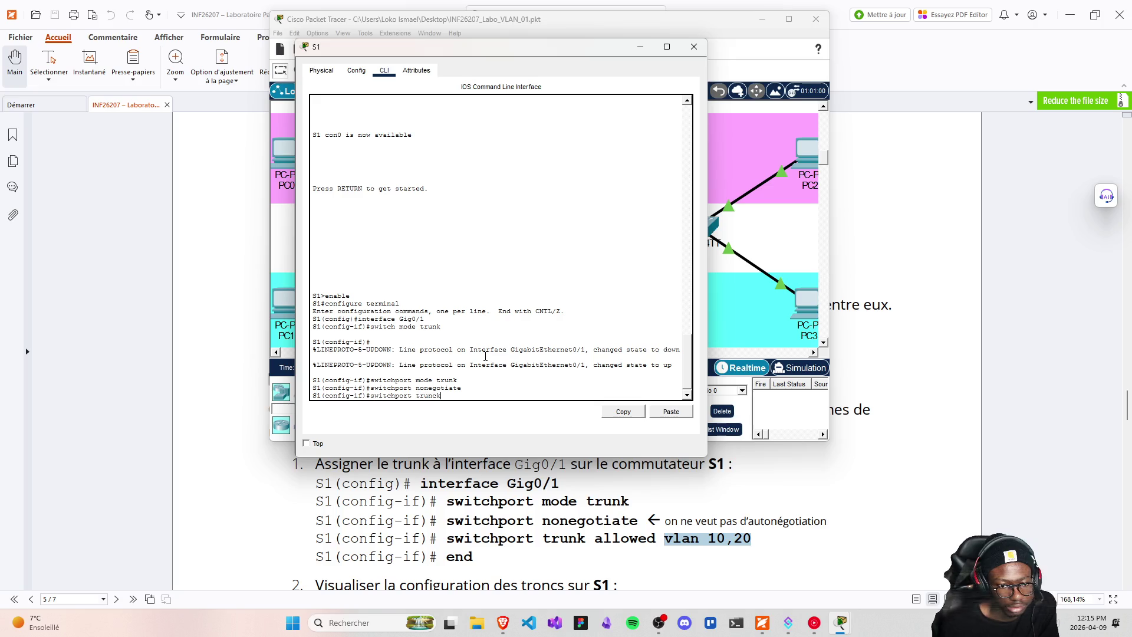
type("allow")
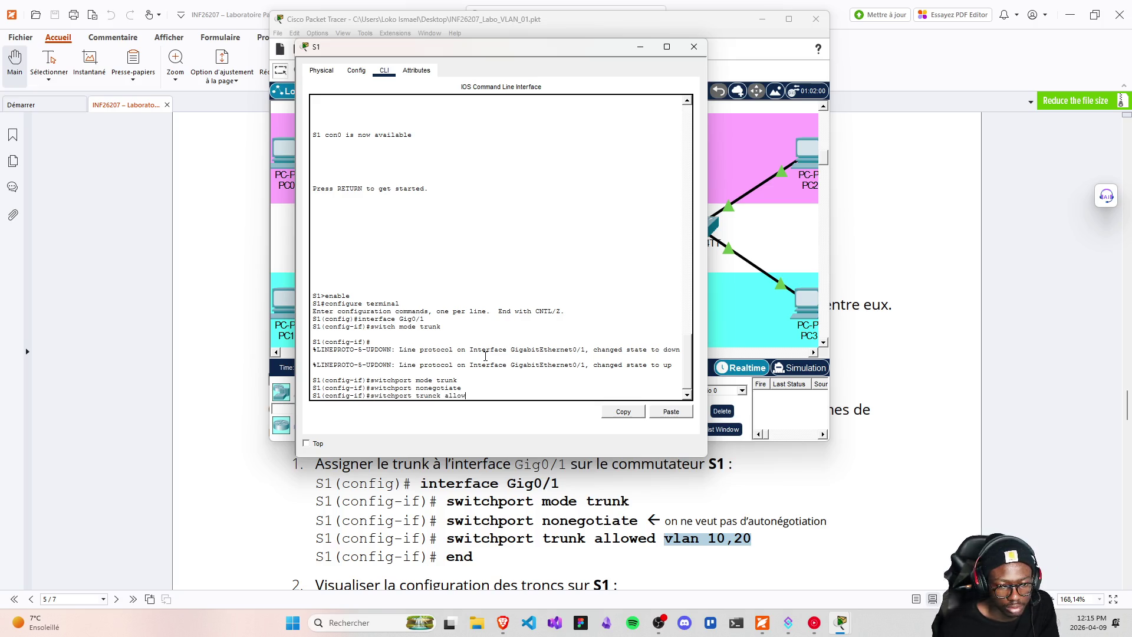
type("ed vlan 10,2")
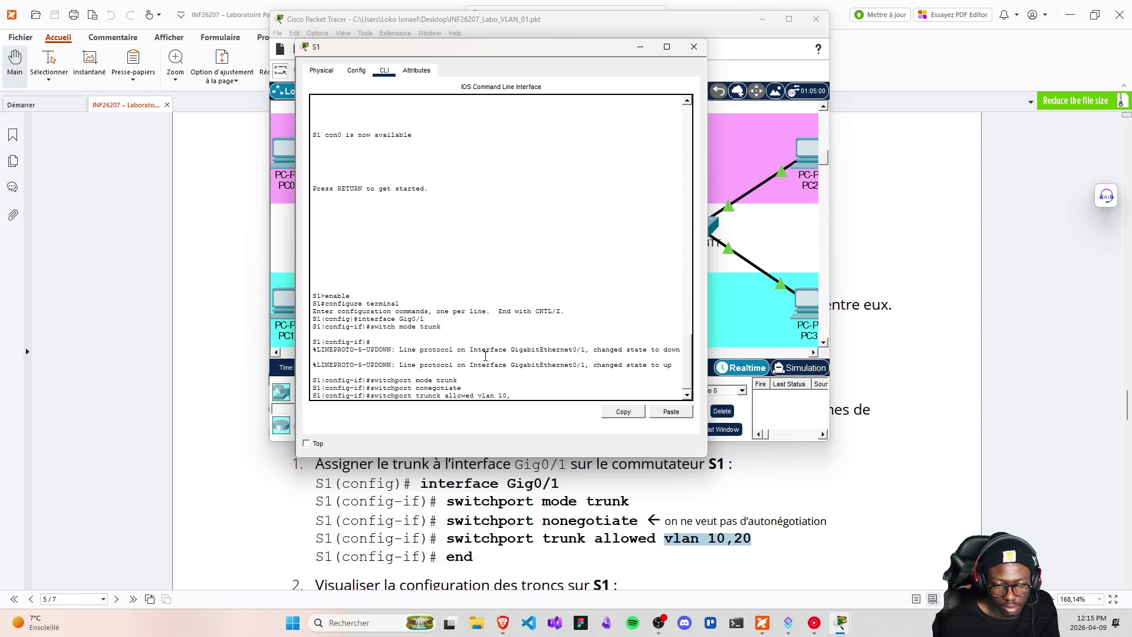
type("0")
key("Return")
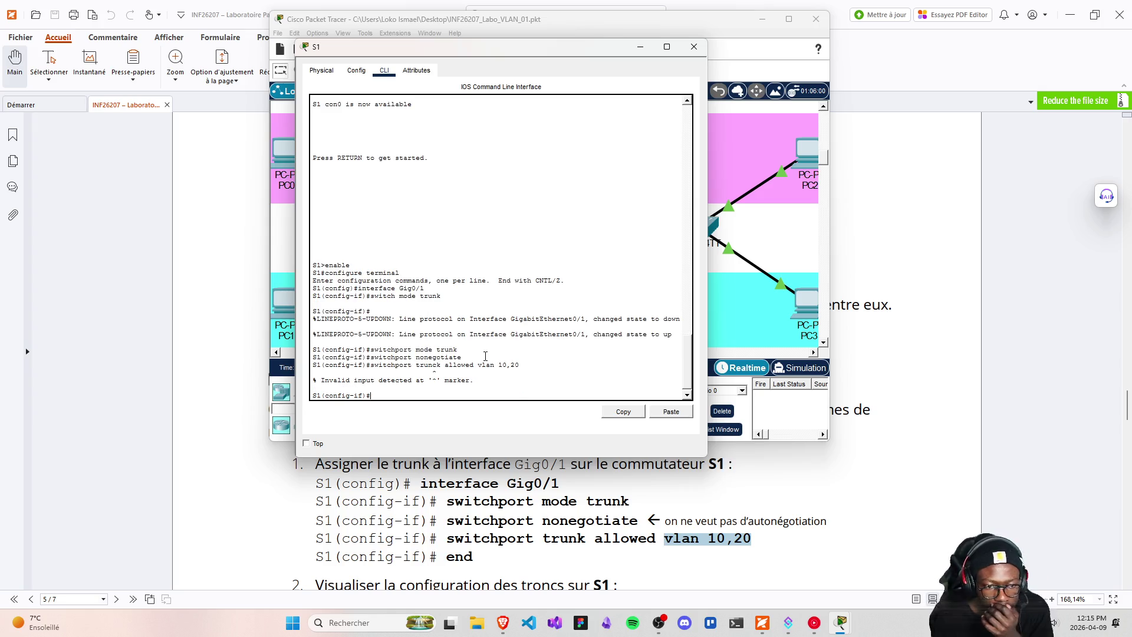
key("Up")
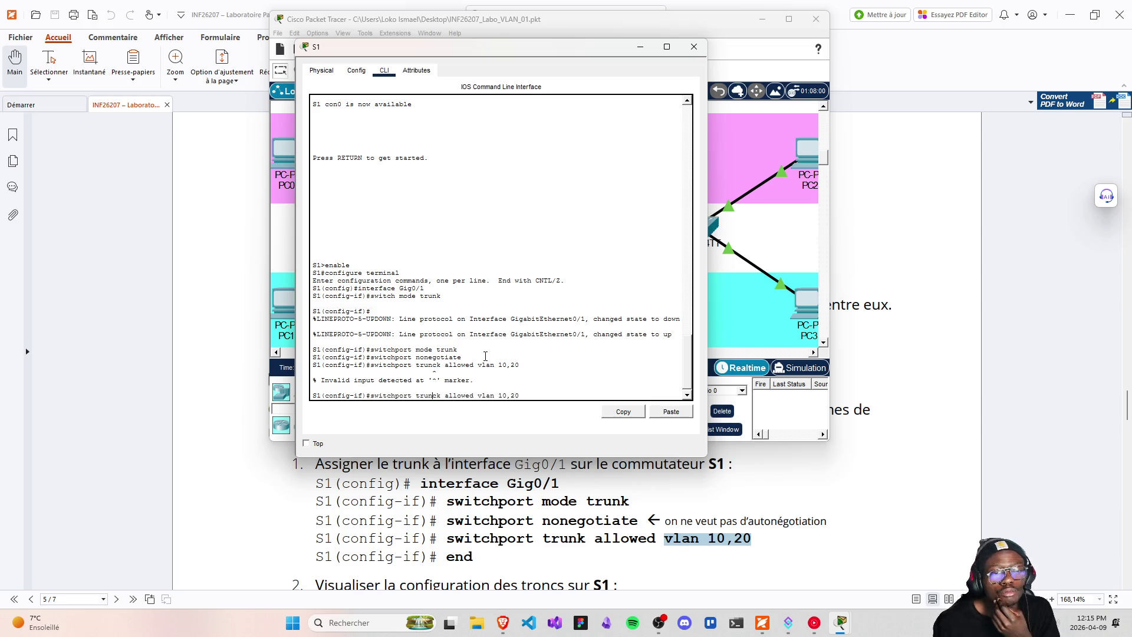
key("BackSpace")
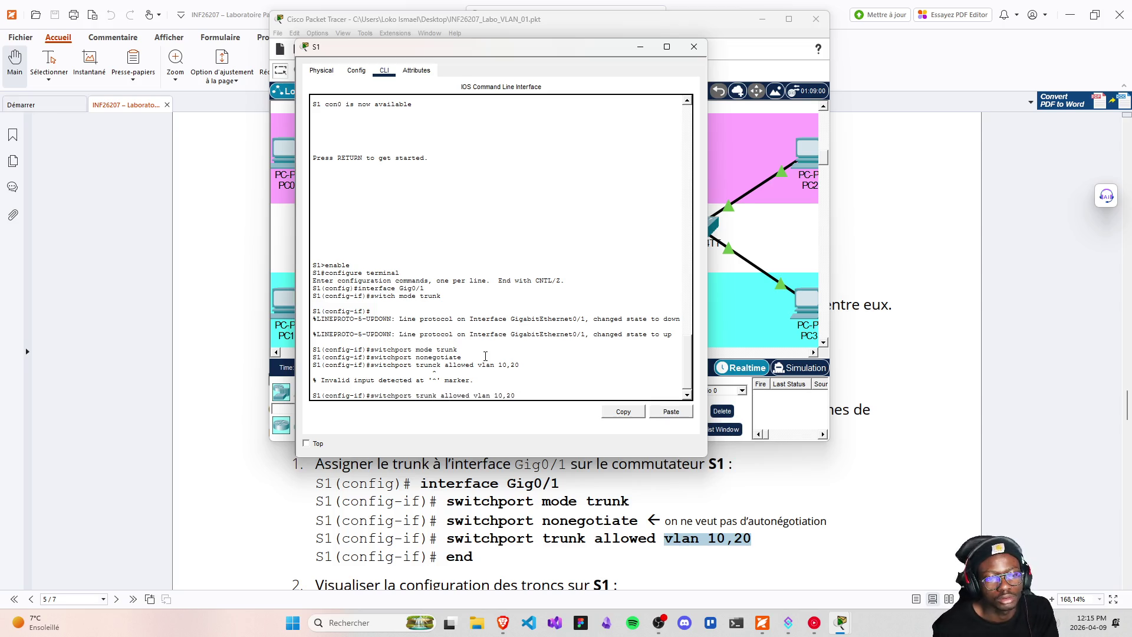
key("End")
key("Return")
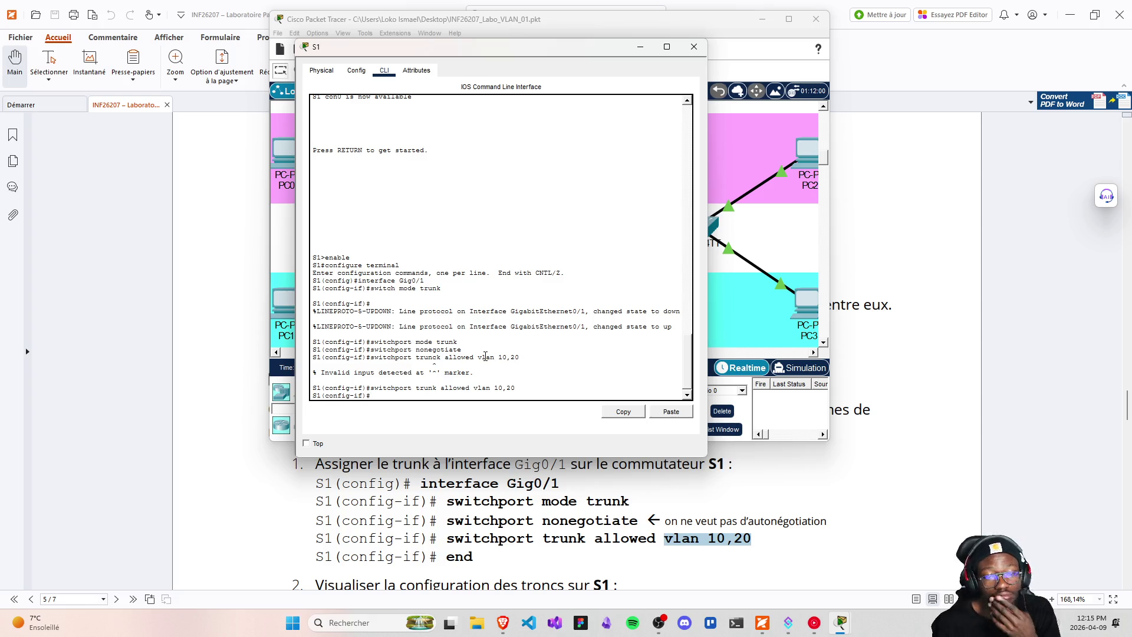
type("end")
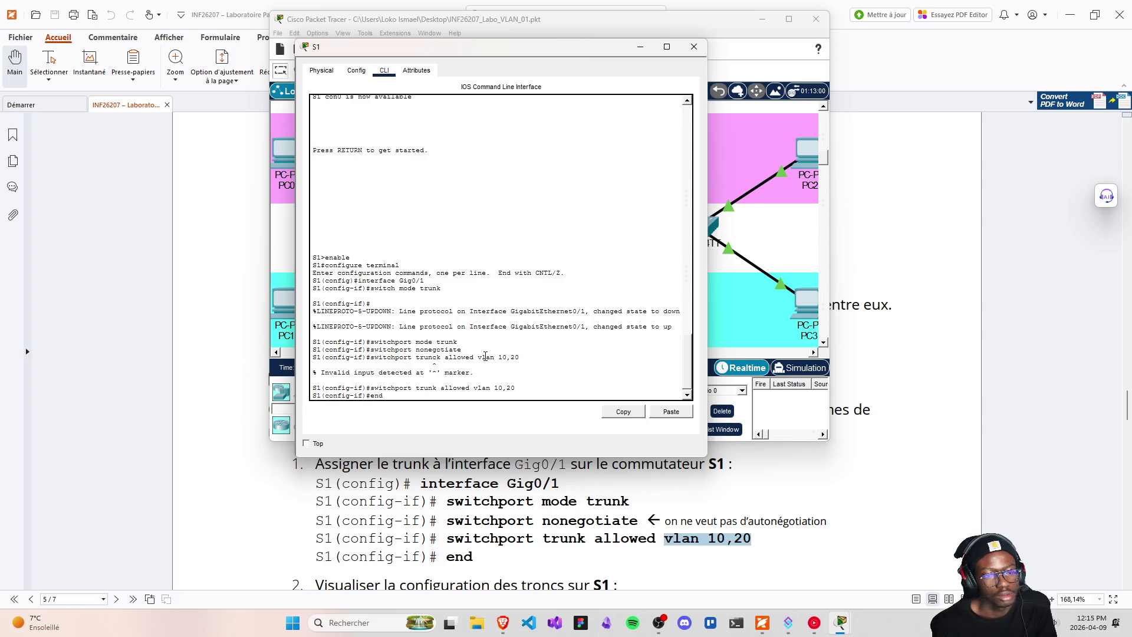
key("Return")
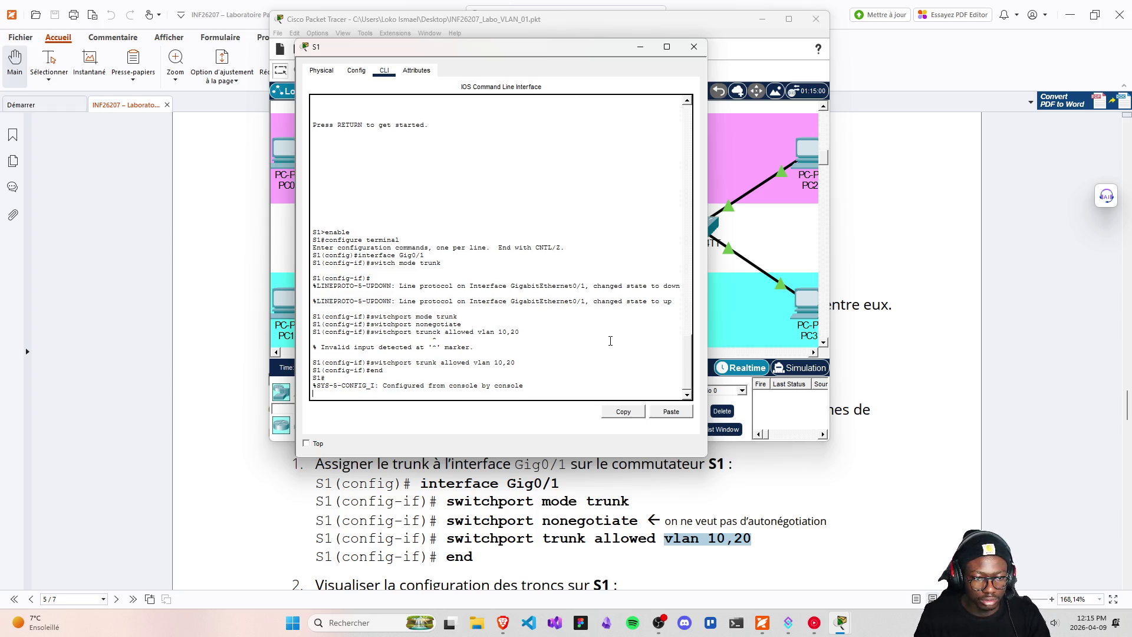
- Run show interface trunk at S1's privileged prompt
scroll(710, 504, "down", 3)
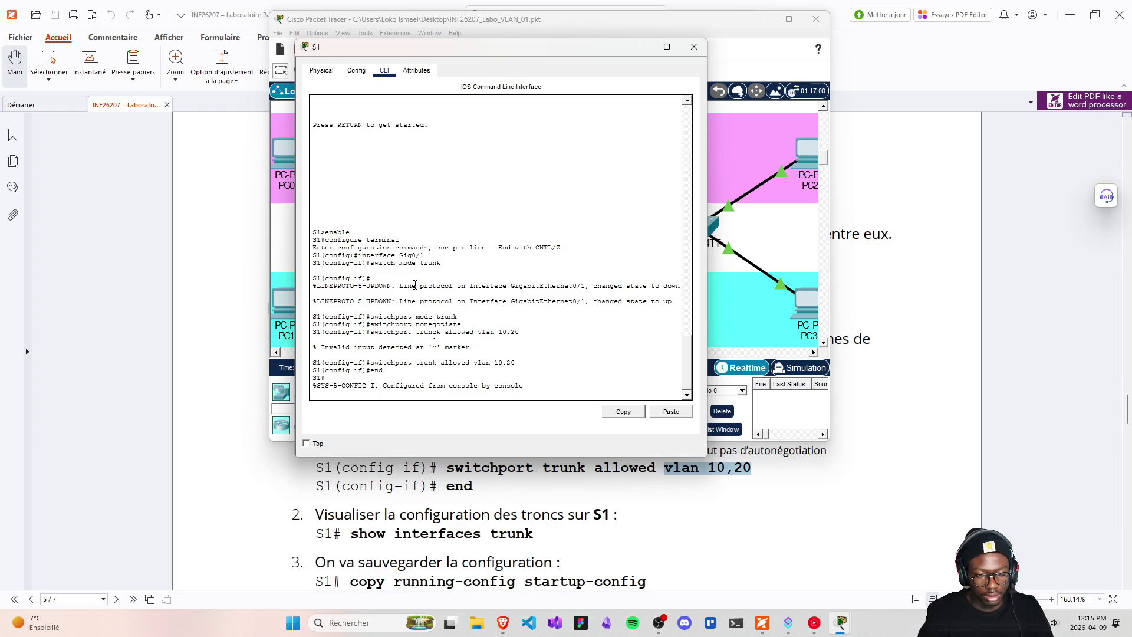
key("Return")
type("interfac")
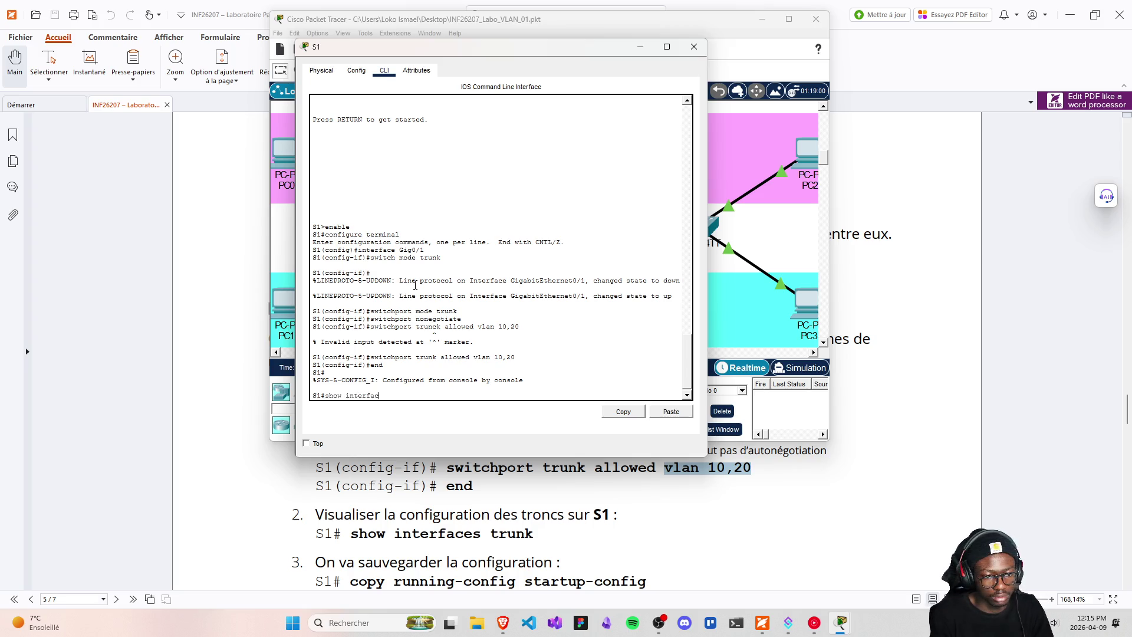
type("e trunk")
key("Return")
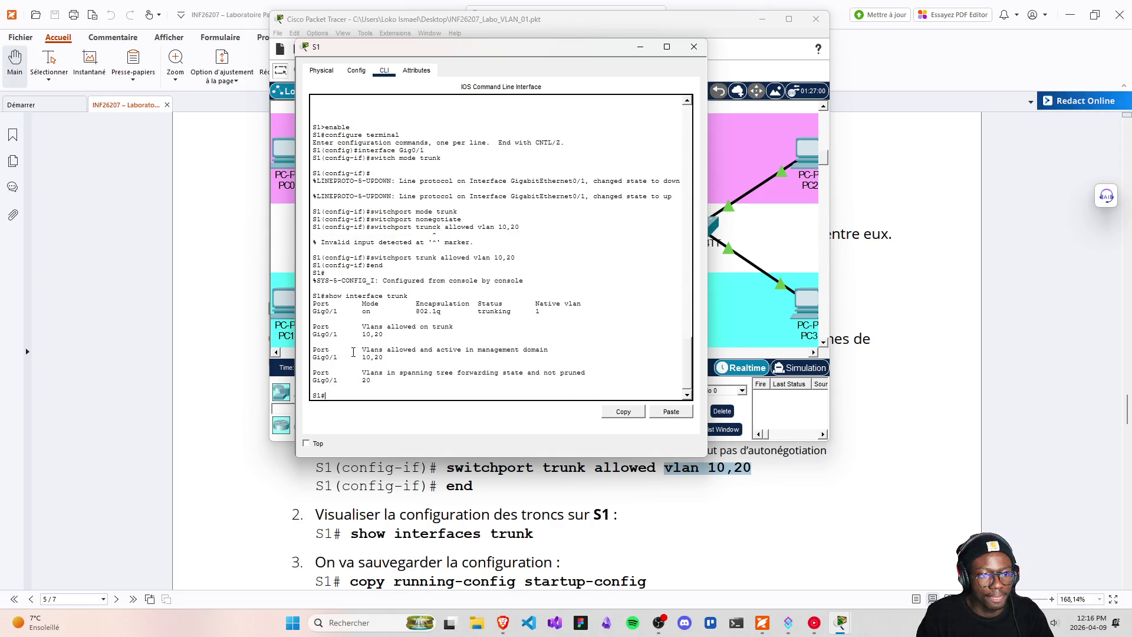
- Highlight the allowed and active VLANs 10,20 and the 802.1q encapsulation on Gig0/1
left_click_drag(313, 318, 452, 328)
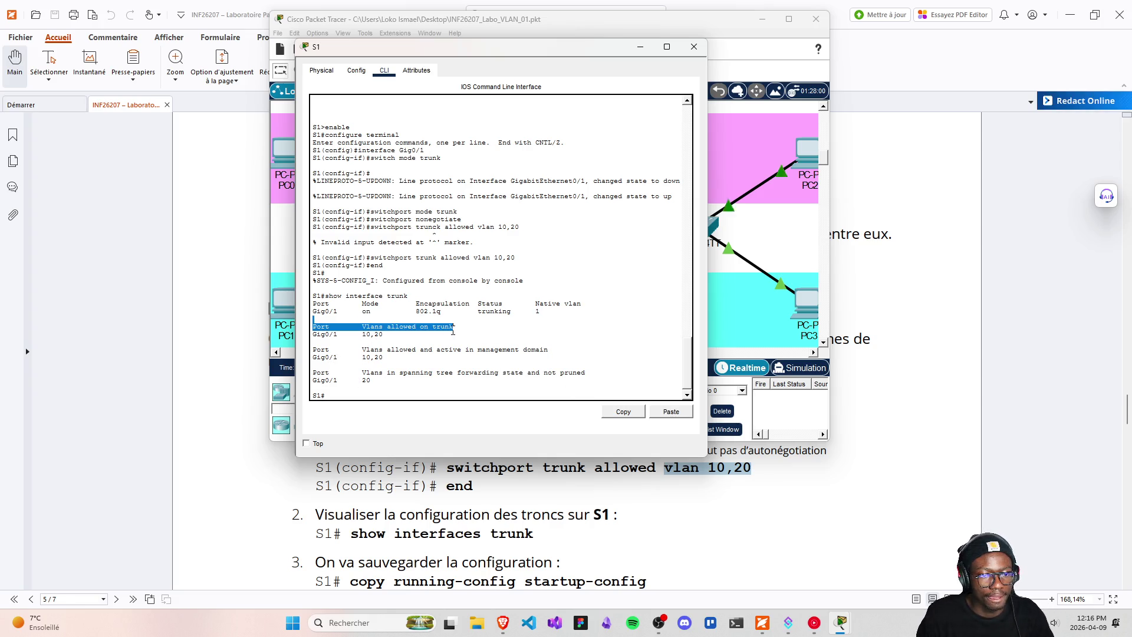
left_click(364, 354)
left_click_drag(358, 354, 535, 355)
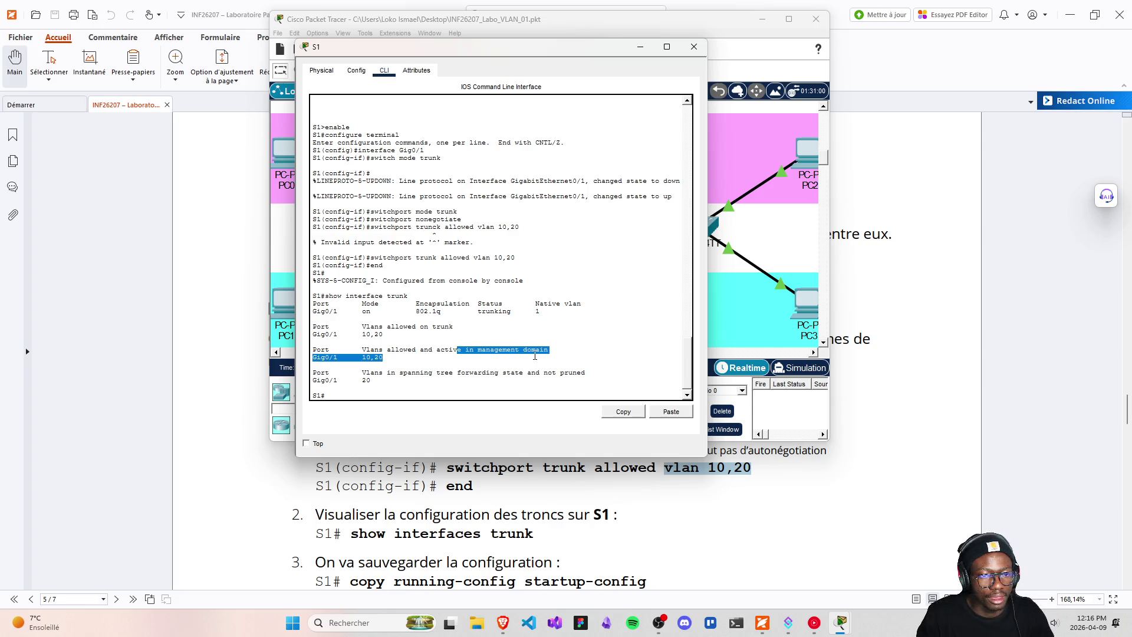
left_click_drag(399, 311, 457, 312)
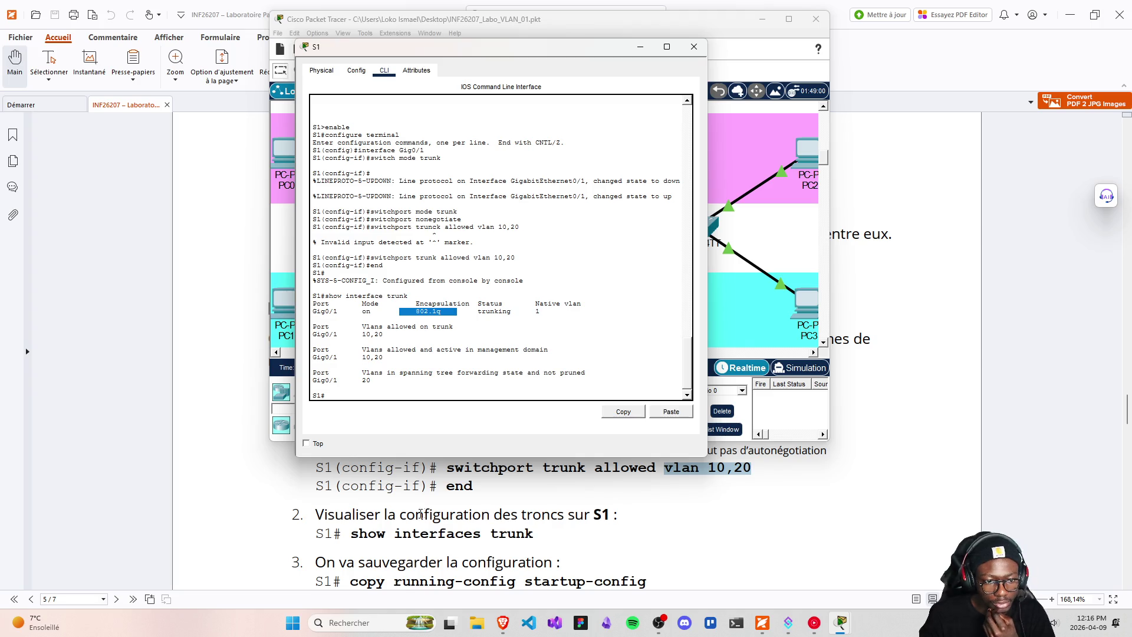
- Issue the save-configuration command on S1 and submit a pasted Desktop path as the destination
scroll(410, 523, "down", 1)
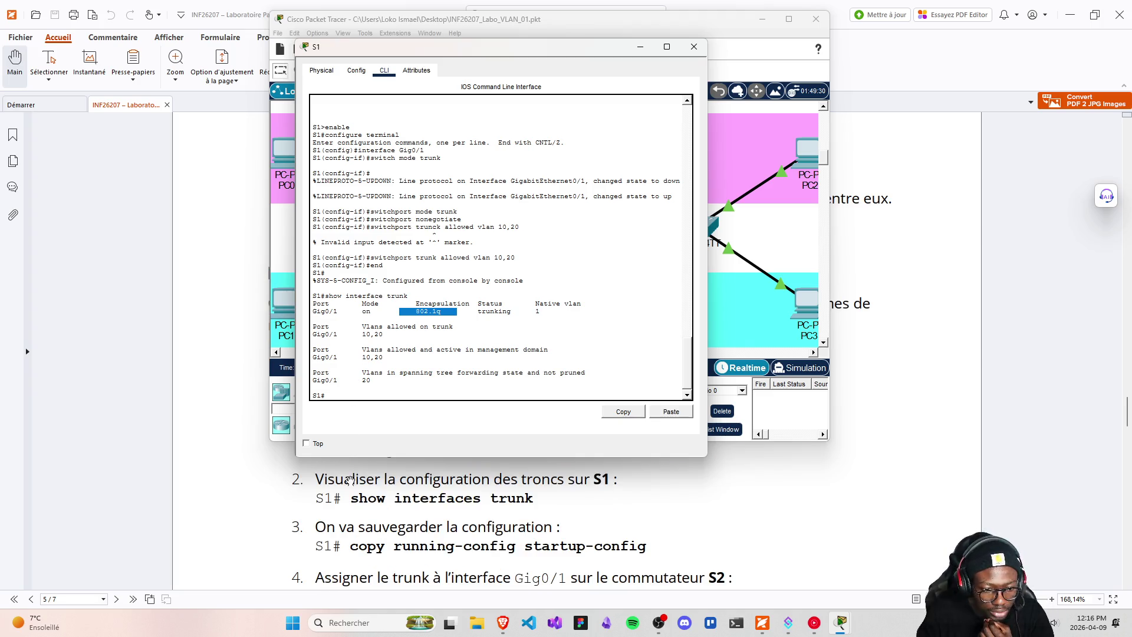
left_click(347, 395)
type("op")
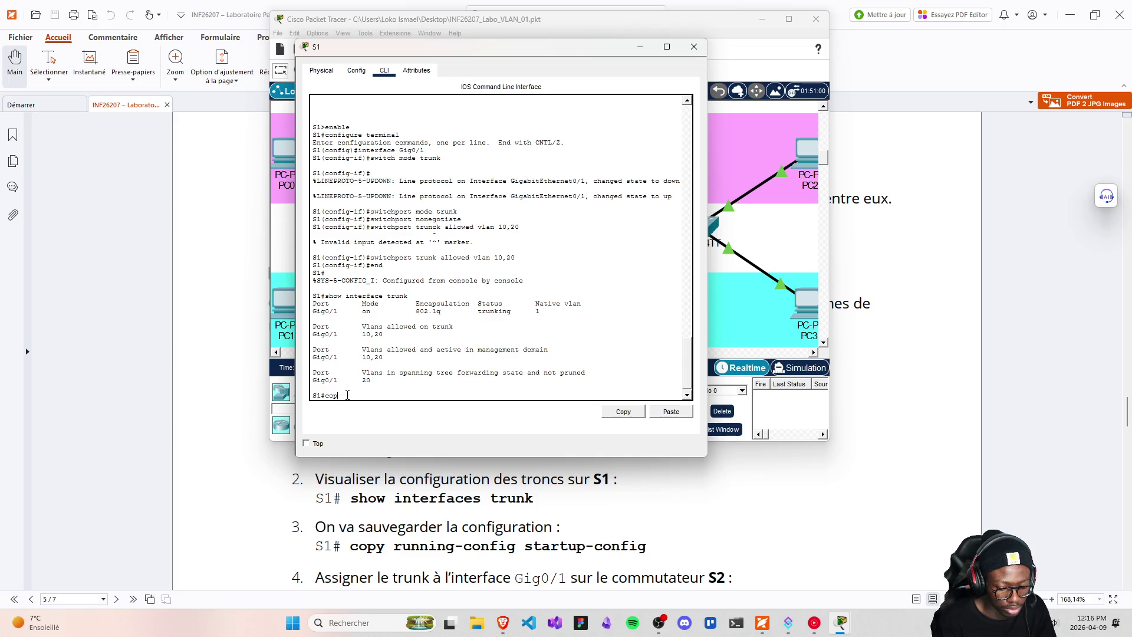
type("y running")
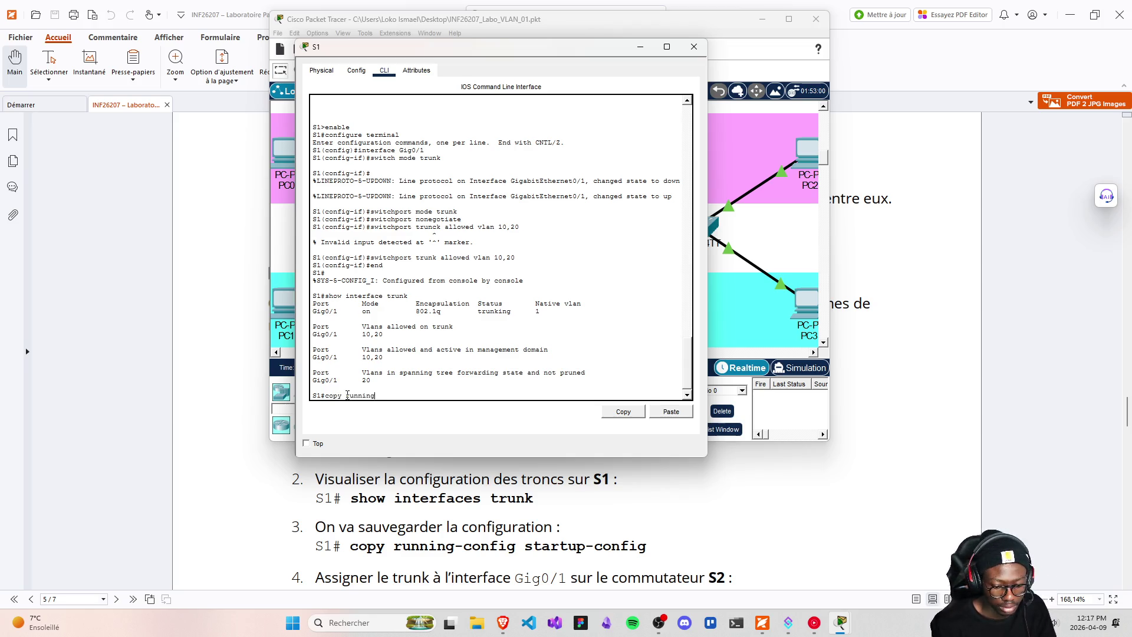
type("-config start")
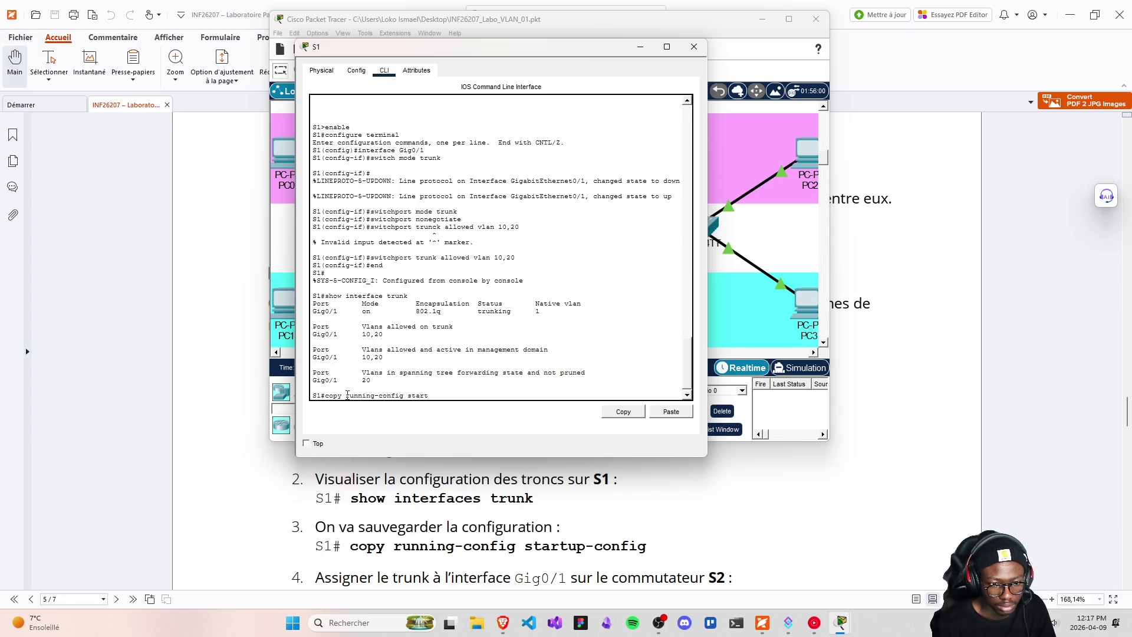
type("up")
type("-config")
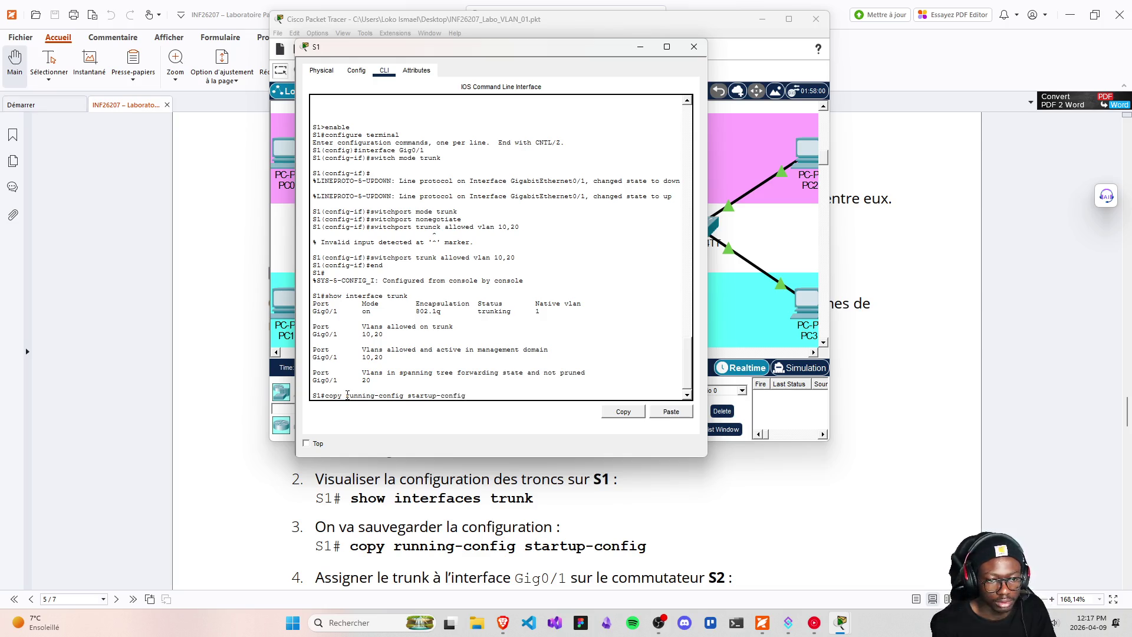
key("Return")
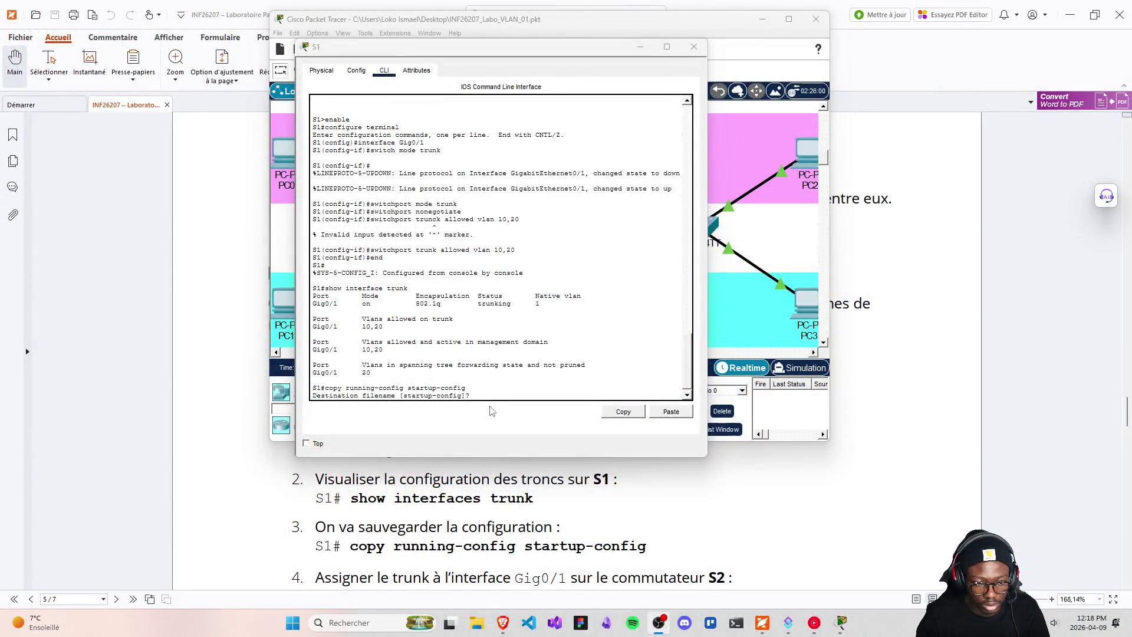
left_click(486, 390)
right_click(486, 391)
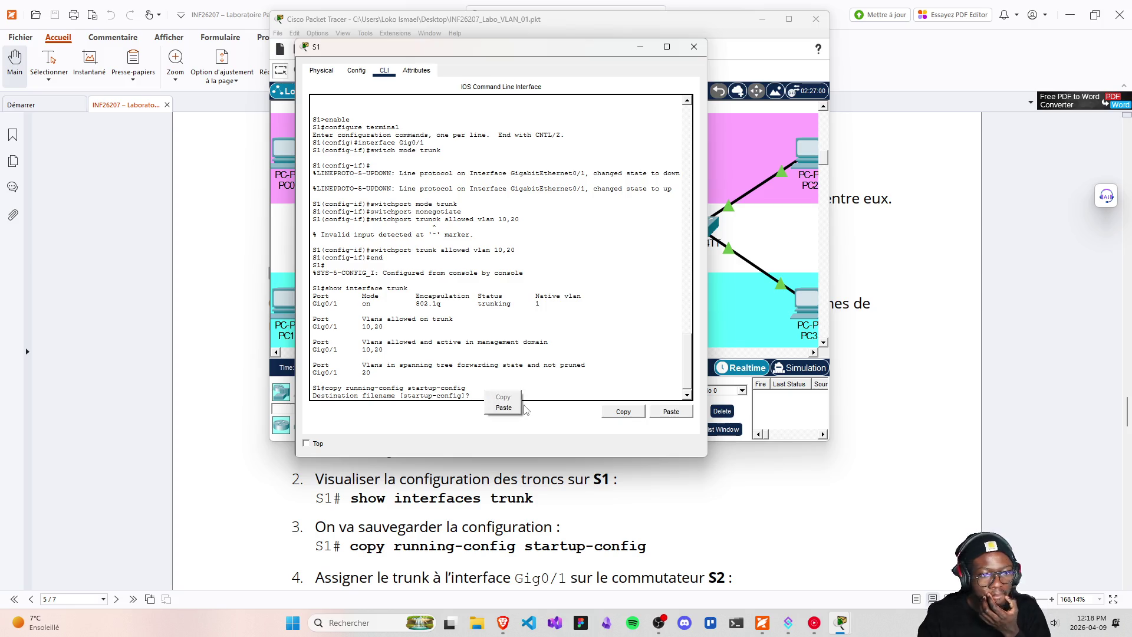
left_click(521, 408)
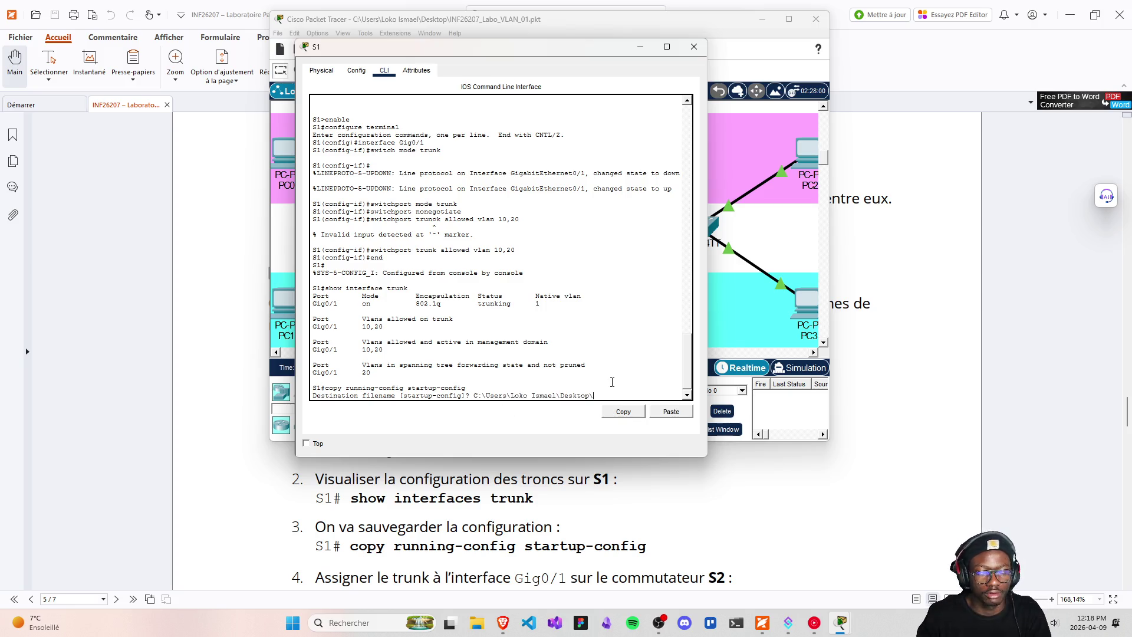
key("Return")
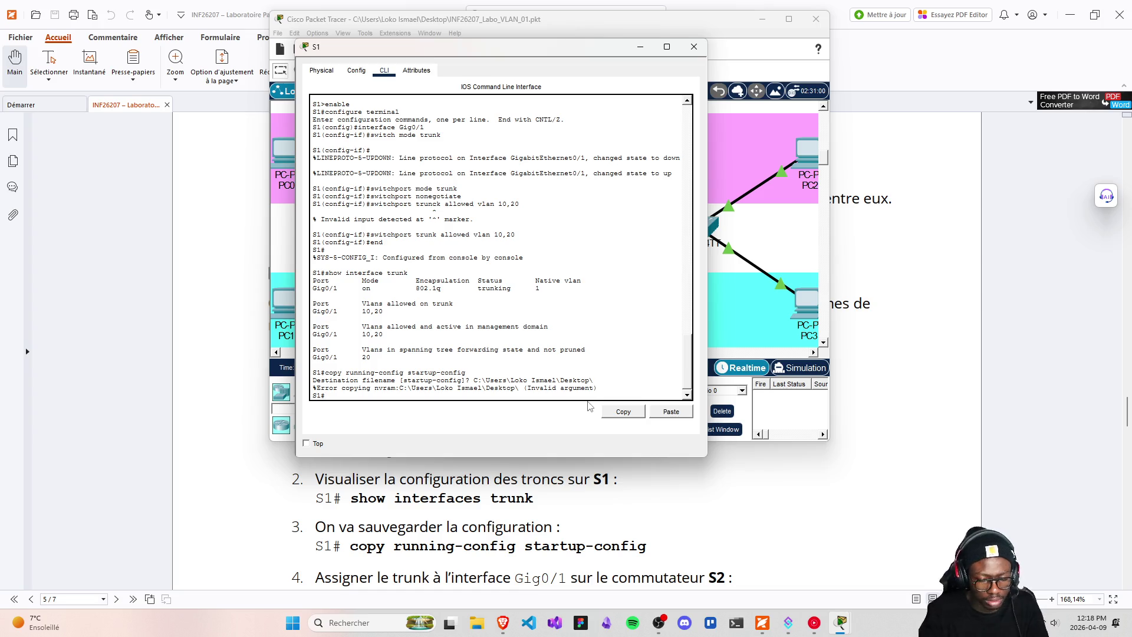
- Retry the save twice with the Desktop path, once quoted, as the destination filename
key("Up")
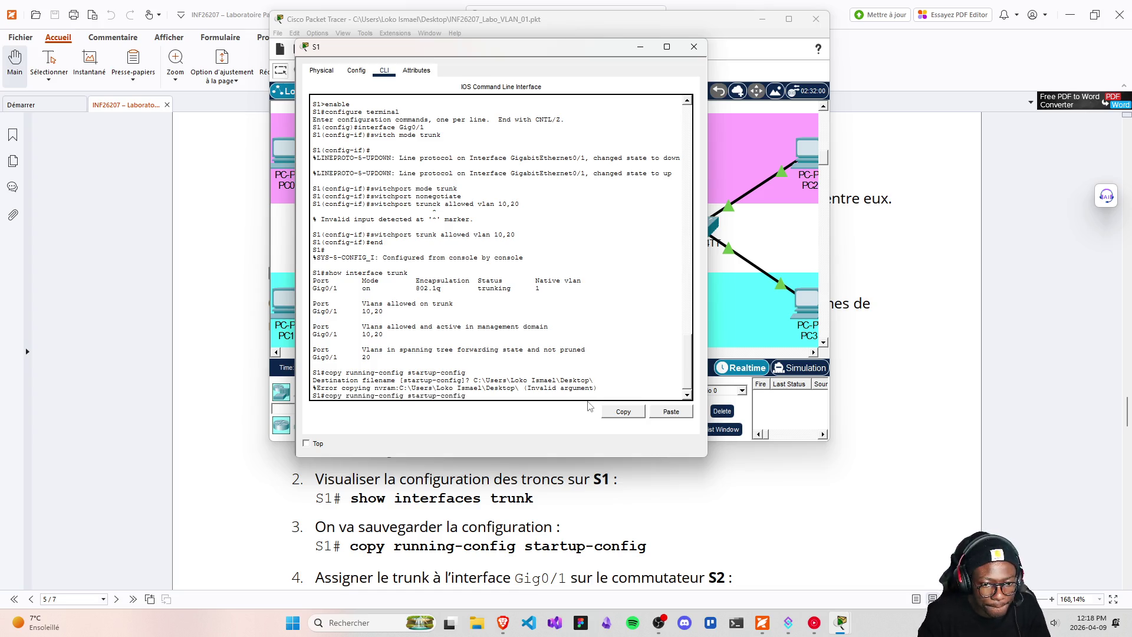
key("Return")
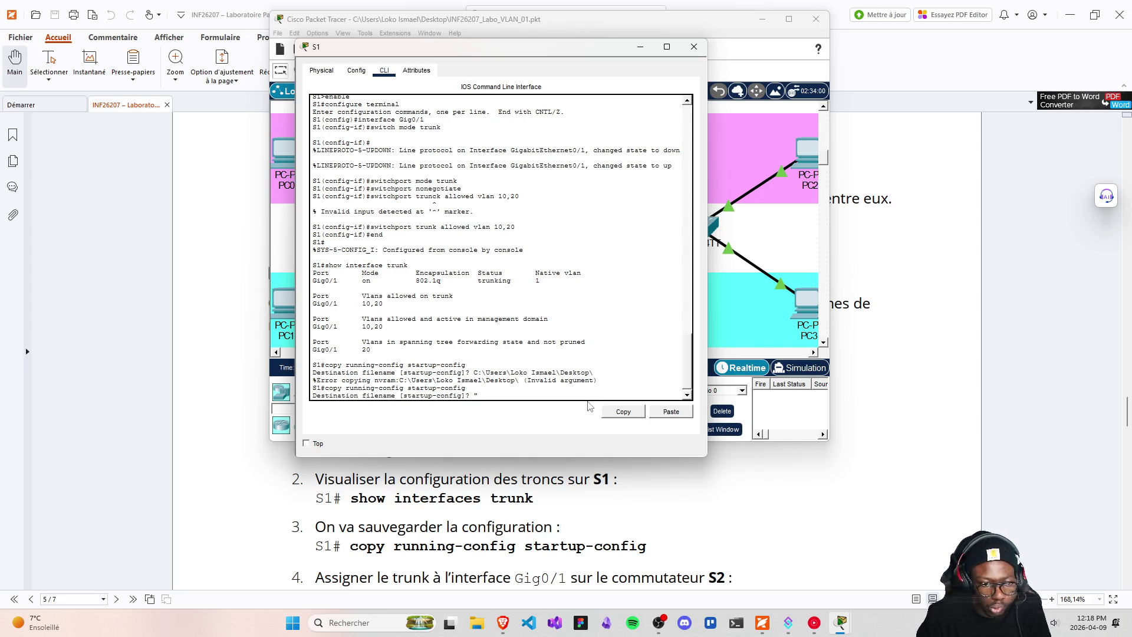
type("C:\\Users\\Loko Ismael\\Desktop\\")
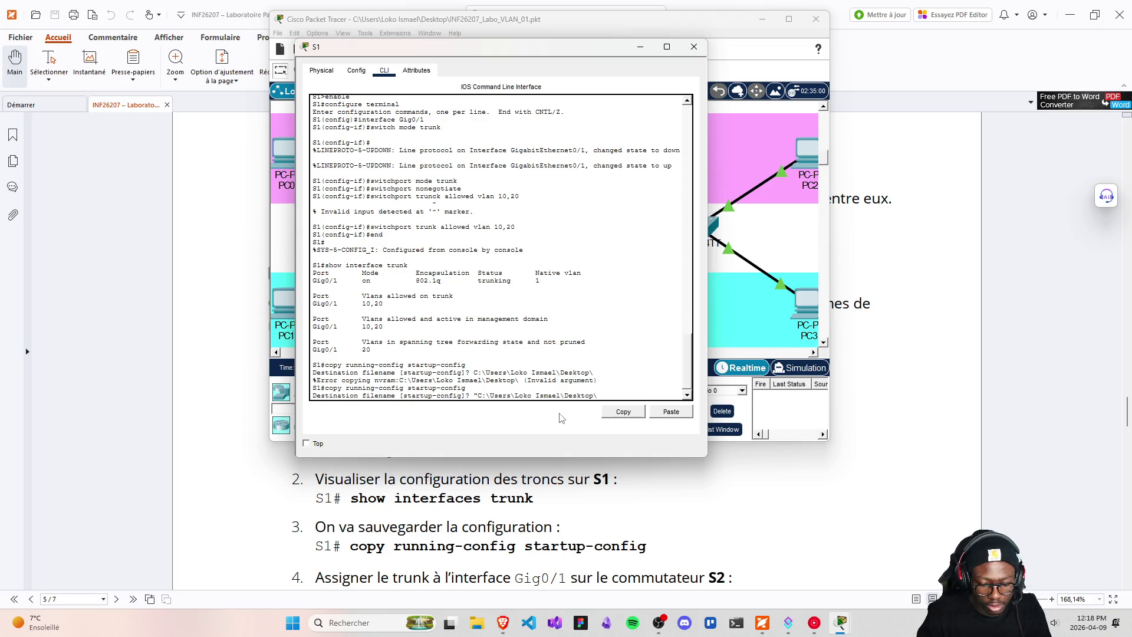
key("BackSpace")
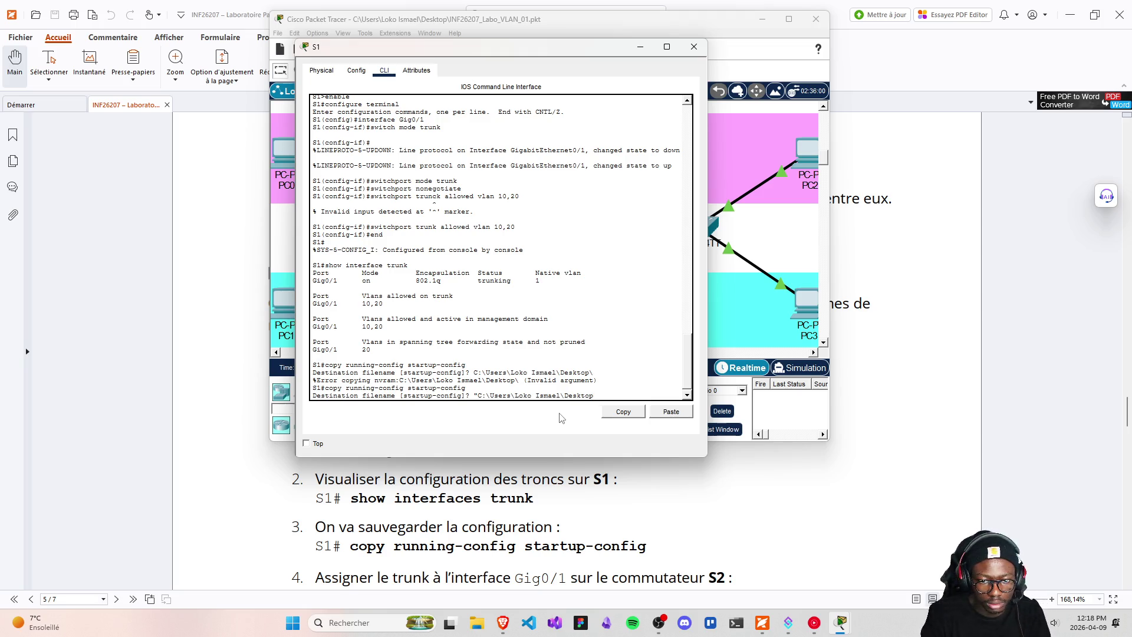
type("\"")
key("Return")
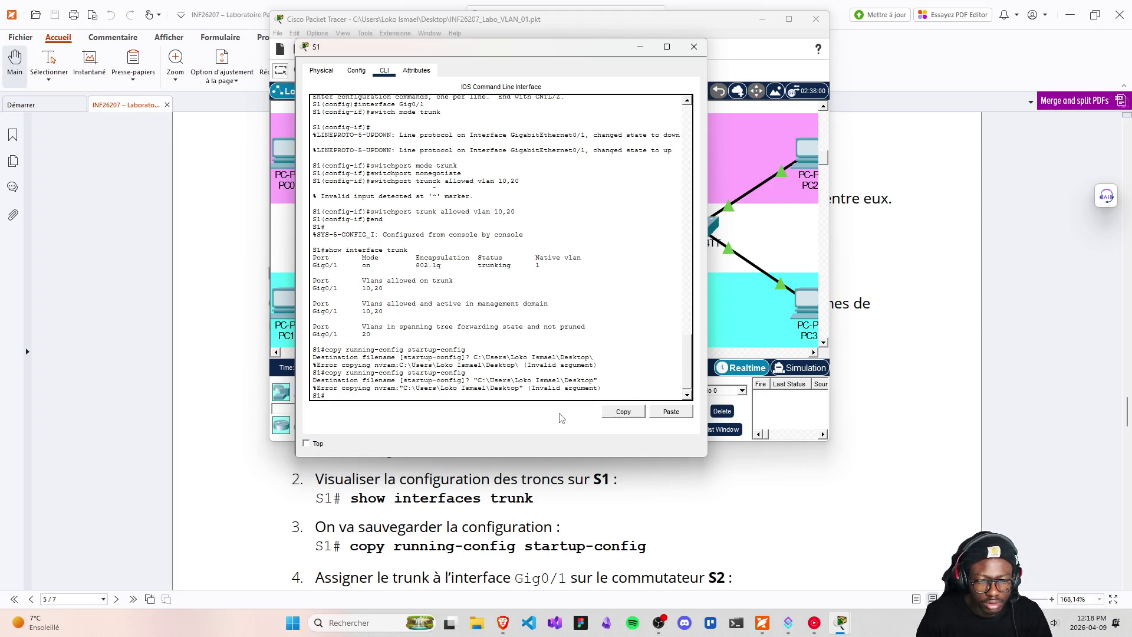
key("Up")
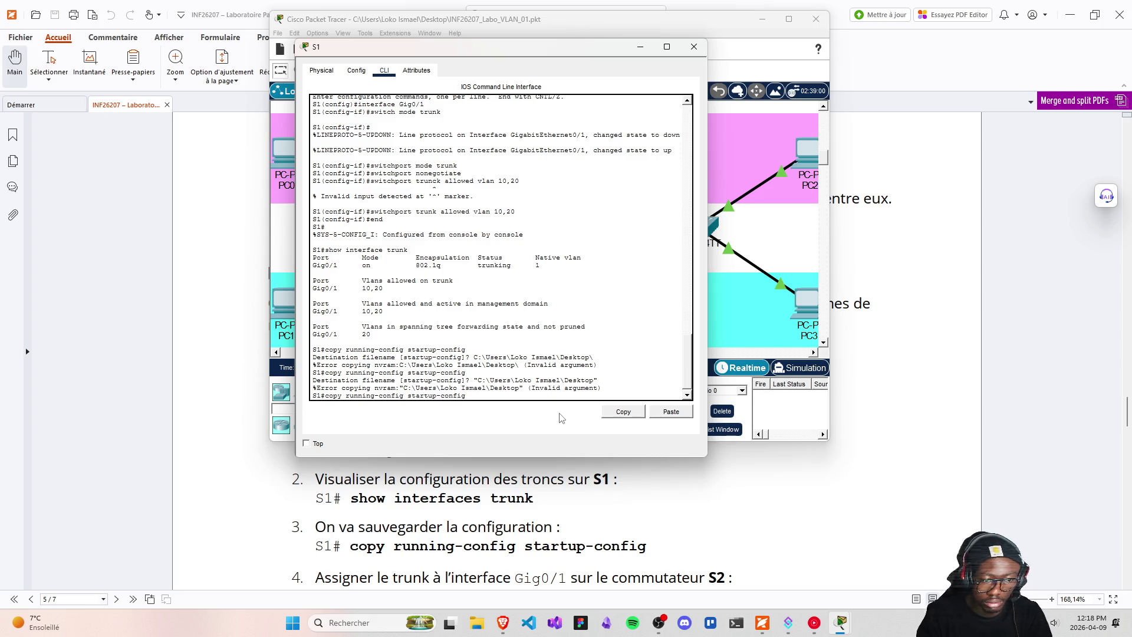
key("Return")
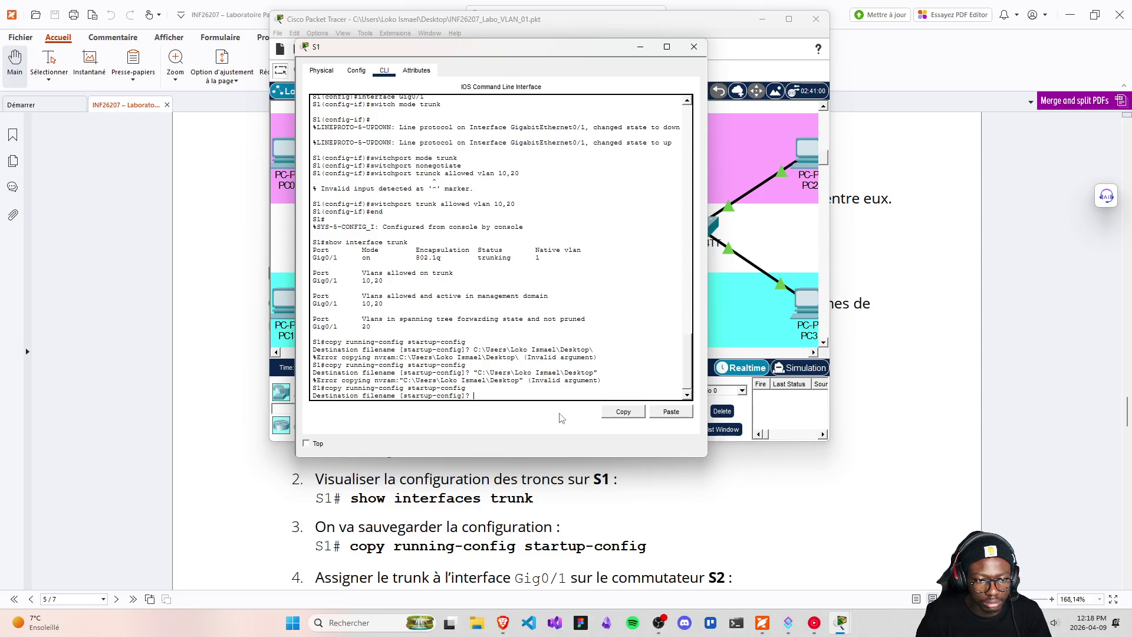
right_click(492, 395)
left_click(511, 411)
key("Return")
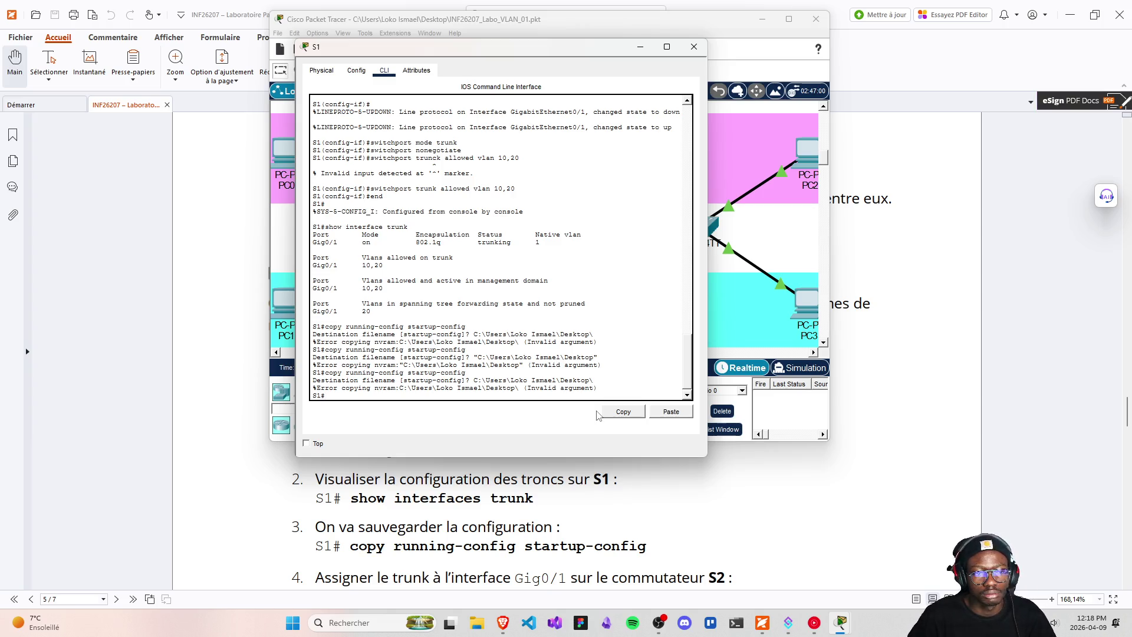
- Rerun the save accepting the default startup-config destination, then close S1's window
key("Up")
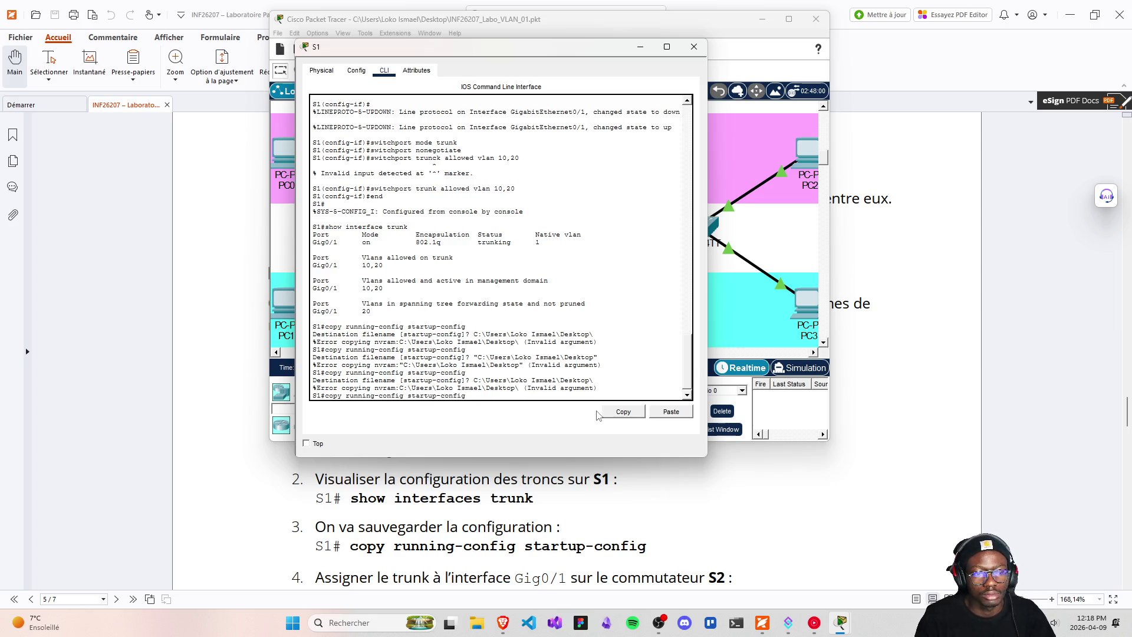
key("Return")
key("Return")
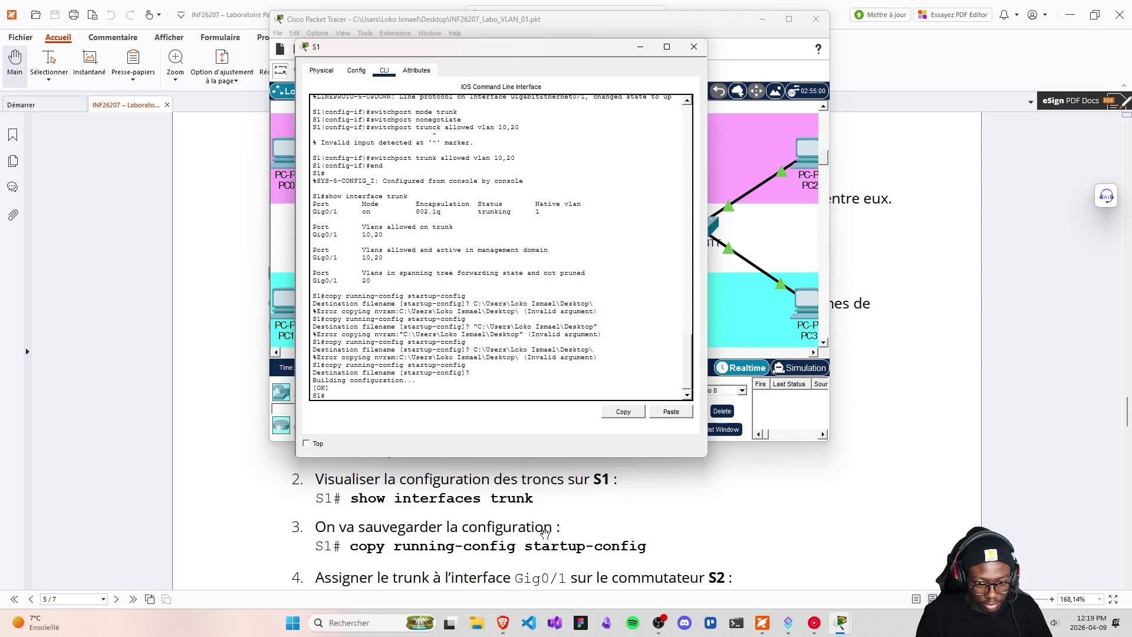
scroll(546, 536, "down", 1)
left_click(693, 47)
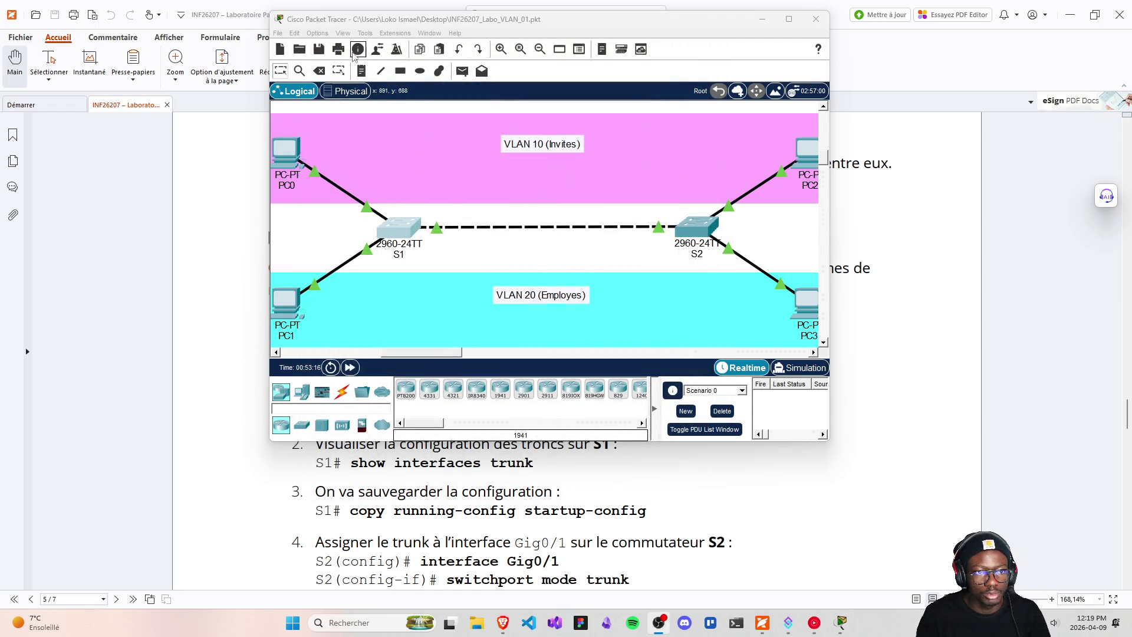
- Save the lab file and enter privileged mode in switch S2's CLI
left_click(318, 52)
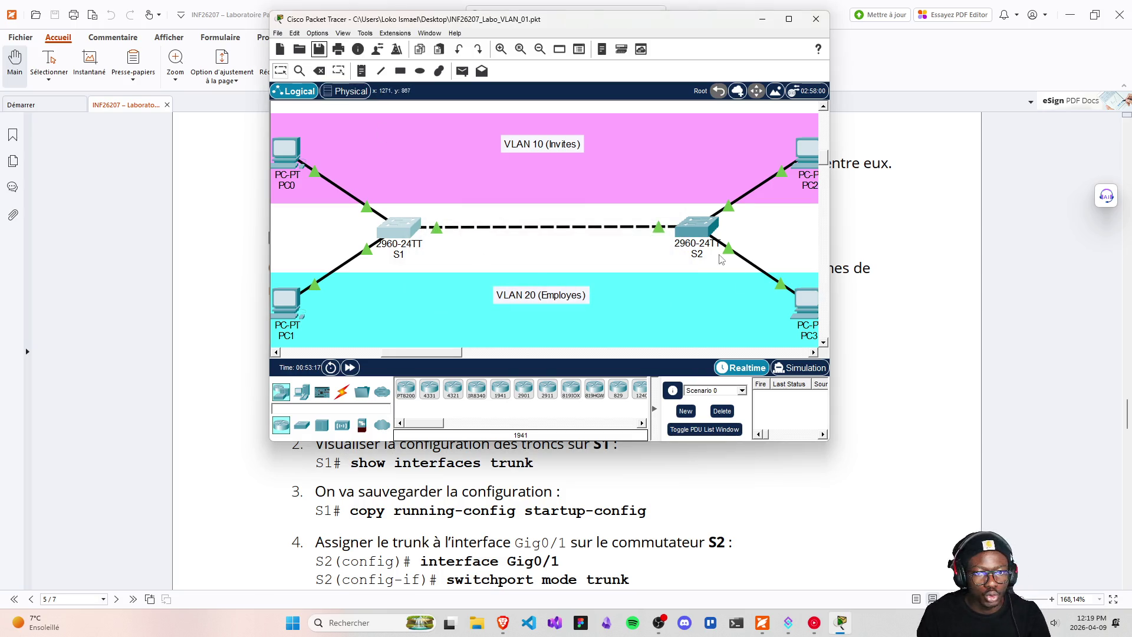
left_click(688, 221)
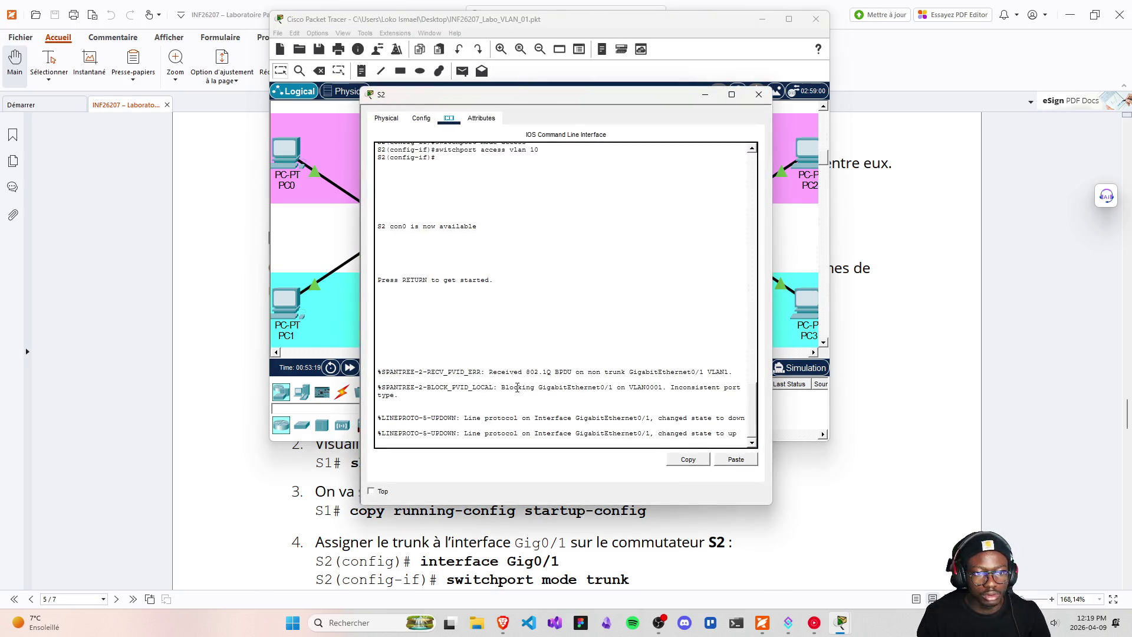
left_click(581, 361)
key("Return")
type("enabl")
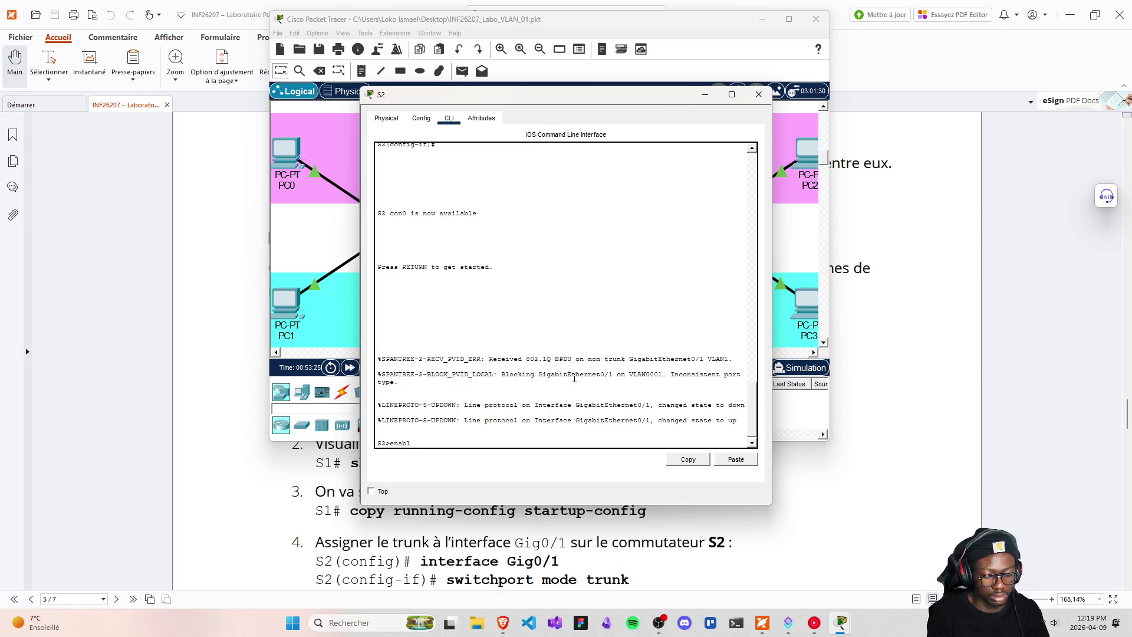
type("e")
key("Return")
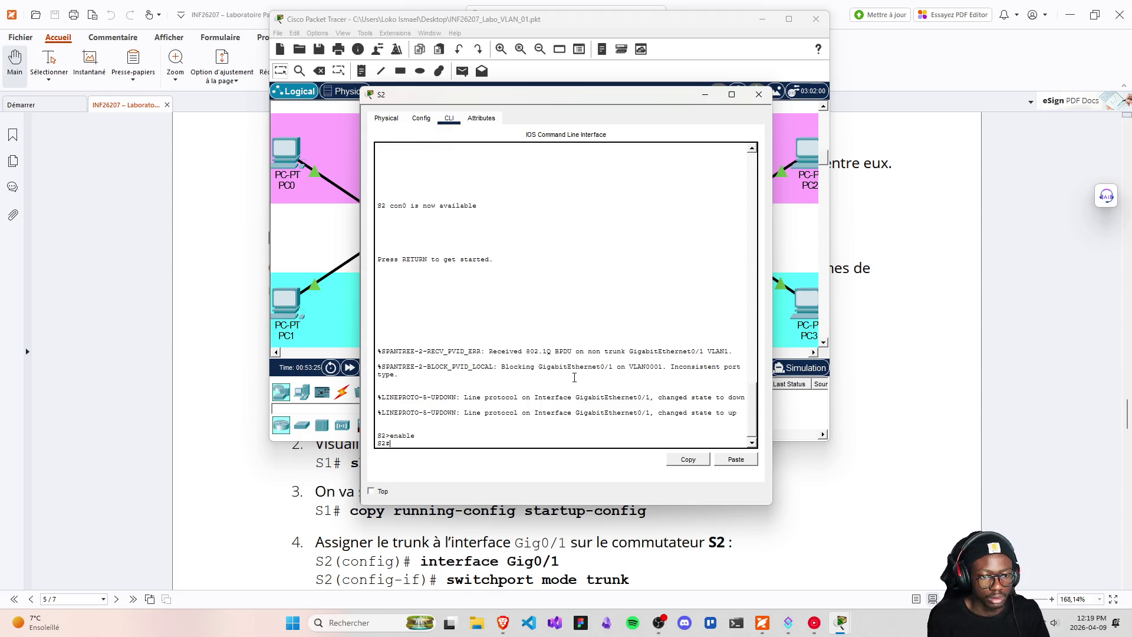
- Enter configure terminal, select interface Gig0/1, and apply switchport mode trunk
type("configure terminale")
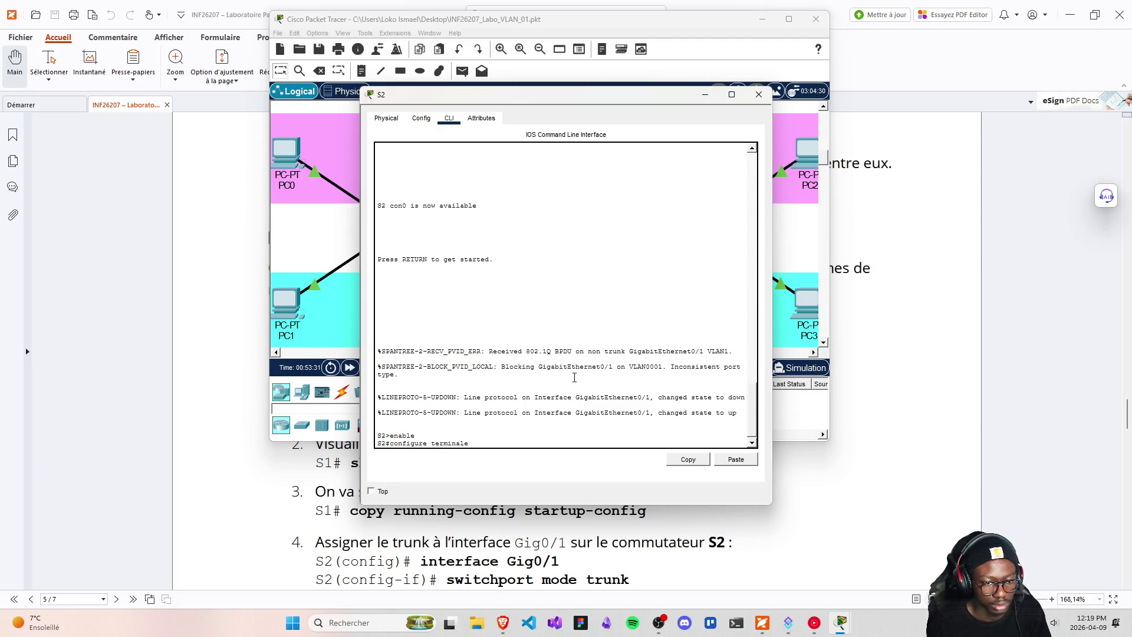
key("Return")
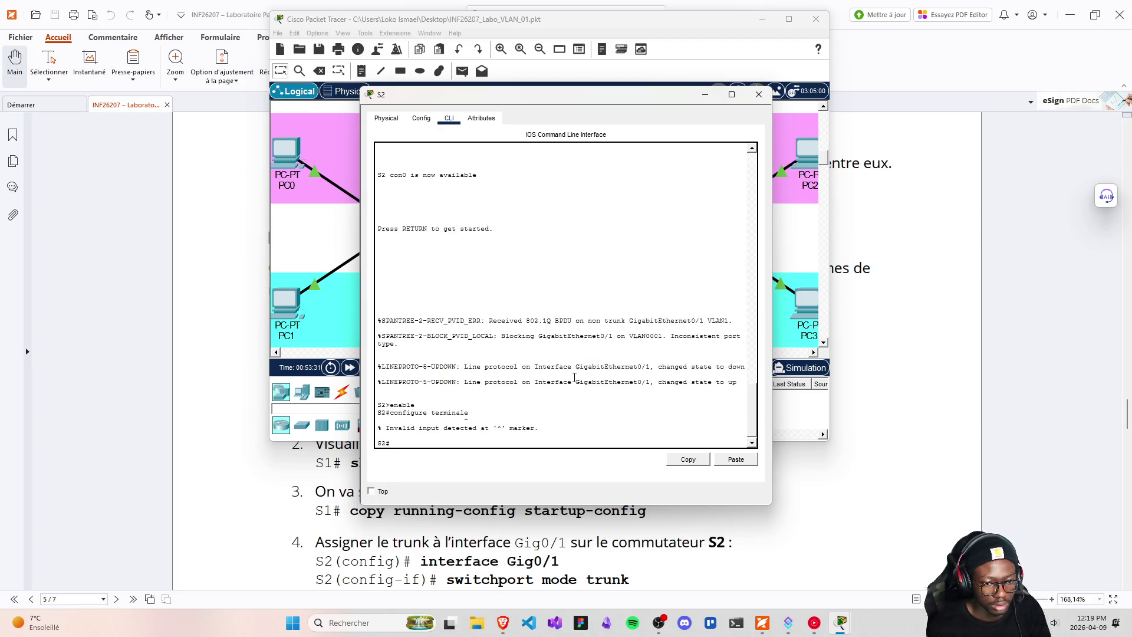
key("Up")
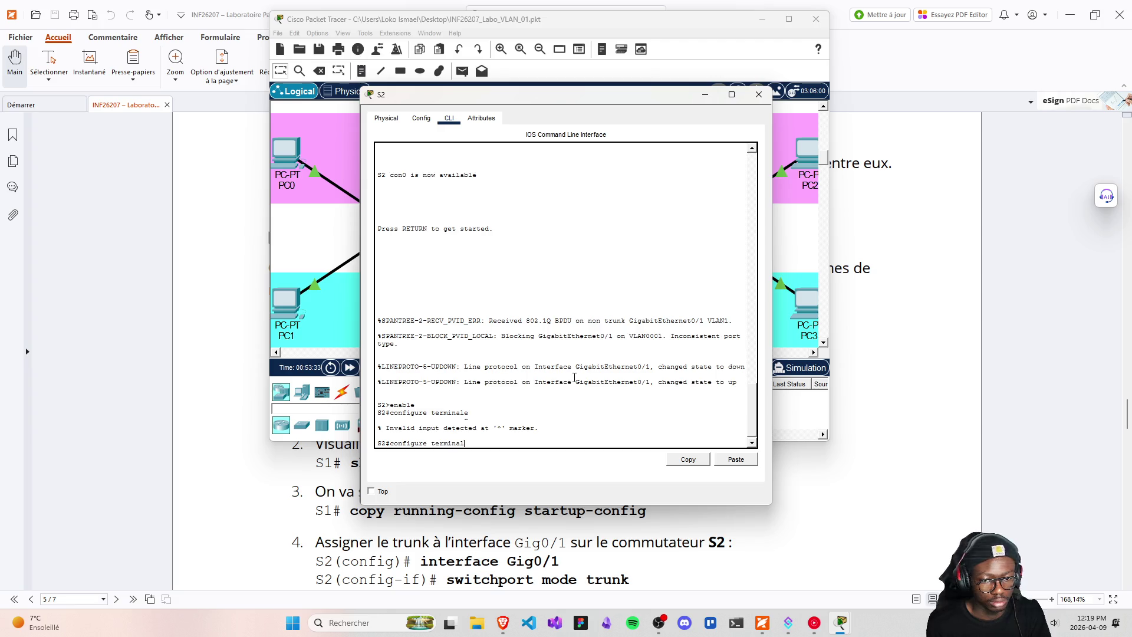
key("Return")
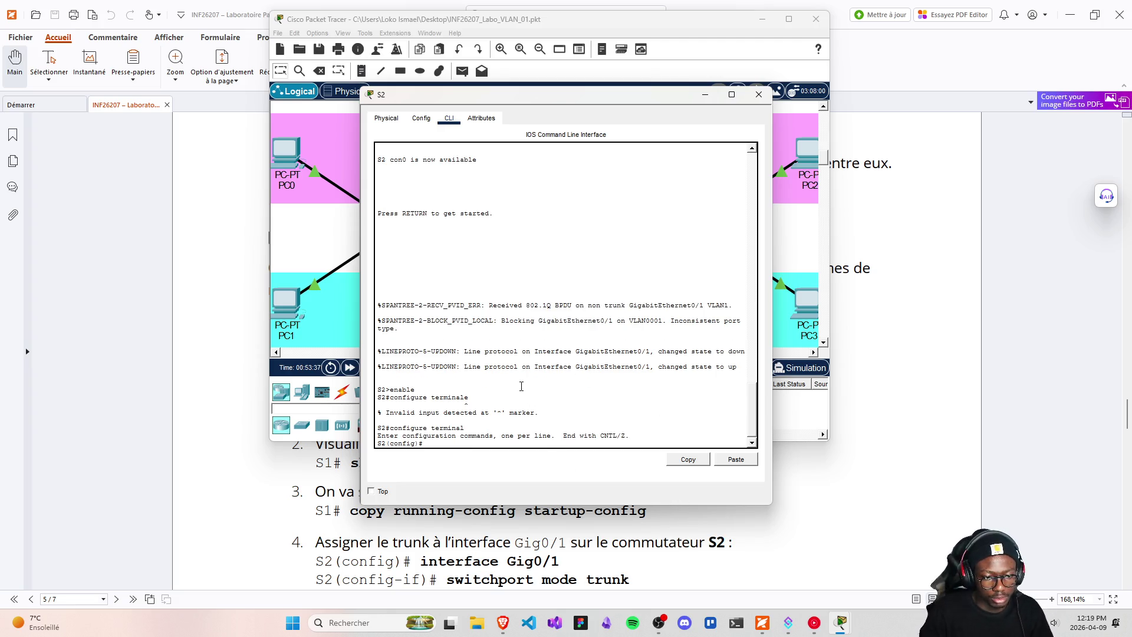
type("interface Gig")
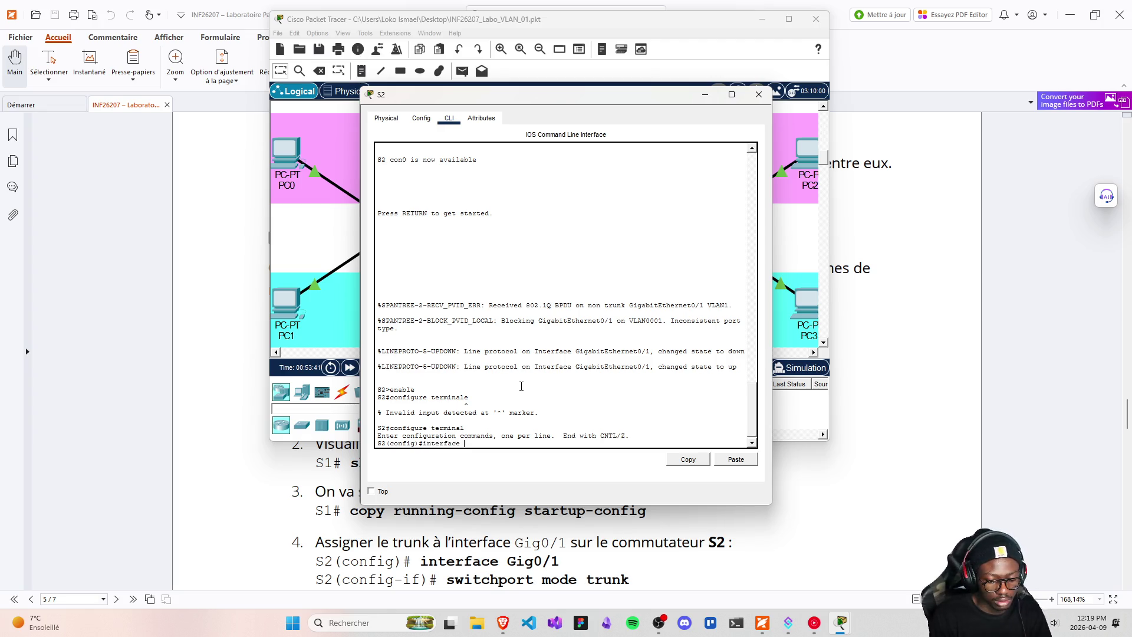
type("0")
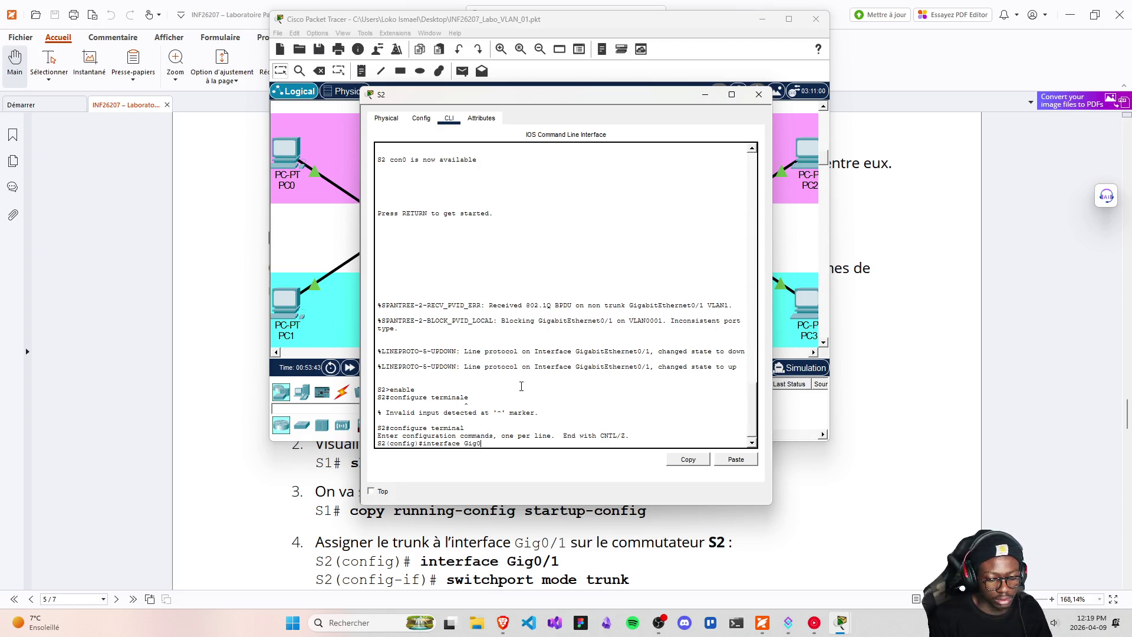
type("/1")
key("Return")
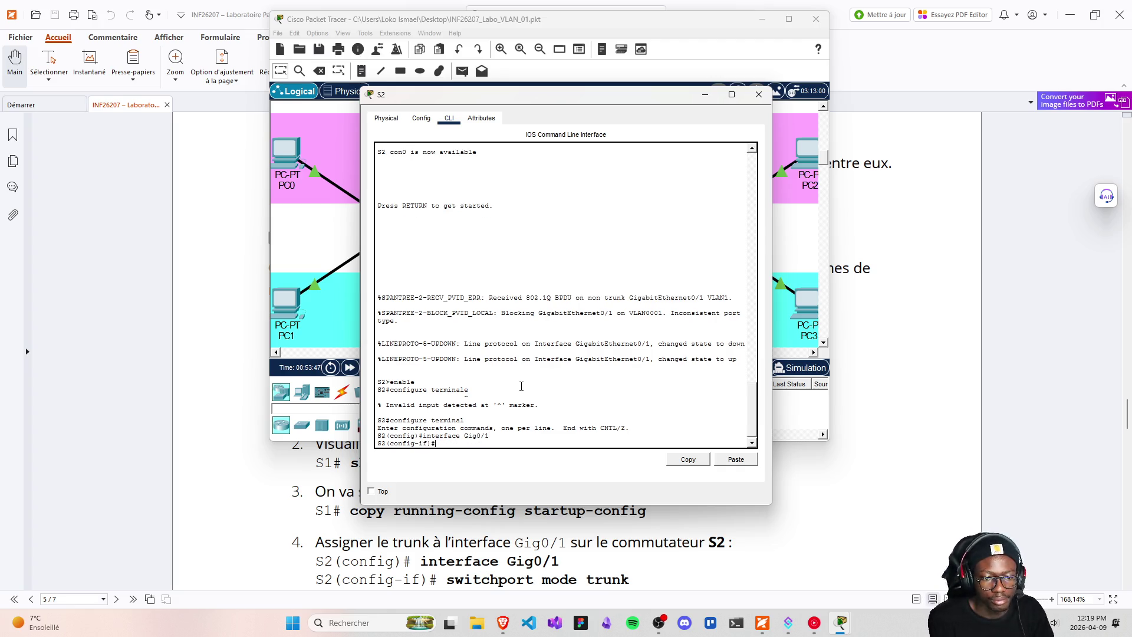
type("switchpop")
key("BackSpace")
type("rt mode trunk")
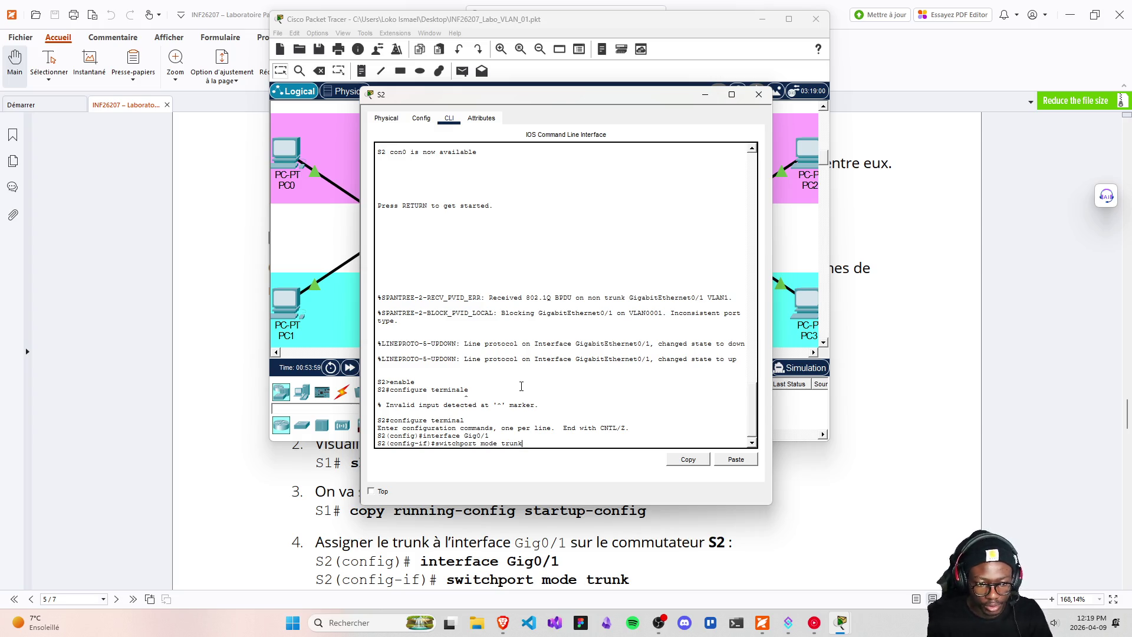
key("Return")
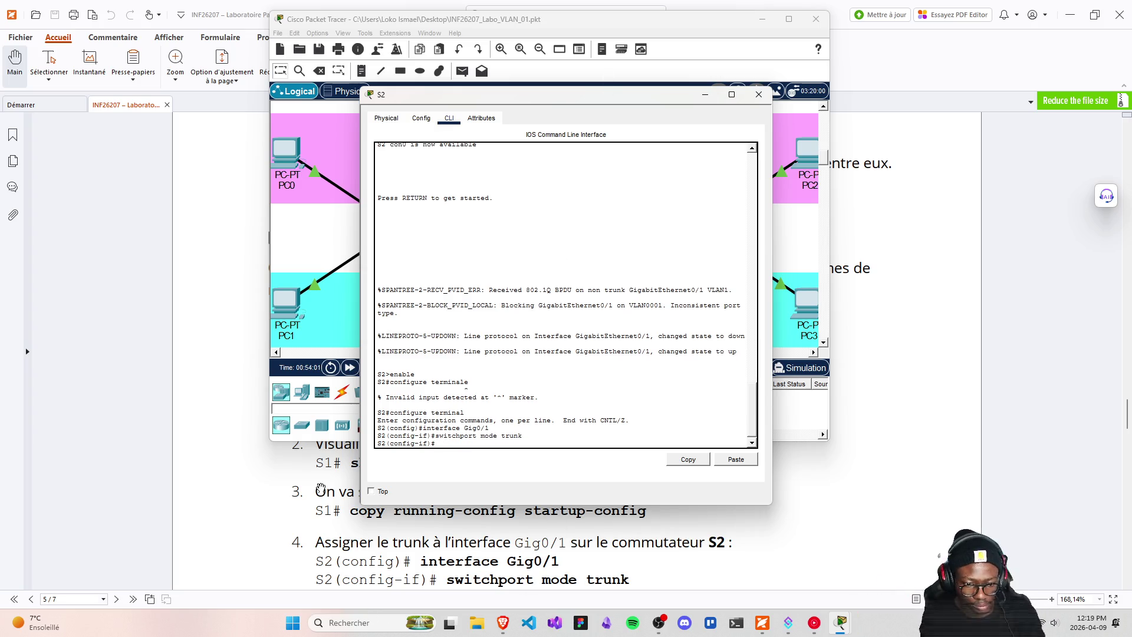
scroll(263, 519, "down", 2)
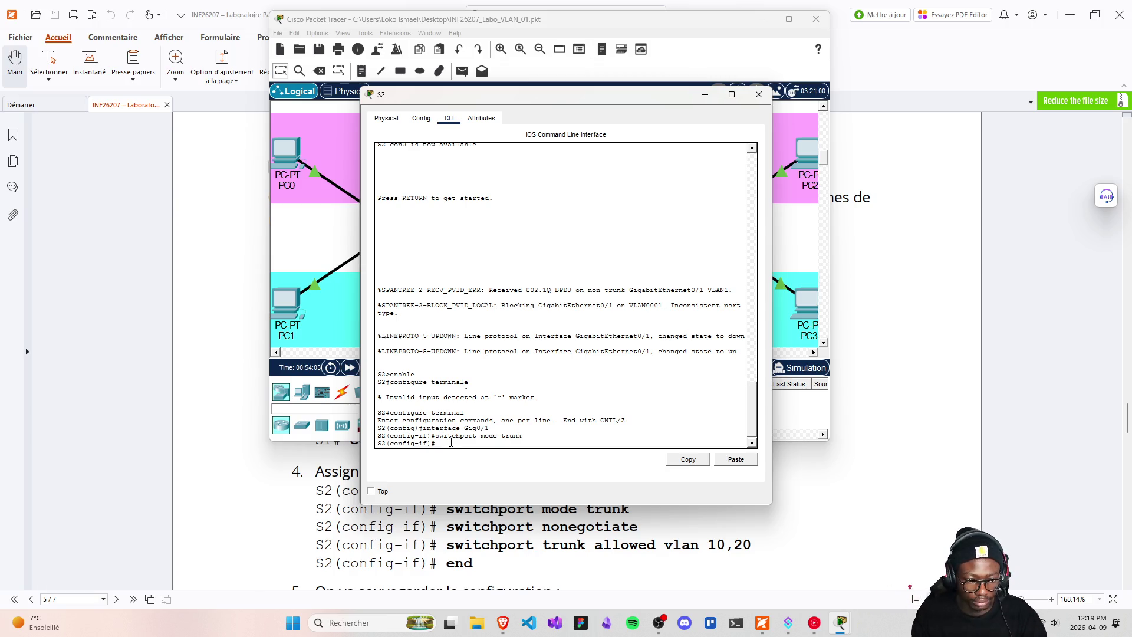
- Apply switchport nonegotiate to S2's Gig0/1, correcting the misspelled first attempt
key("Up")
key("BackSpace")
key("BackSpace")
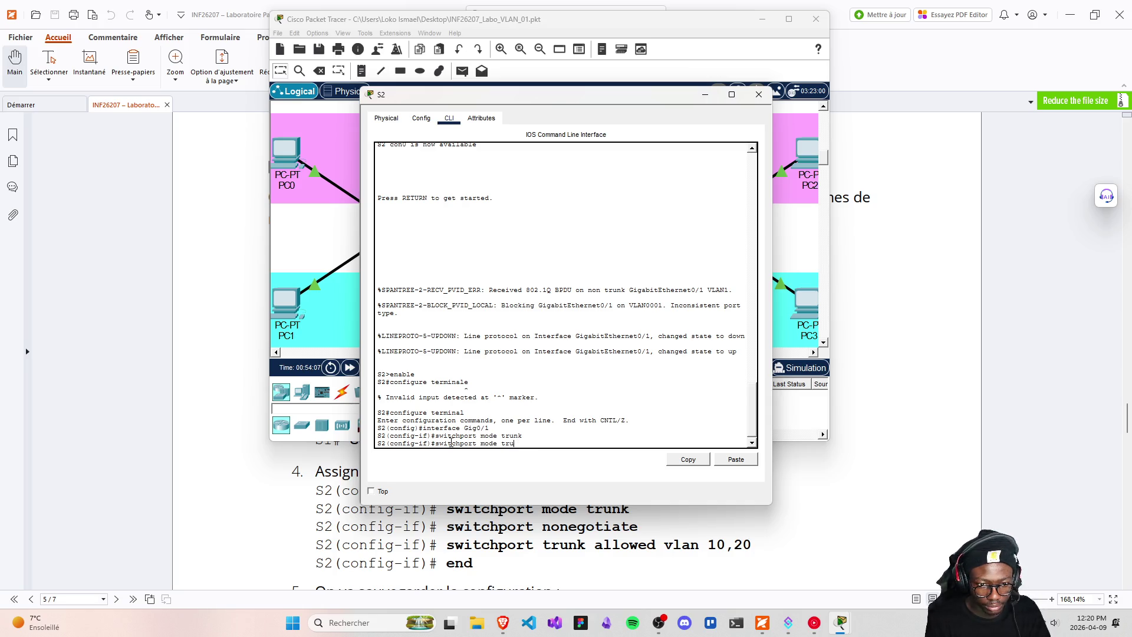
key("BackSpace")
key("BackSpace")
key("BackSpace")
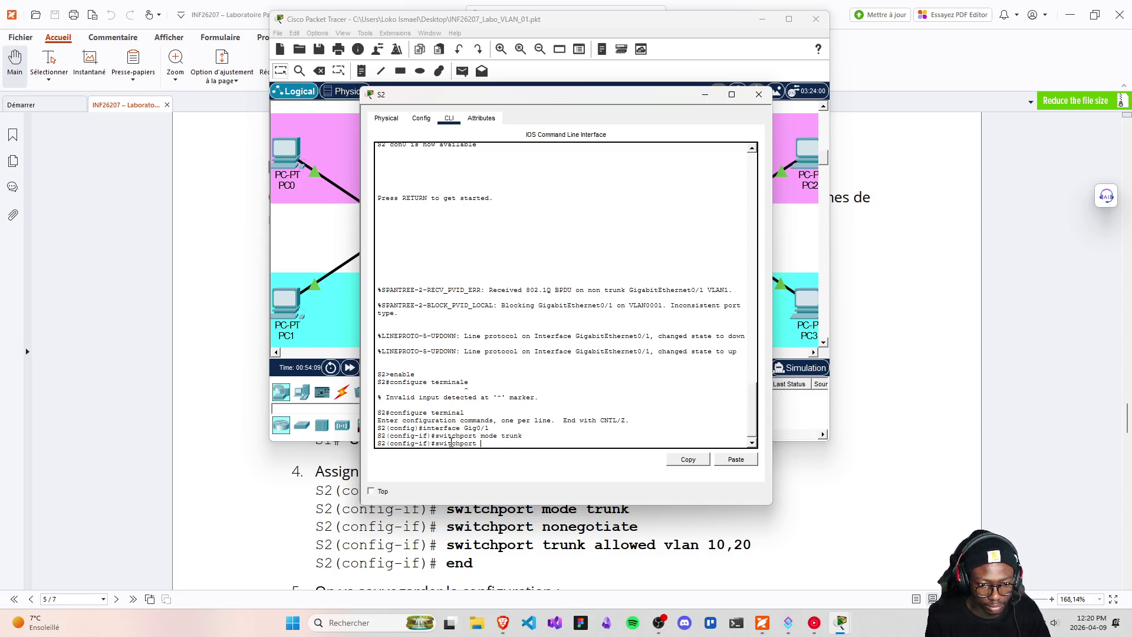
type("nonegotiate")
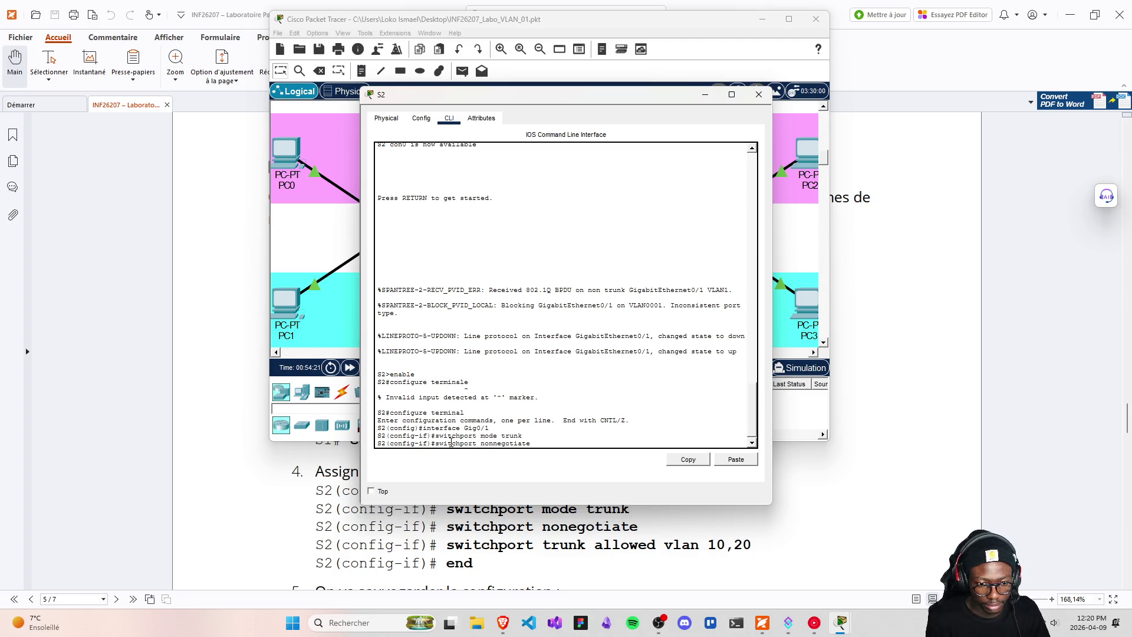
key("Return")
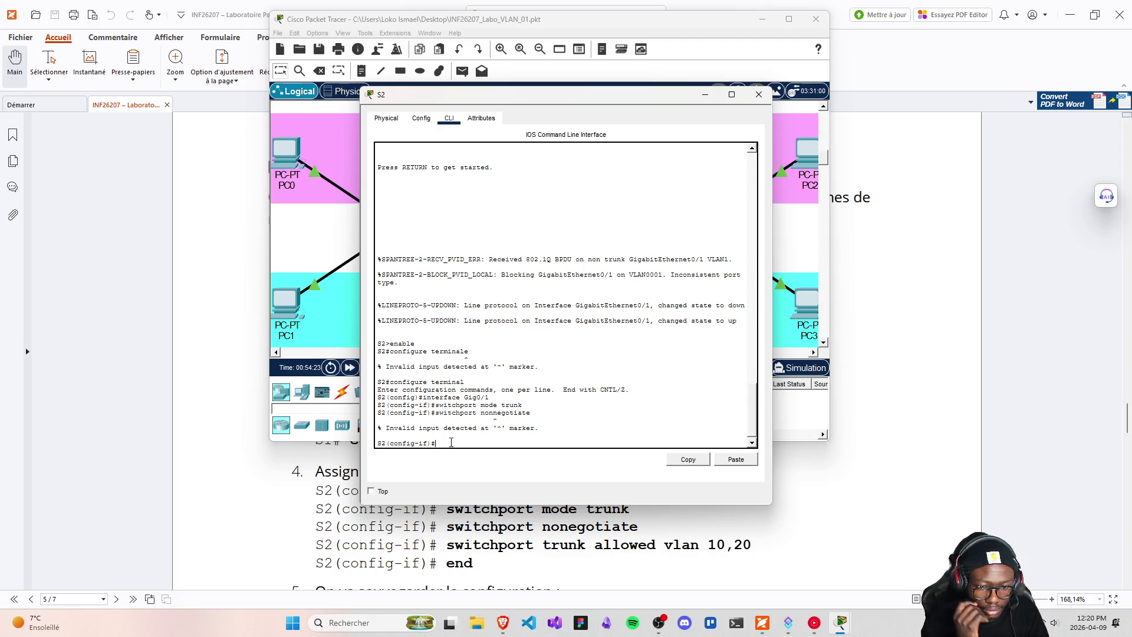
key("Up")
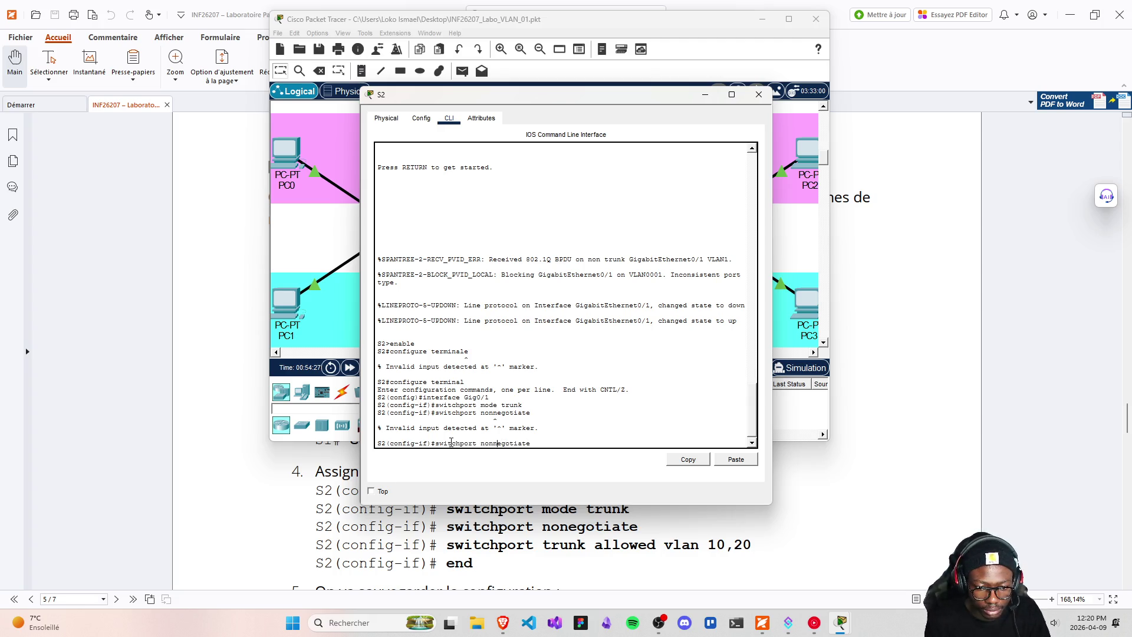
key("Left")
key("Left")
key("Left")
key("BackSpace")
key("Return")
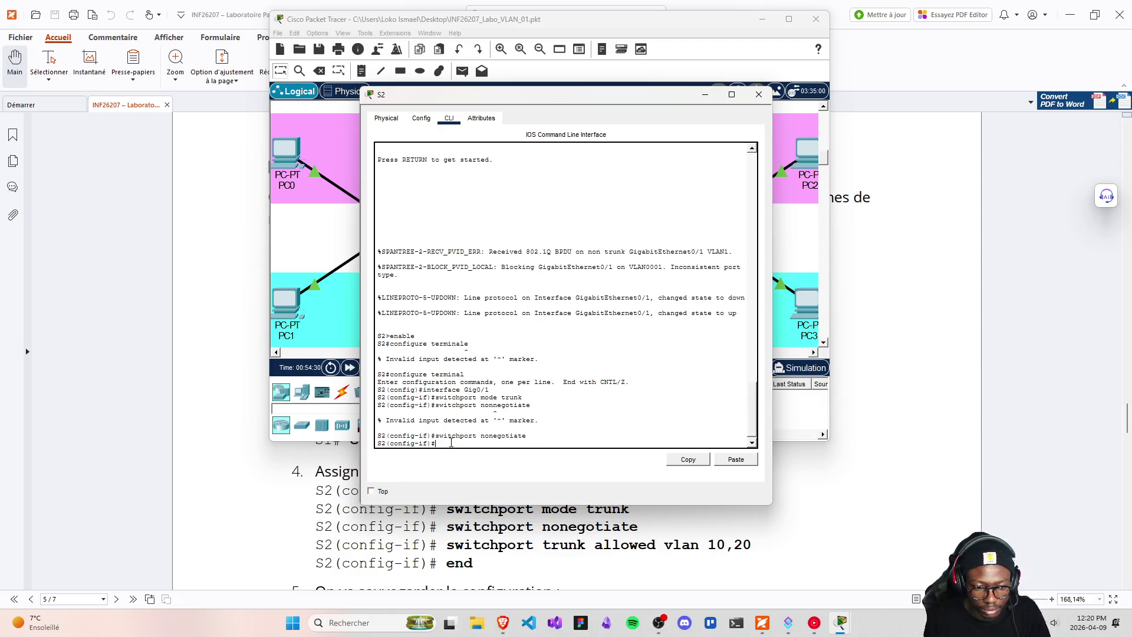
- Restrict the trunk with switchport trunk allowed vlan 10,20, then end configuration mode
key("Up")
key("BackSpace")
key("BackSpace")
key("BackSpace")
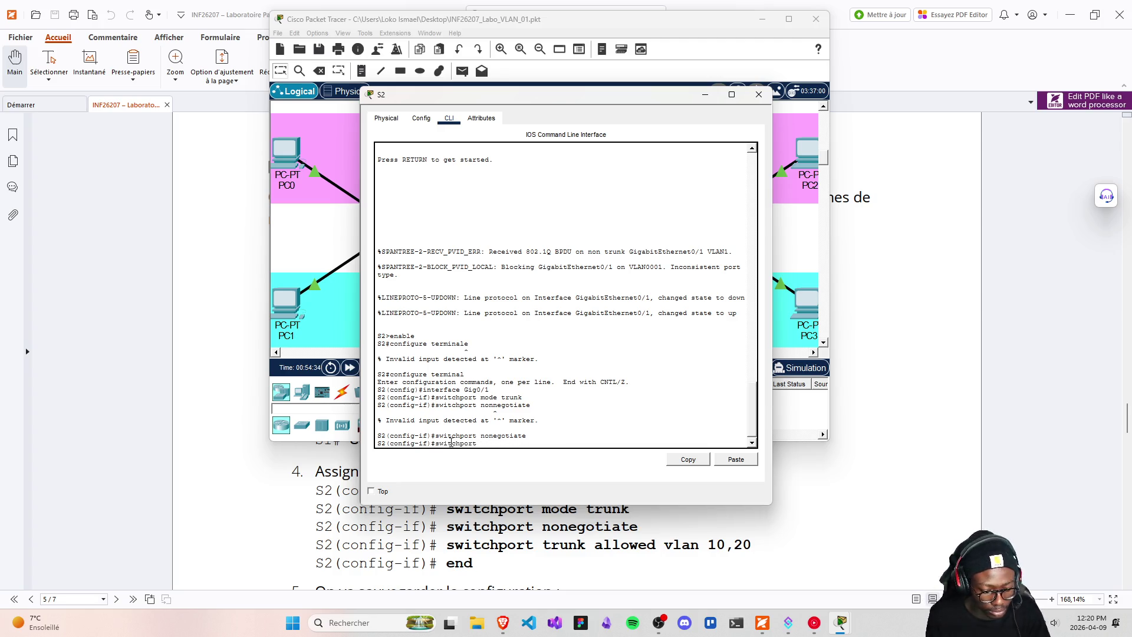
type(" trunk allp")
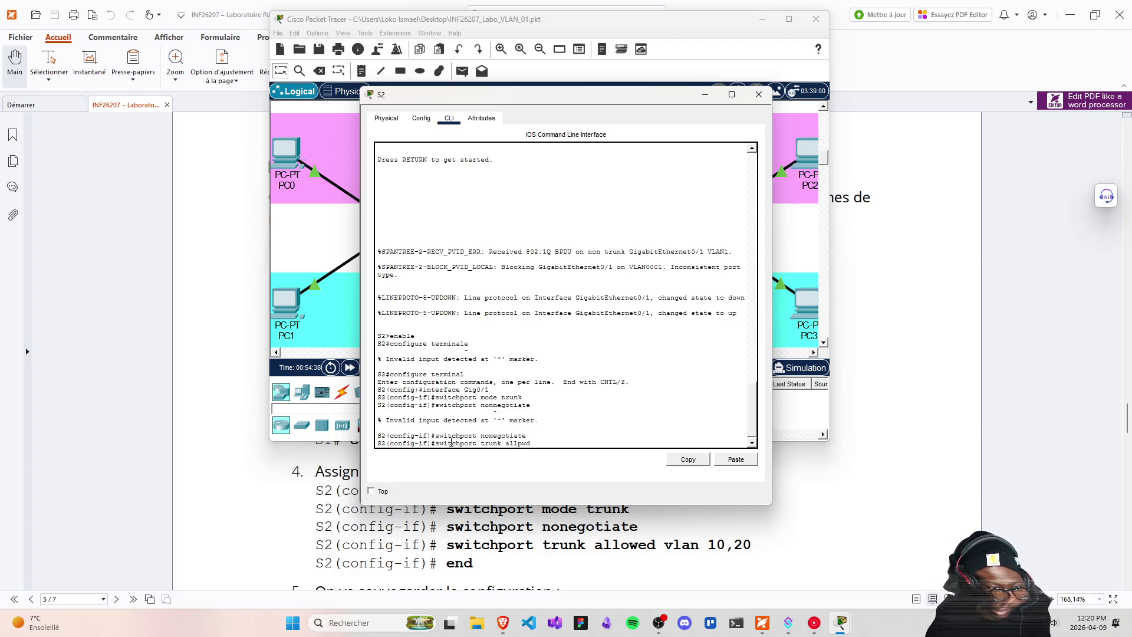
key("BackSpace")
type("ow")
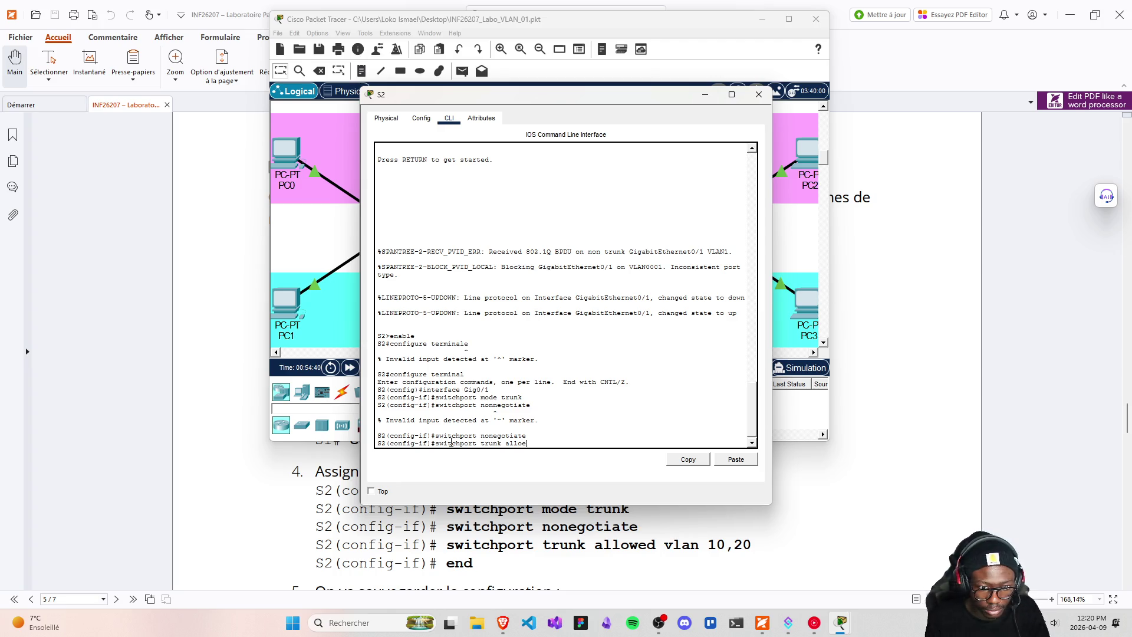
type("ed")
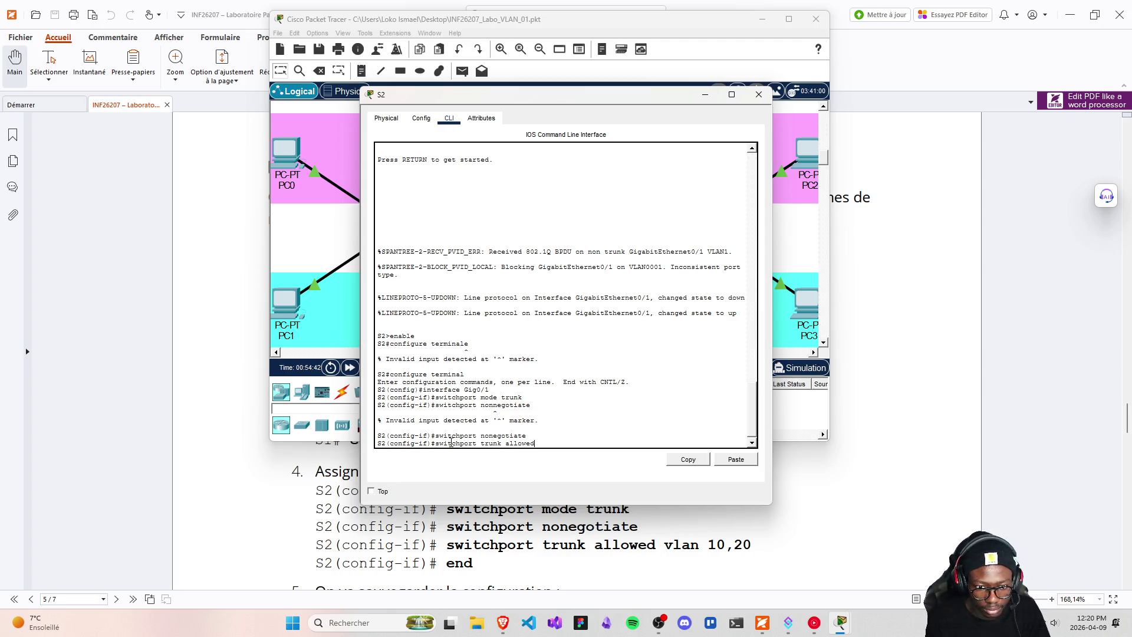
type(" vlan 10,20")
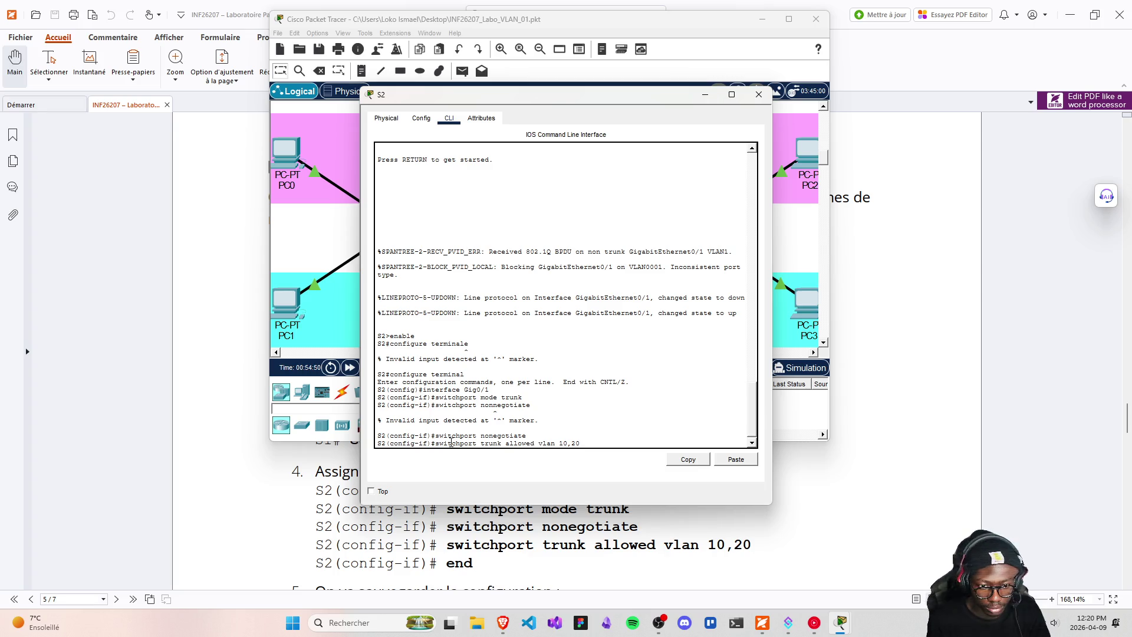
key("Return")
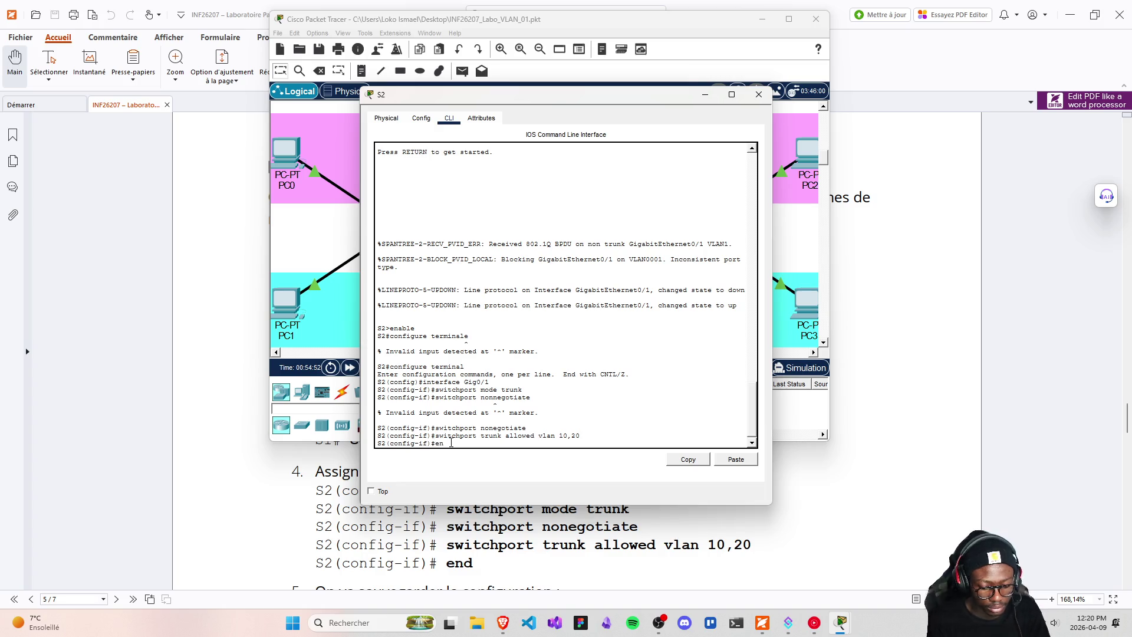
type("d")
key("Return")
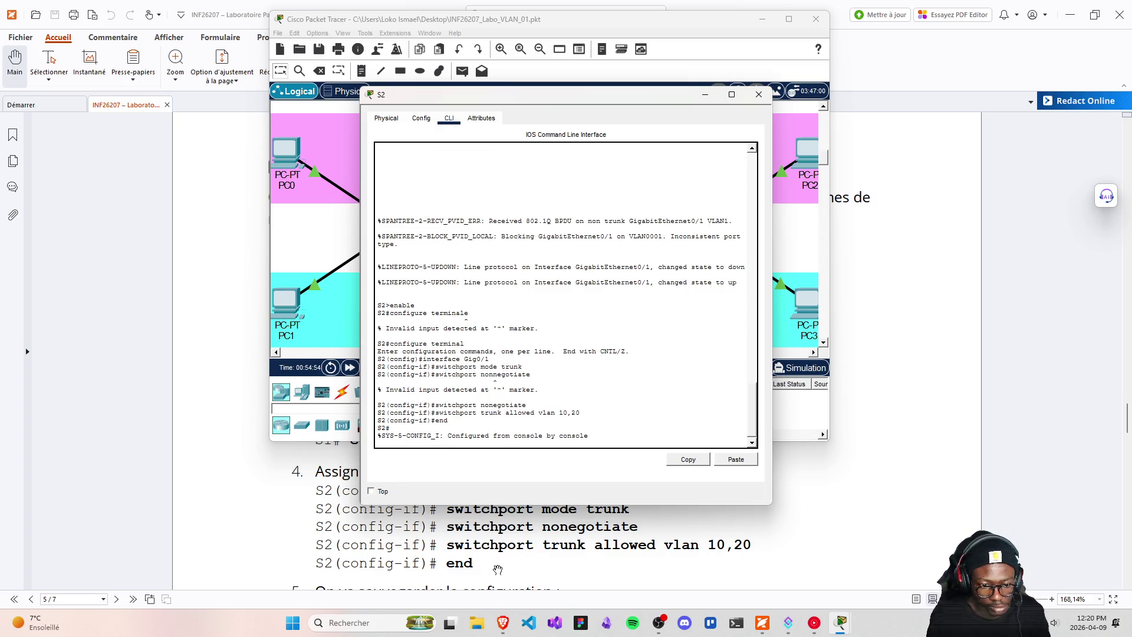
scroll(497, 572, "down", 2)
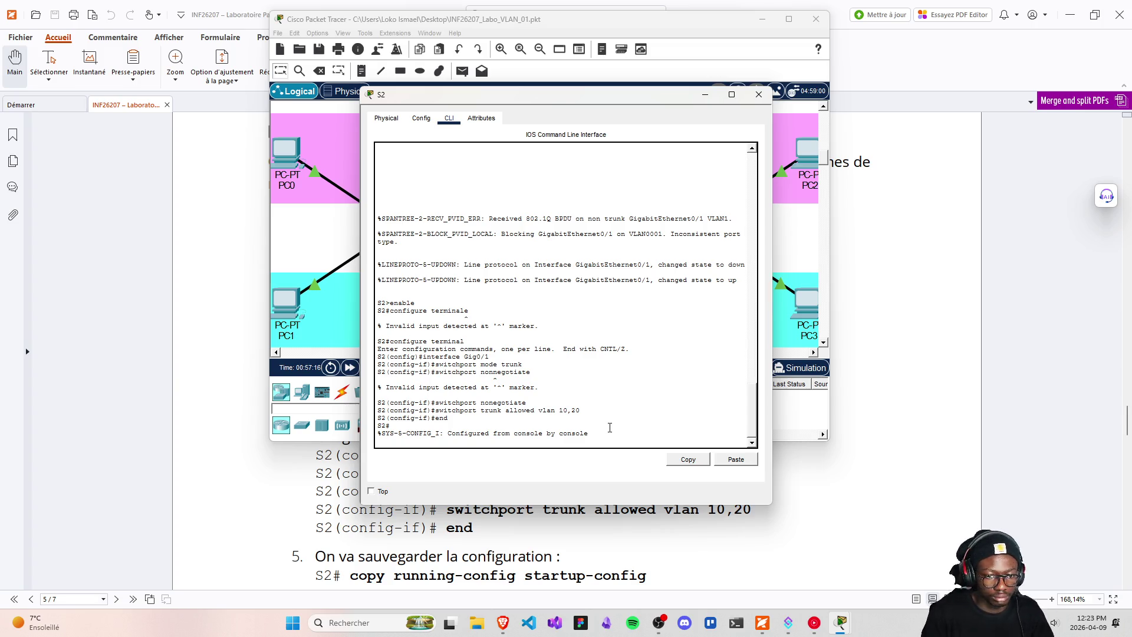
key("Return")
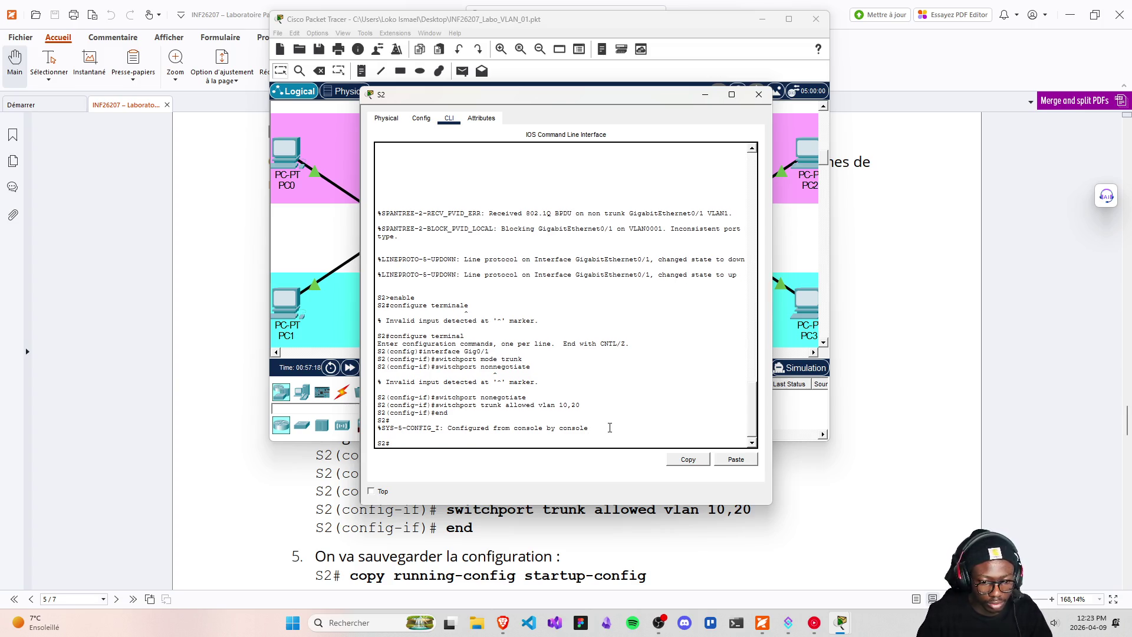
type("co")
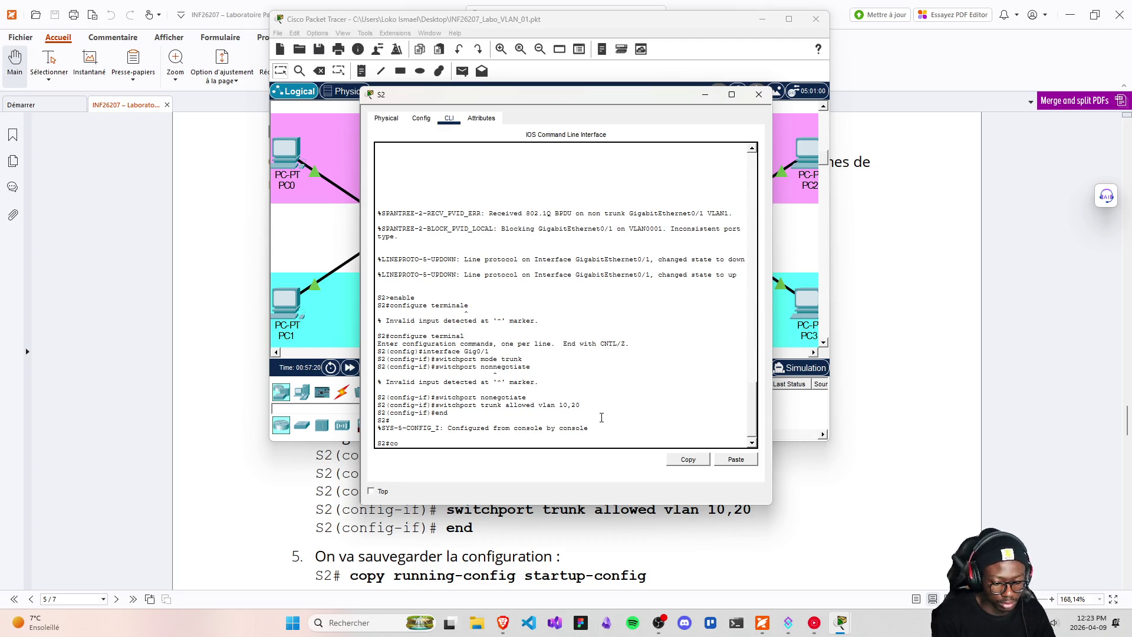
type("py ru")
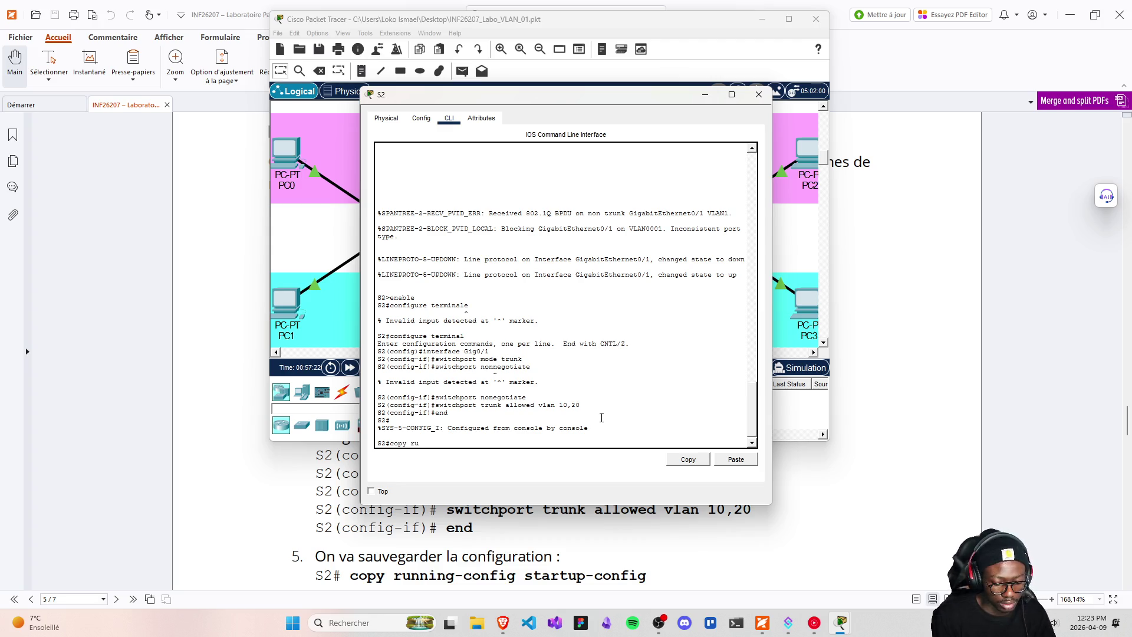
type("io")
- Run copy running-config startup-config on S2, accept the default filename, and close its window
key("BackSpace")
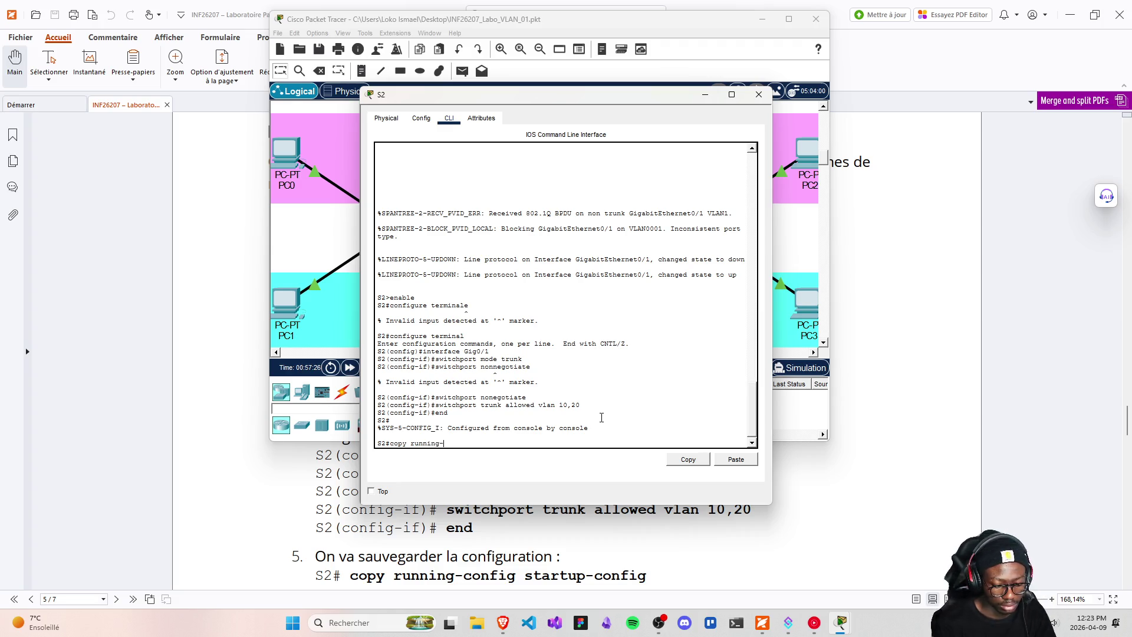
type("fig startup-")
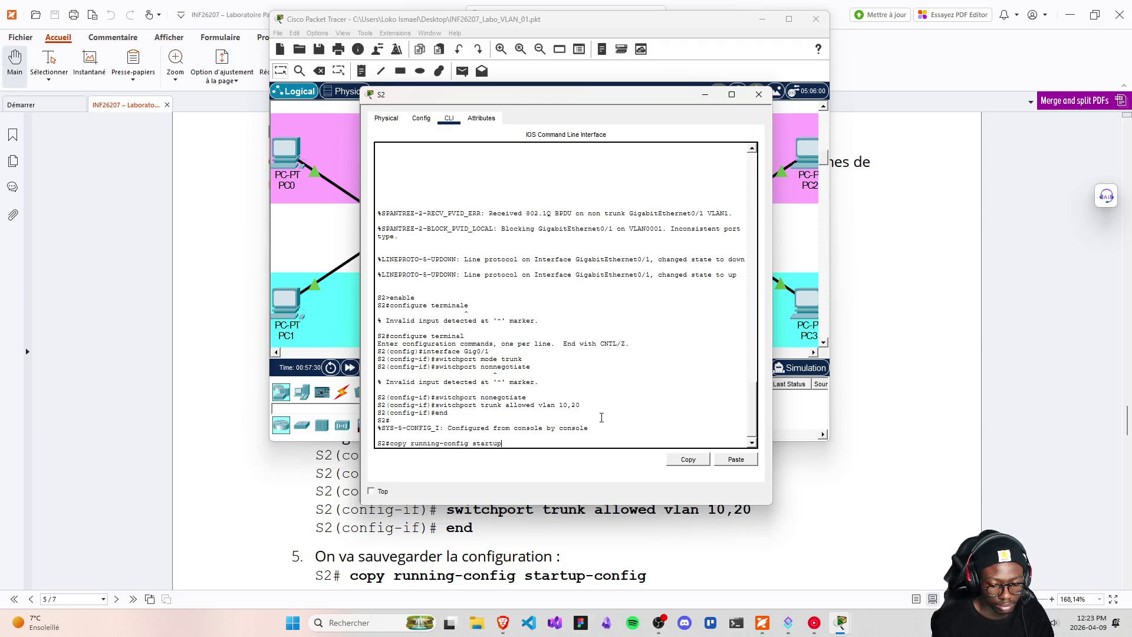
type("config")
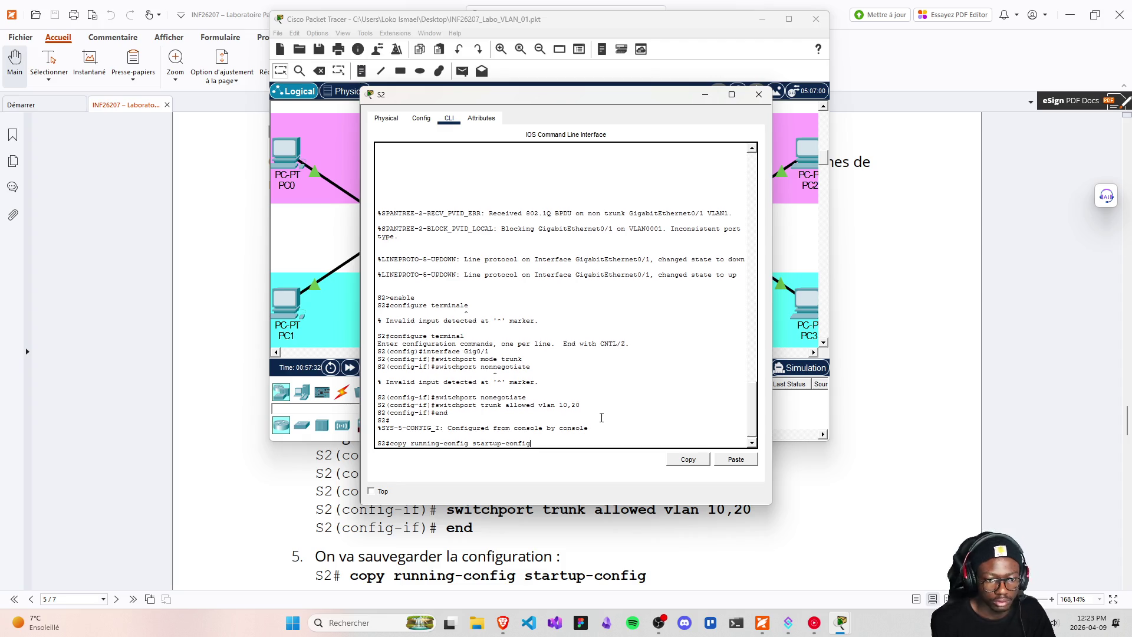
key("Return")
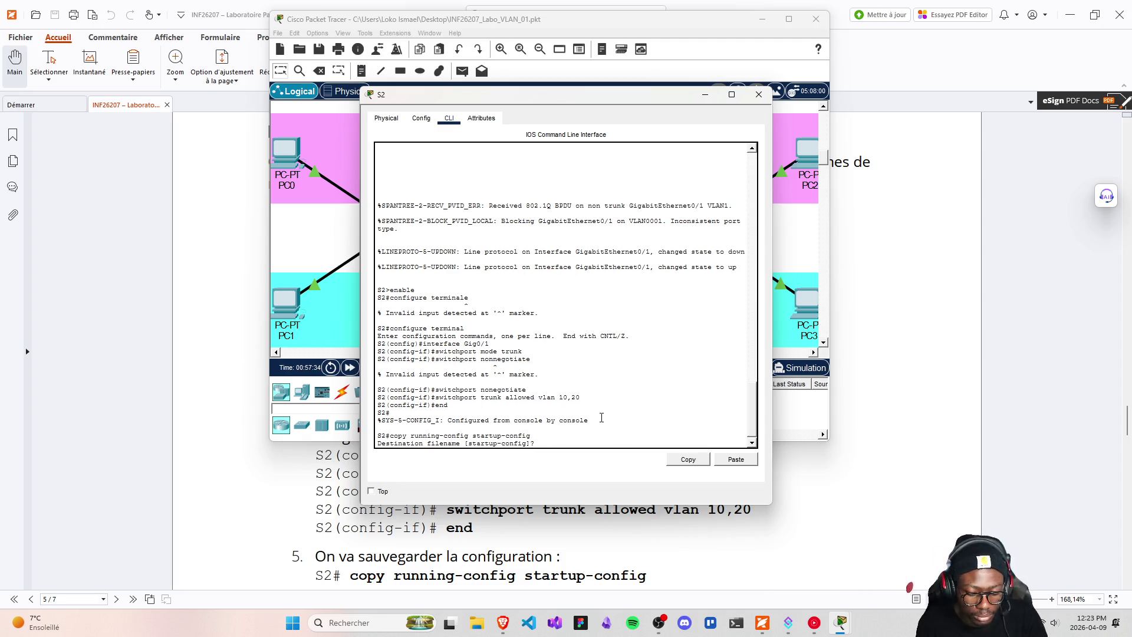
key("Return")
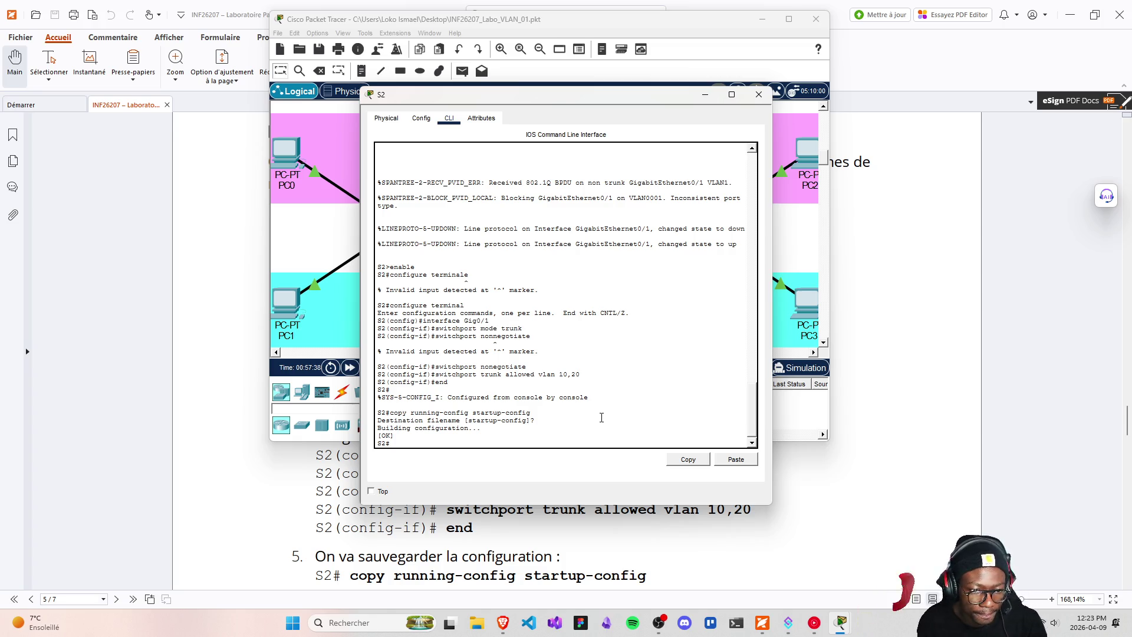
scroll(559, 508, "down", 2)
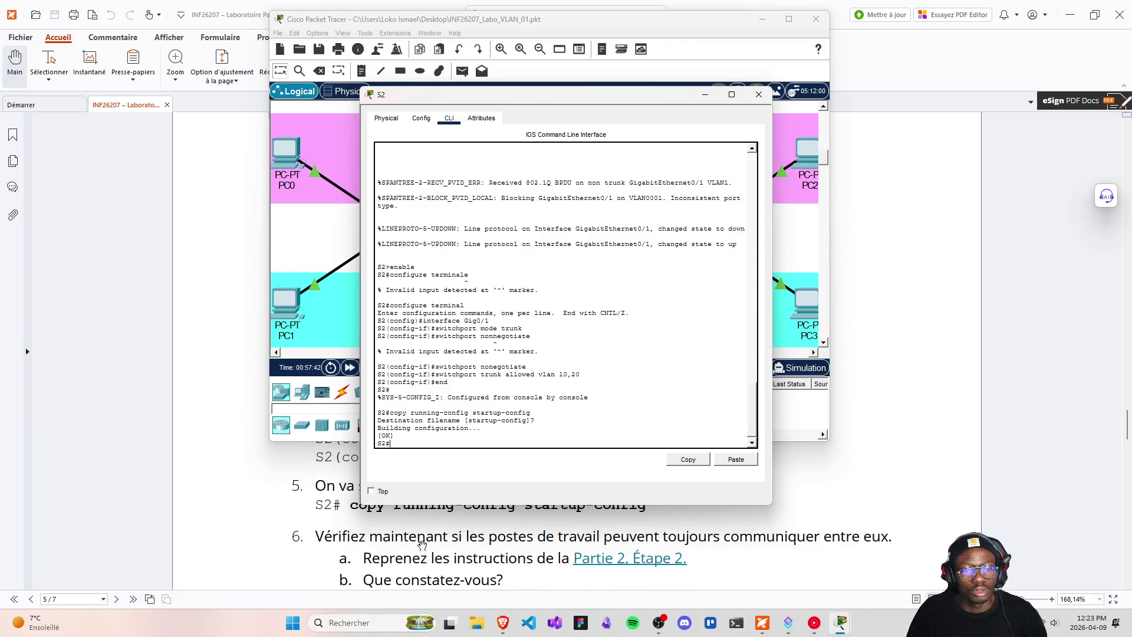
scroll(395, 551, "down", 1)
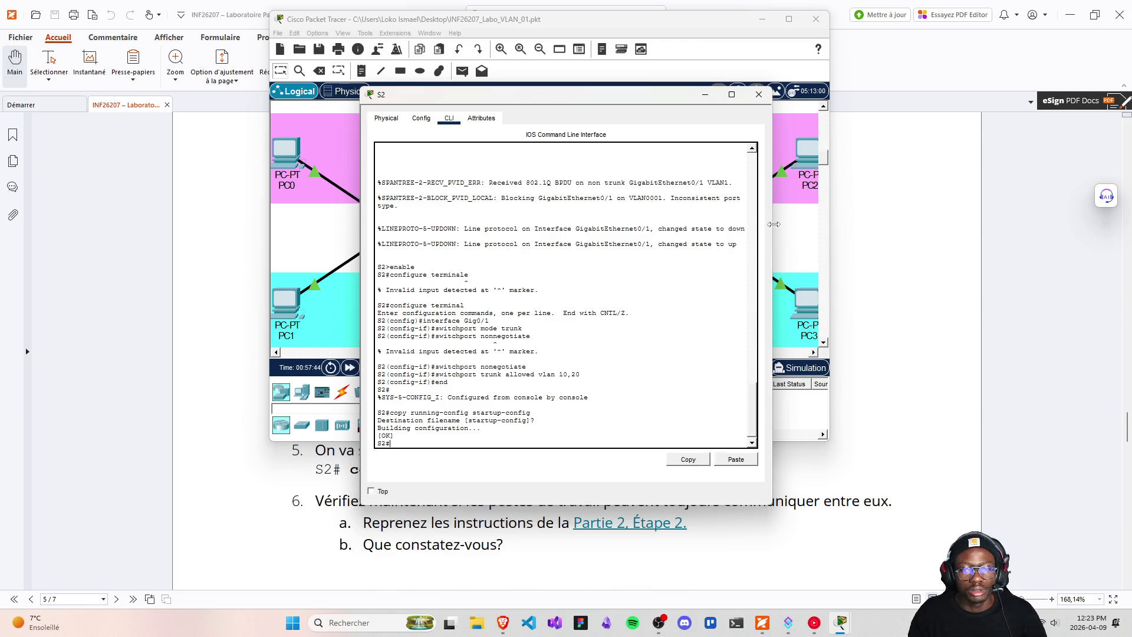
left_click(758, 96)
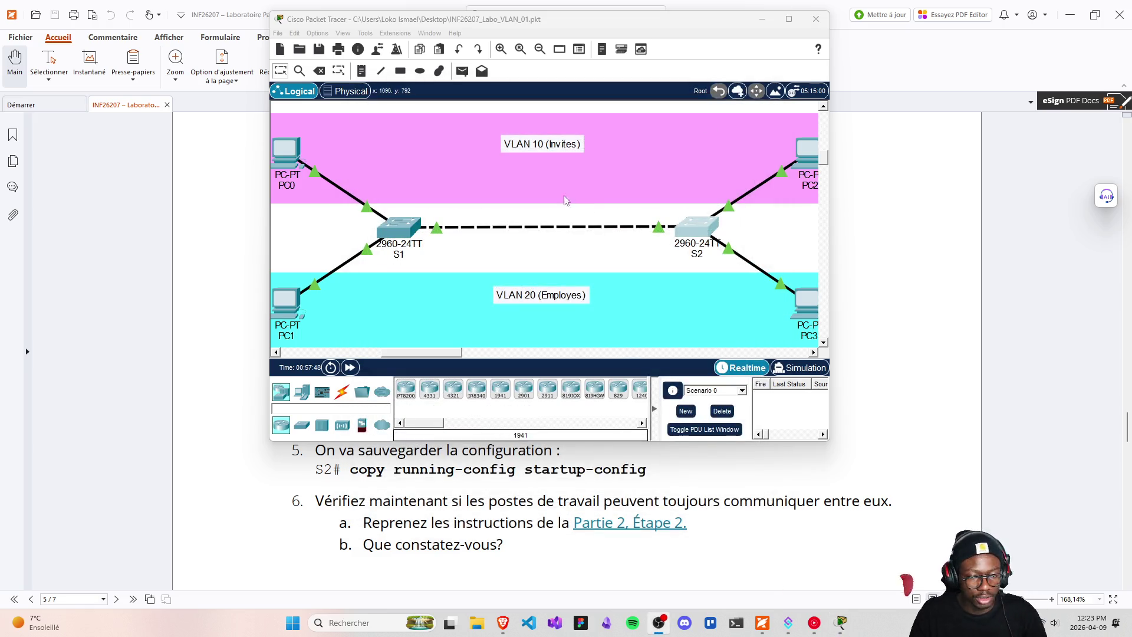
- Arrange PC0's and PC2's command prompts side by side
left_click(285, 151)
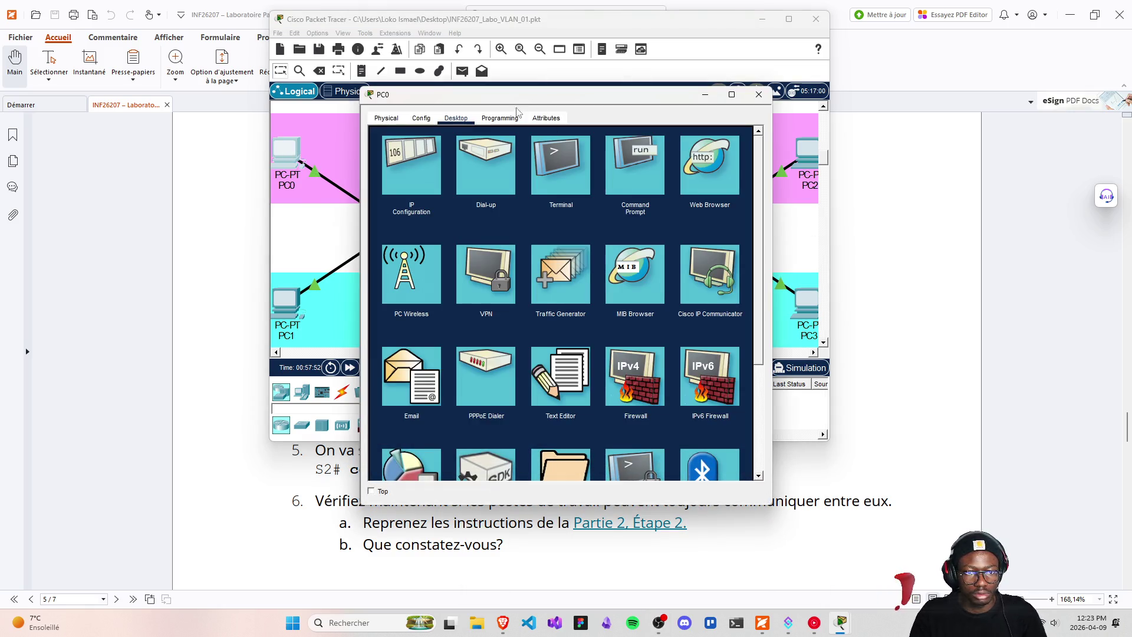
left_click_drag(514, 109, 263, 90)
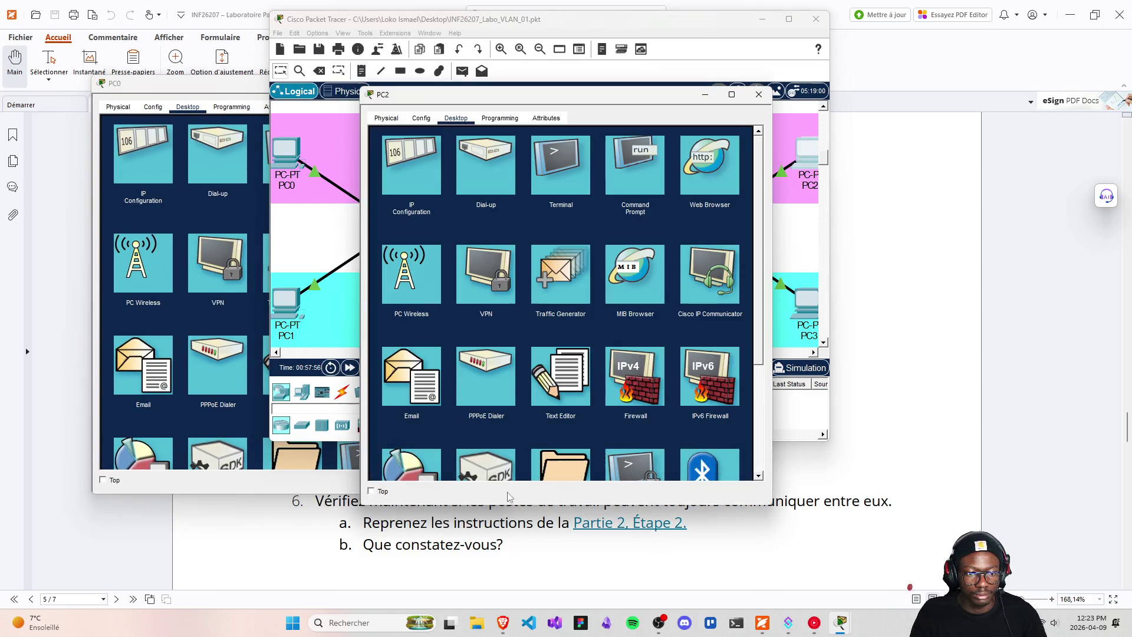
left_click(649, 171)
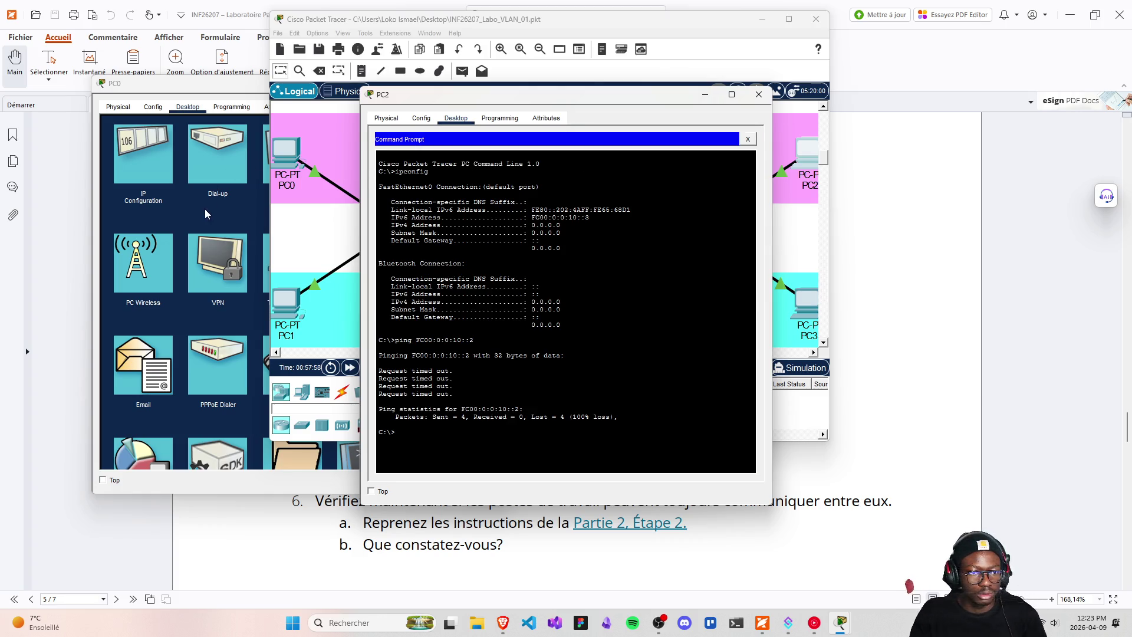
left_click(207, 212)
left_click(365, 154)
left_click_drag(560, 100, 753, 96)
left_click(349, 435)
- Ping FC00:0:0:10::3 from PC0 and FC00:0:0:10::2 from PC2, highlighting Received = 4 and Lost = 0, then close PC0
key("Up")
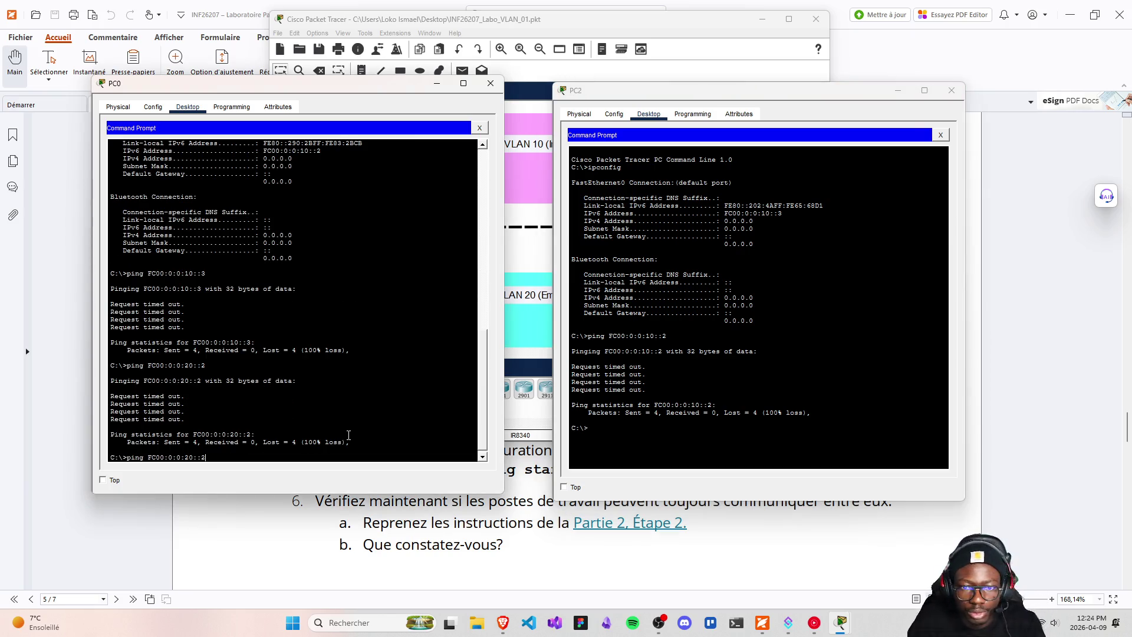
key("Up")
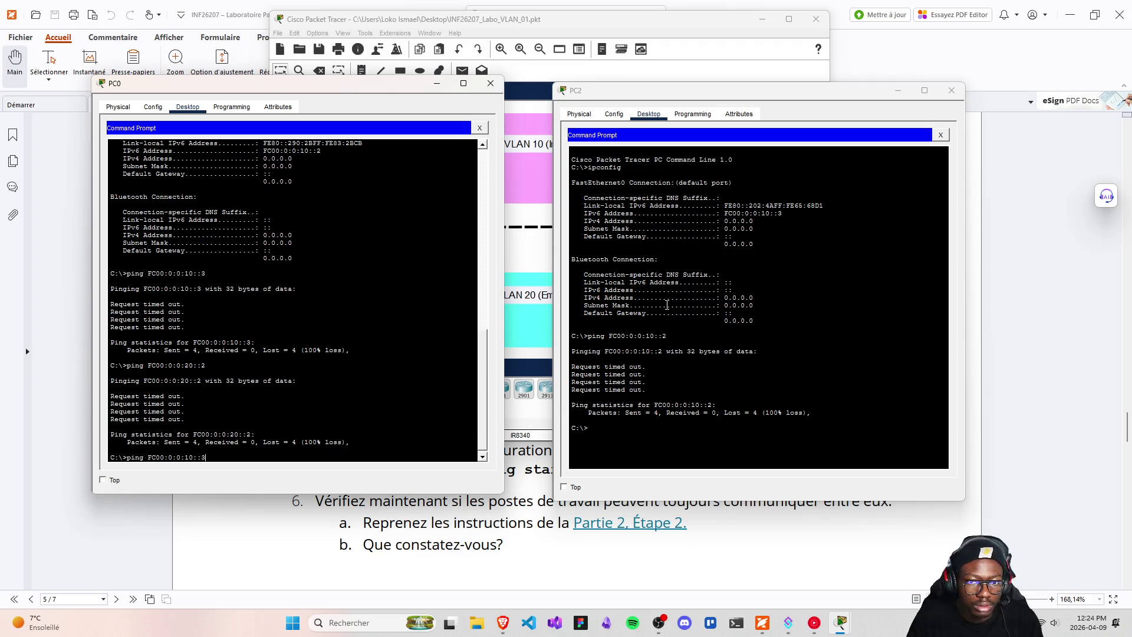
key("Return")
left_click(686, 428)
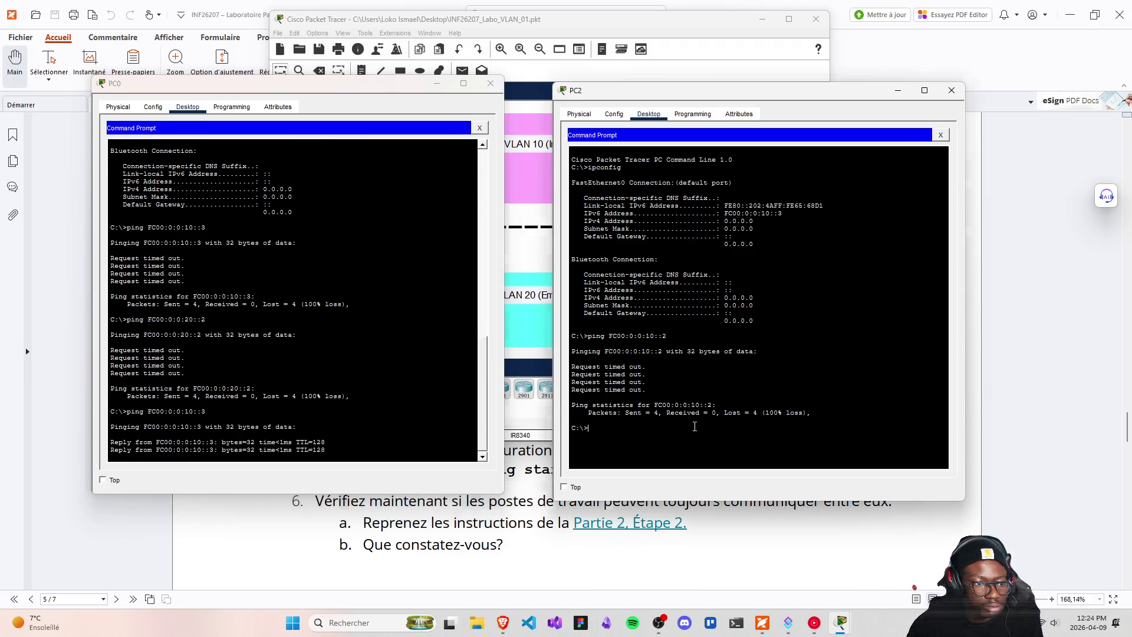
key("Return")
key("Up")
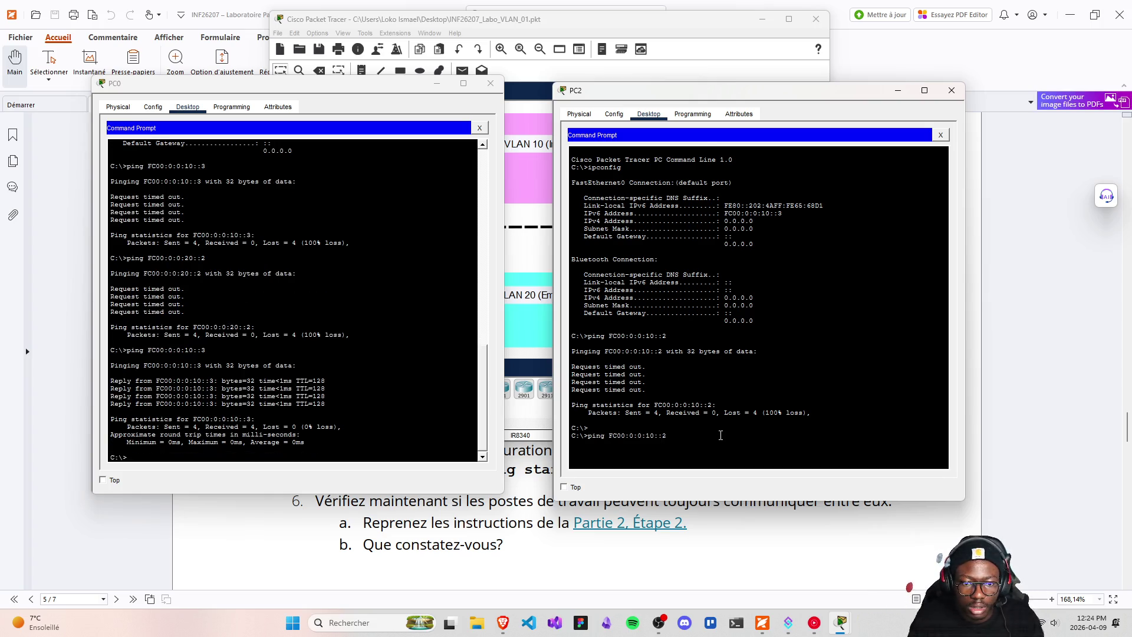
key("Return")
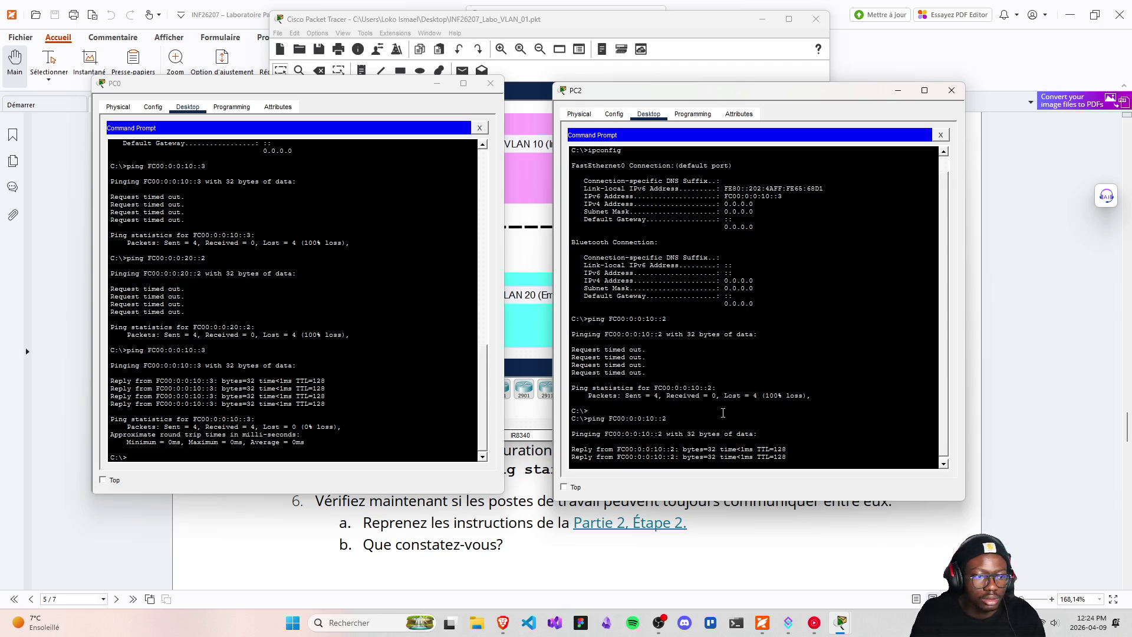
left_click_drag(204, 427, 296, 426)
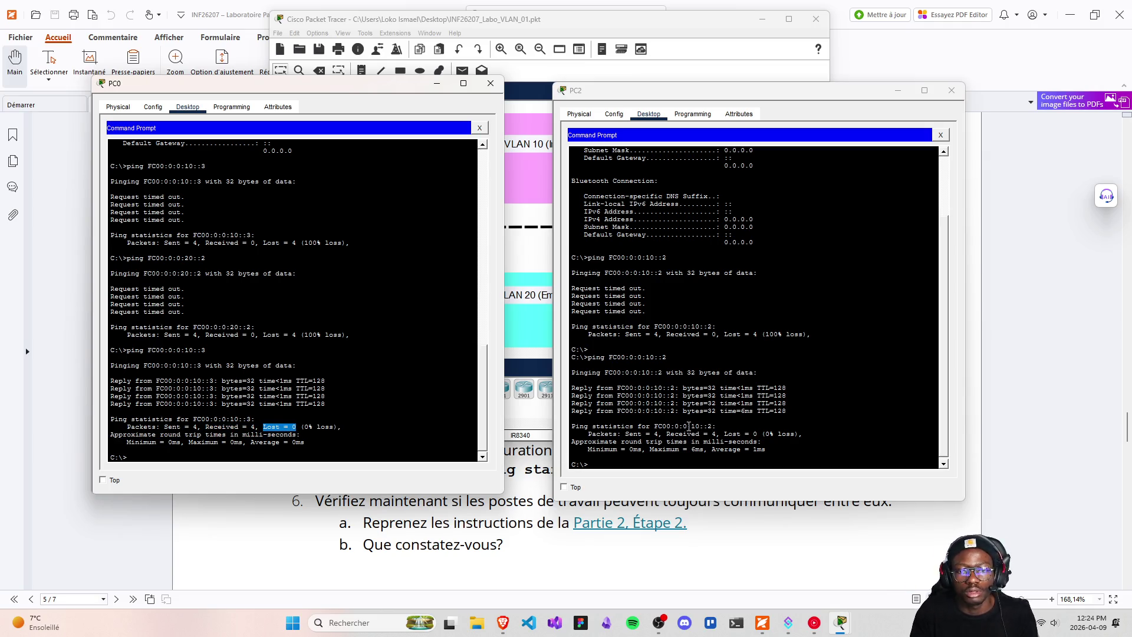
mouse_move(719, 434)
left_mouse_down()
mouse_move(774, 435)
mouse_move(757, 433)
left_mouse_up()
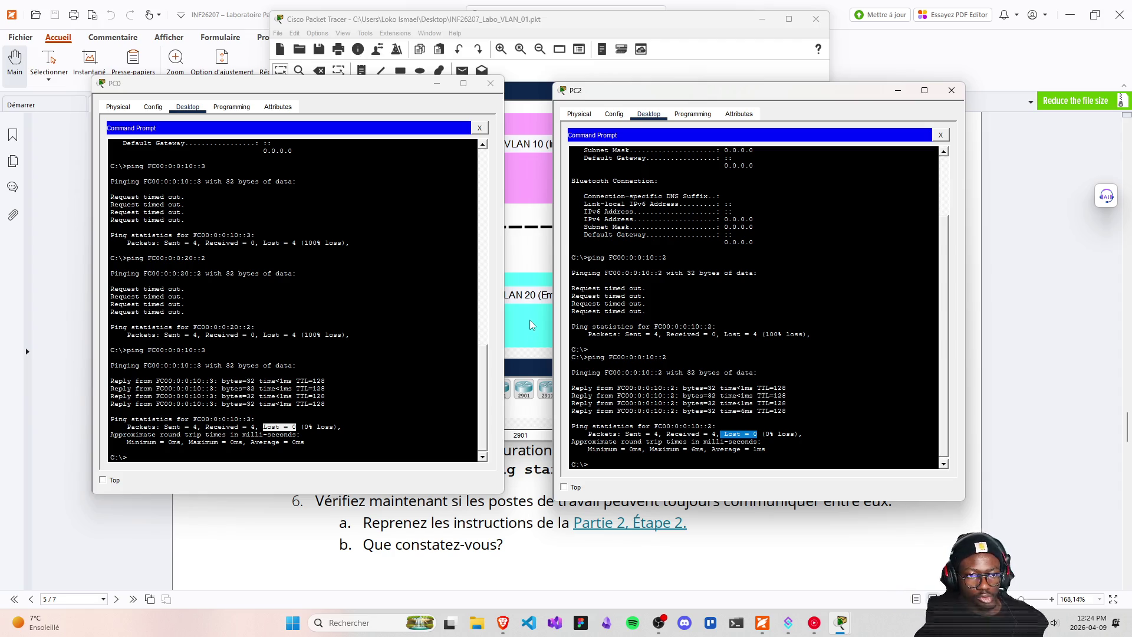
left_click(437, 87)
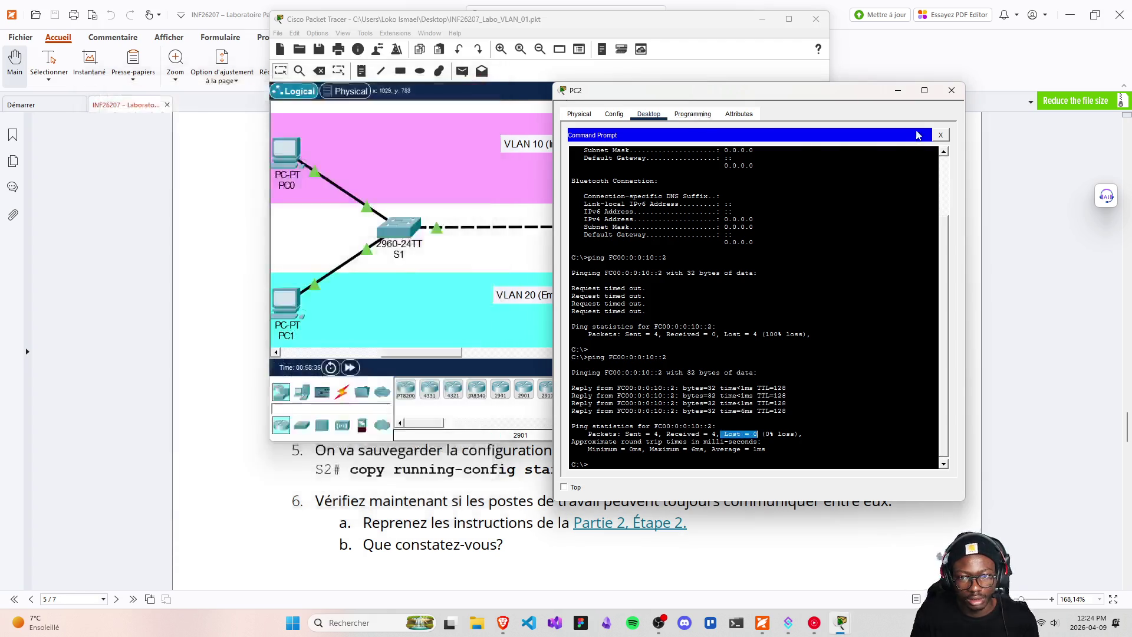
- Close PC2's window and briefly open and close switch S1
left_click(951, 90)
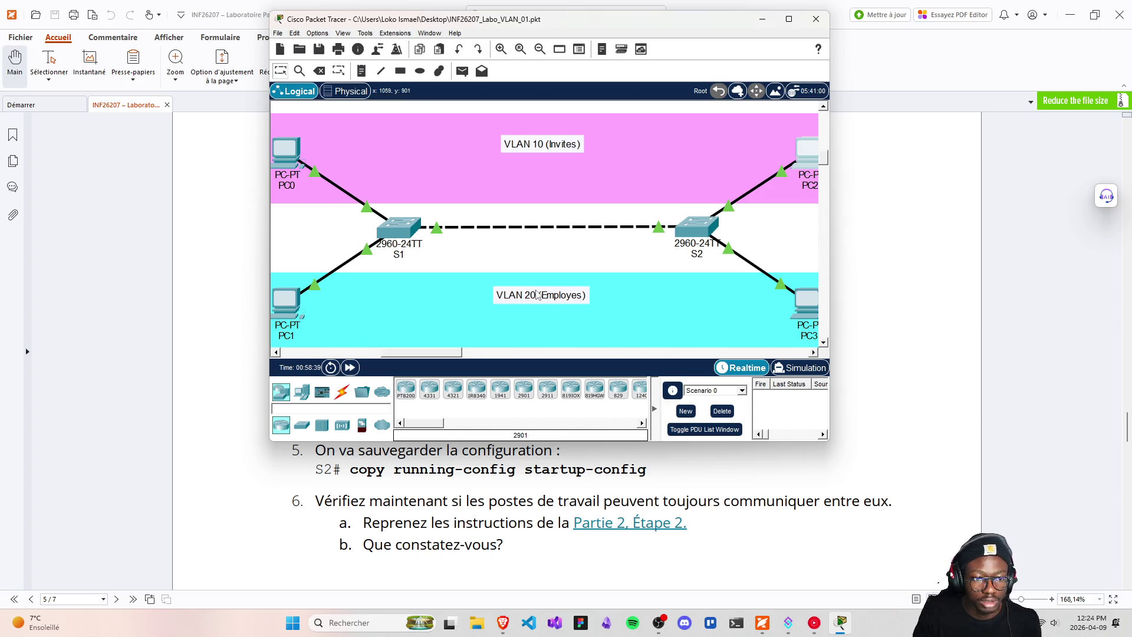
scroll(469, 319, "up", 1)
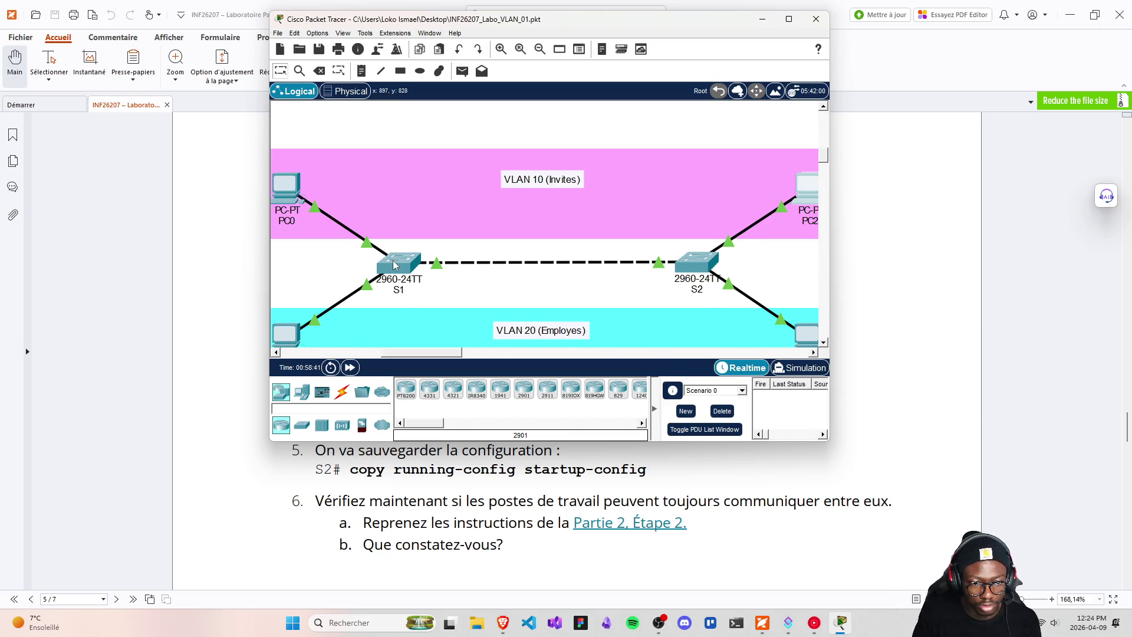
left_click(395, 265)
left_click(777, 92)
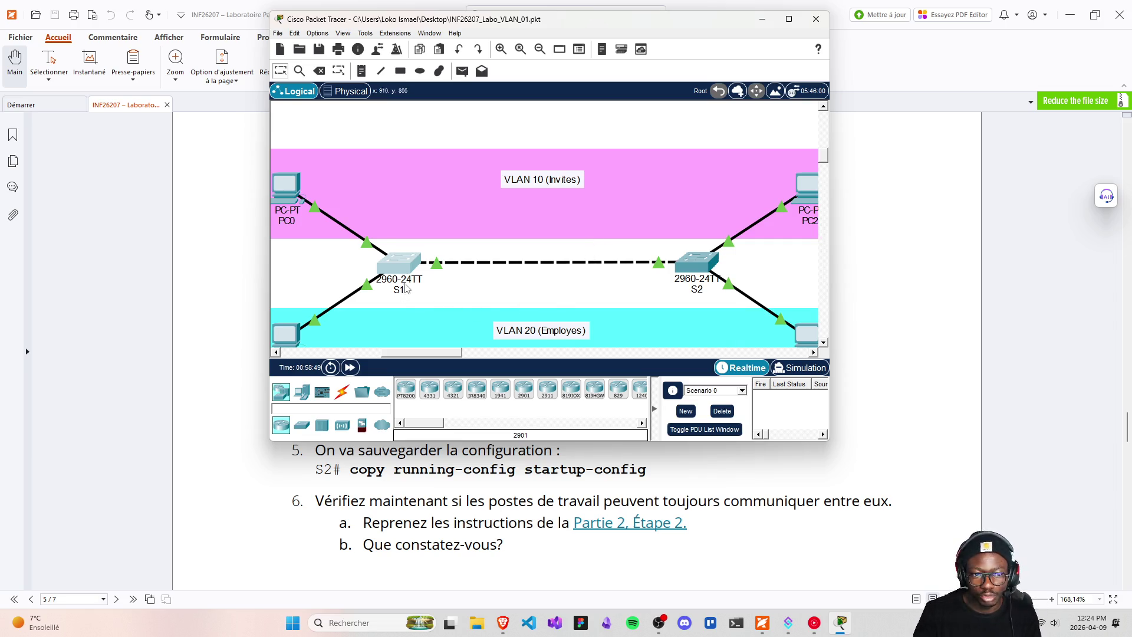
- Inspect S1's zoomed-in physical front panel, then close its window
mouse_move(401, 265)
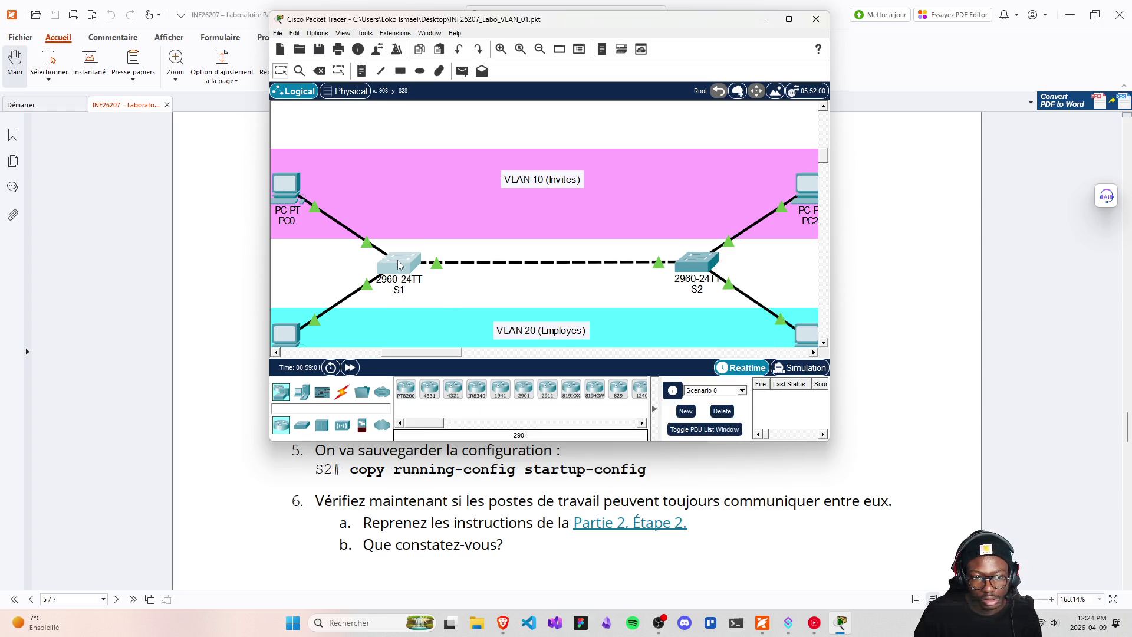
left_click(379, 255)
left_click(386, 121)
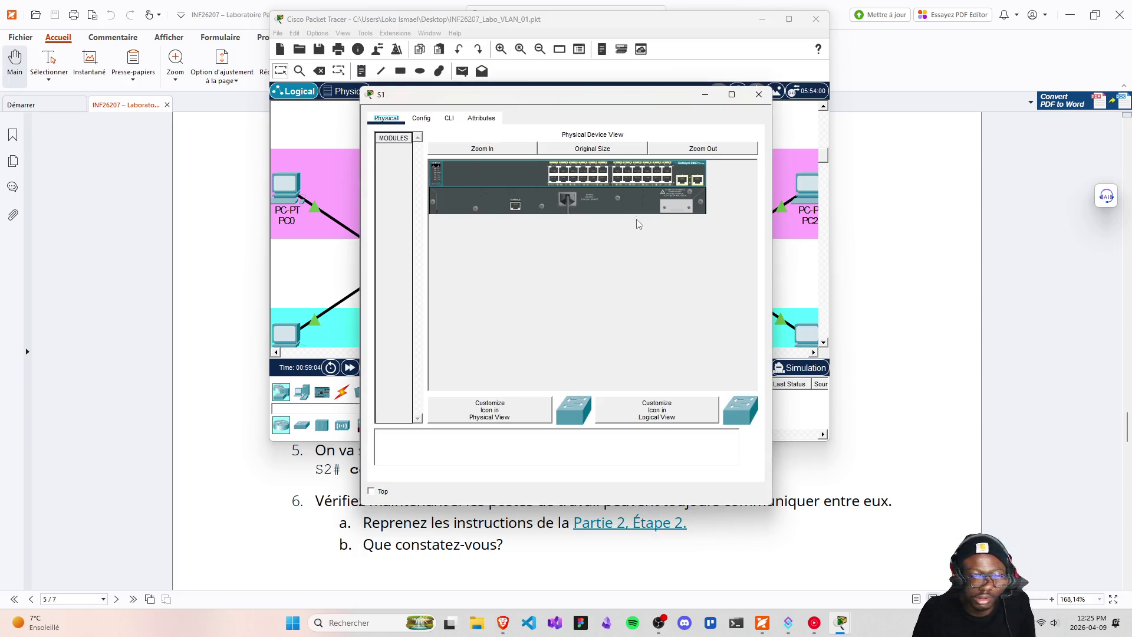
left_click(492, 152)
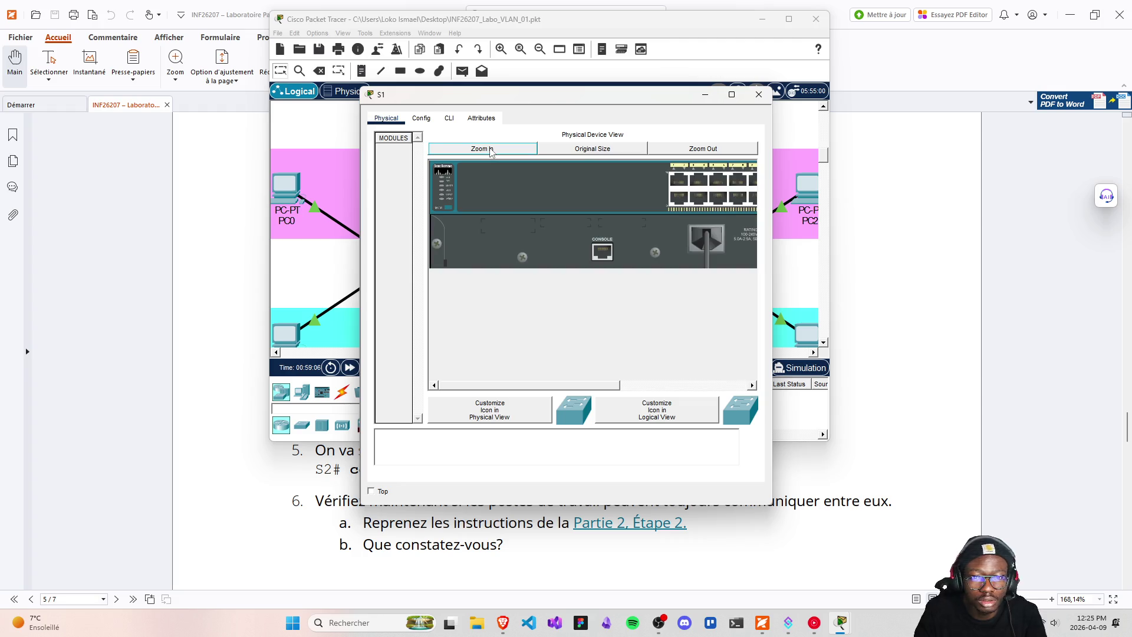
left_click_drag(548, 385, 672, 387)
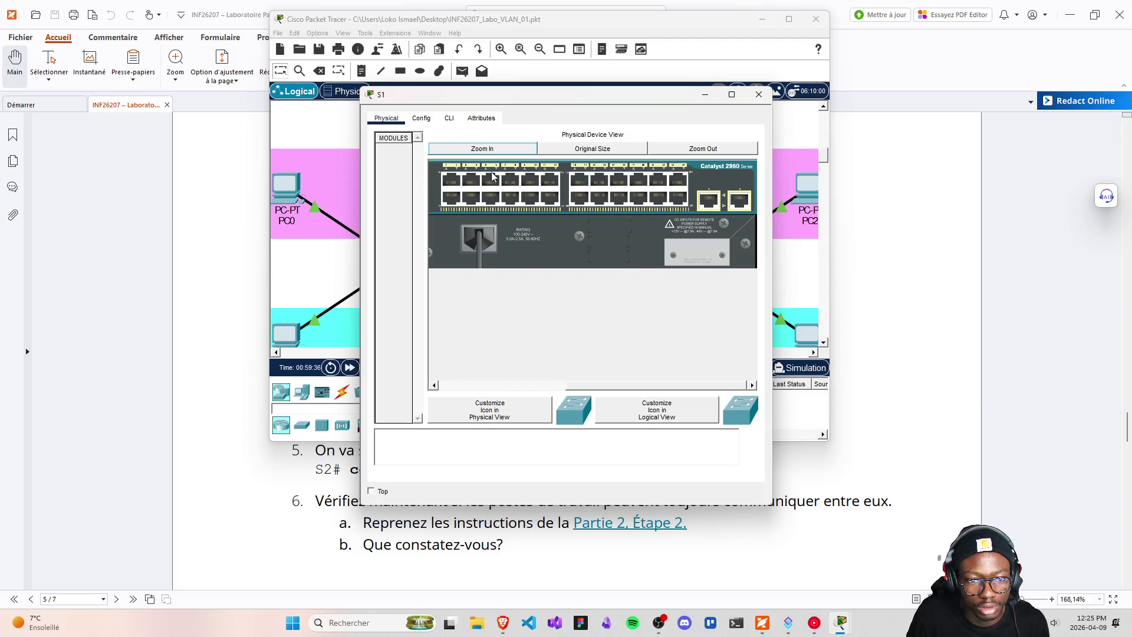
left_click(449, 118)
left_click(758, 94)
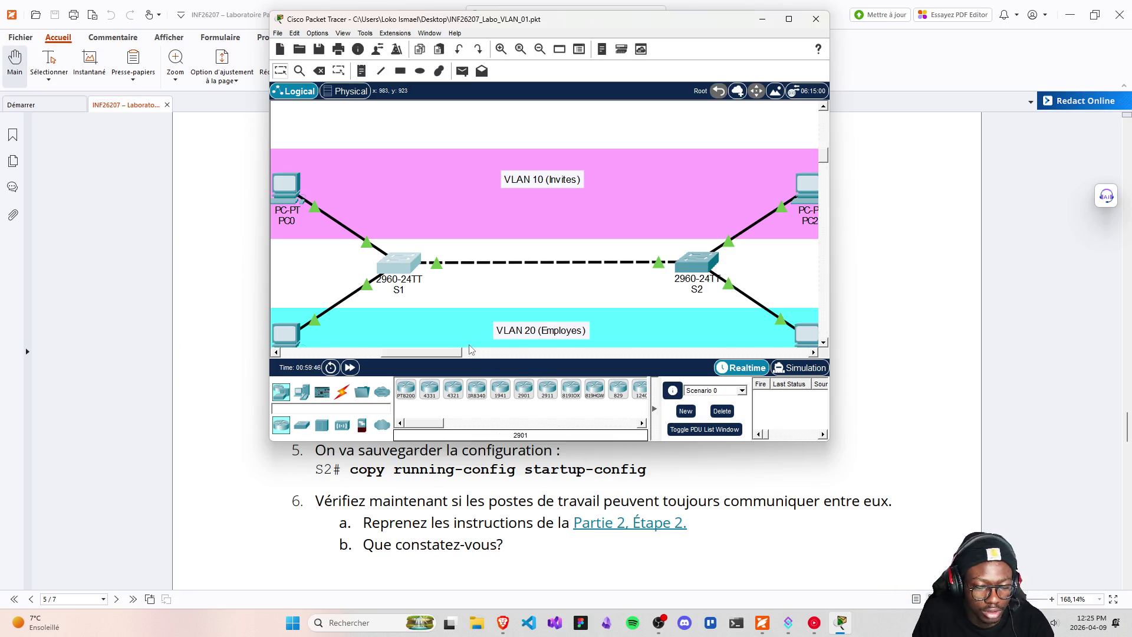
- Open PC1's and PC2's command prompts and place them side by side
left_click(293, 189)
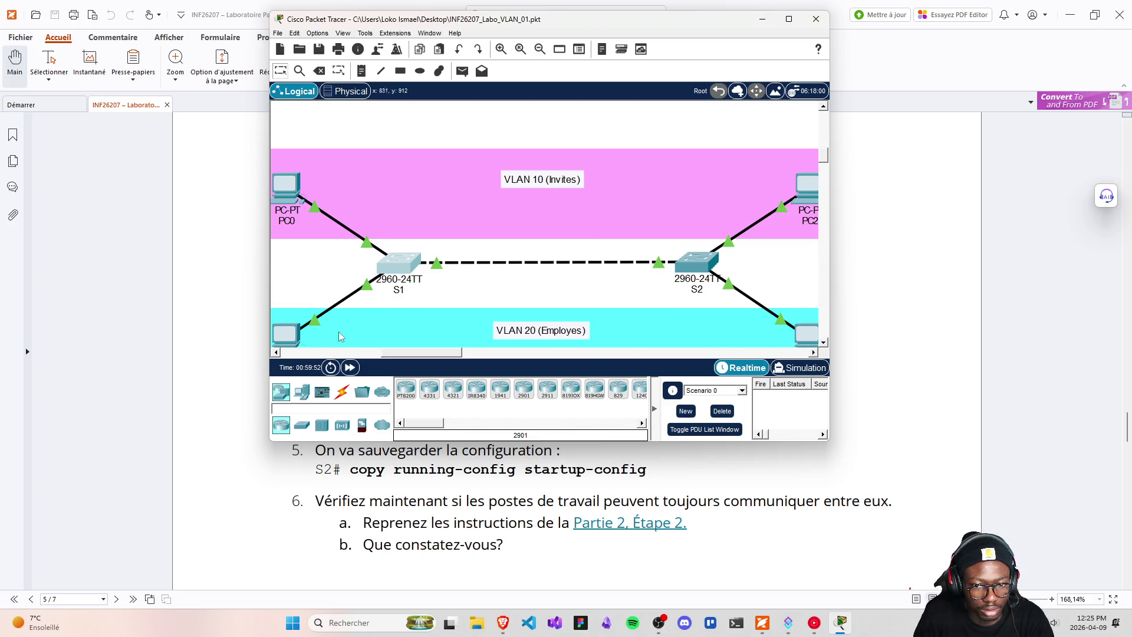
scroll(334, 334, "down", 3)
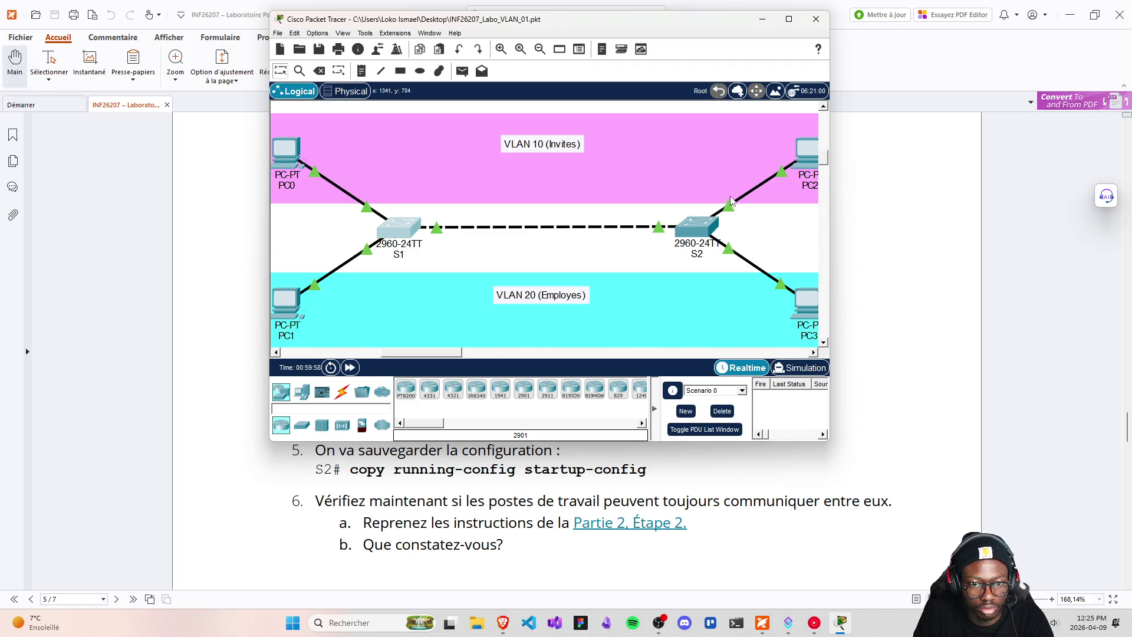
left_click(287, 305)
left_click(629, 164)
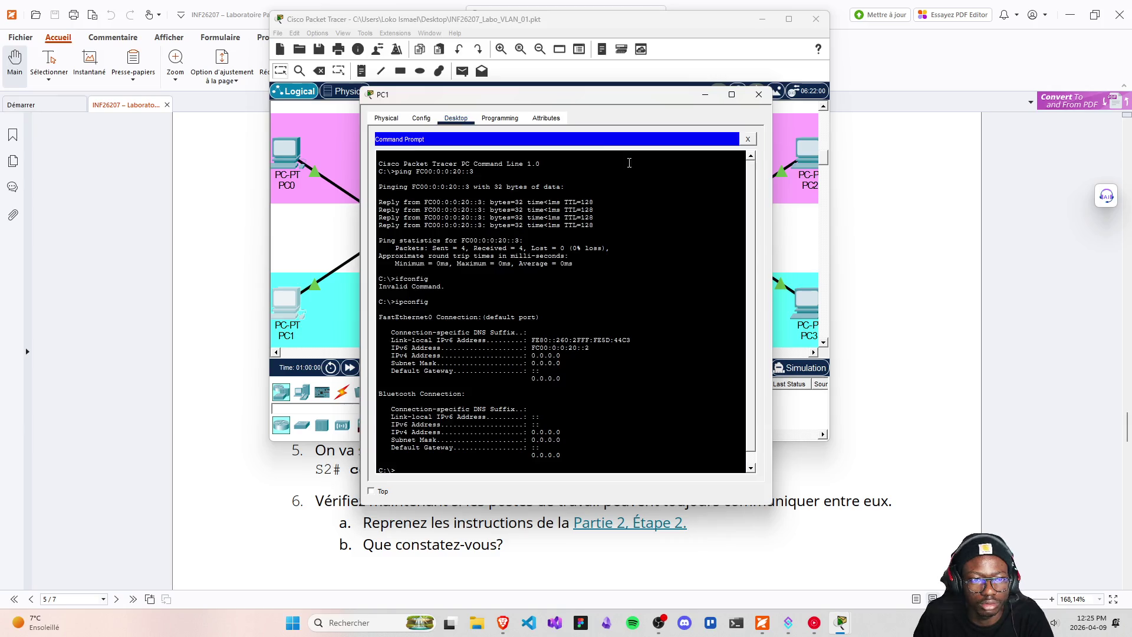
left_click_drag(587, 108, 358, 106)
left_click(805, 156)
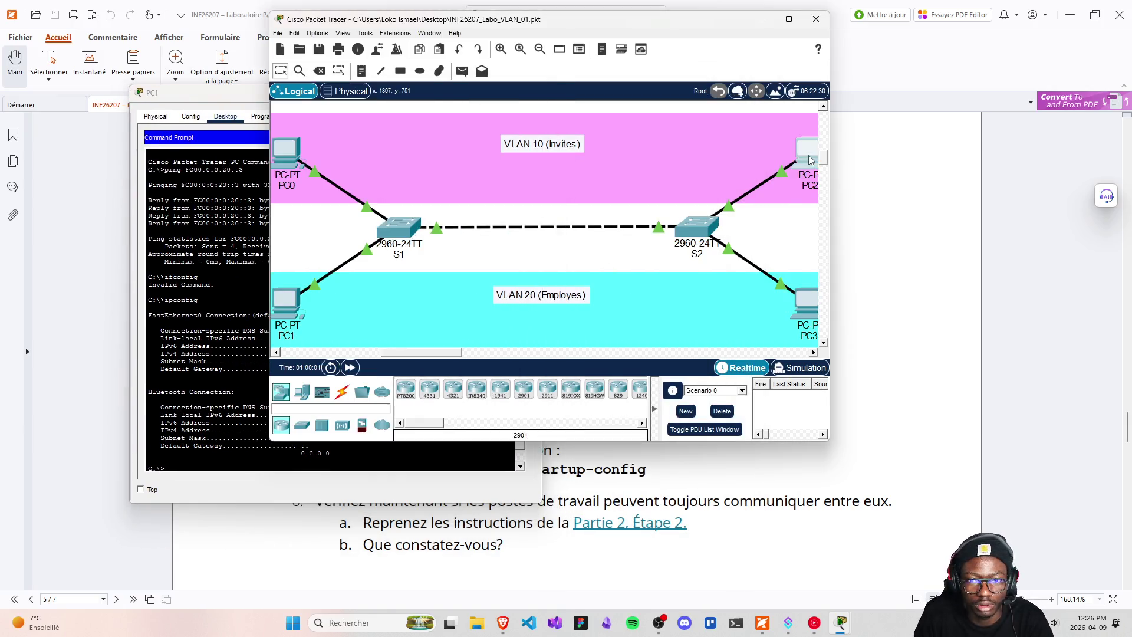
left_click(629, 165)
left_click_drag(514, 98, 683, 120)
left_click(300, 129)
left_click(376, 439)
- Ping FC00:0:0:10::3 from PC1 and FC00:0:0:20::2 from PC2, both failing, then close PC1
key("Return")
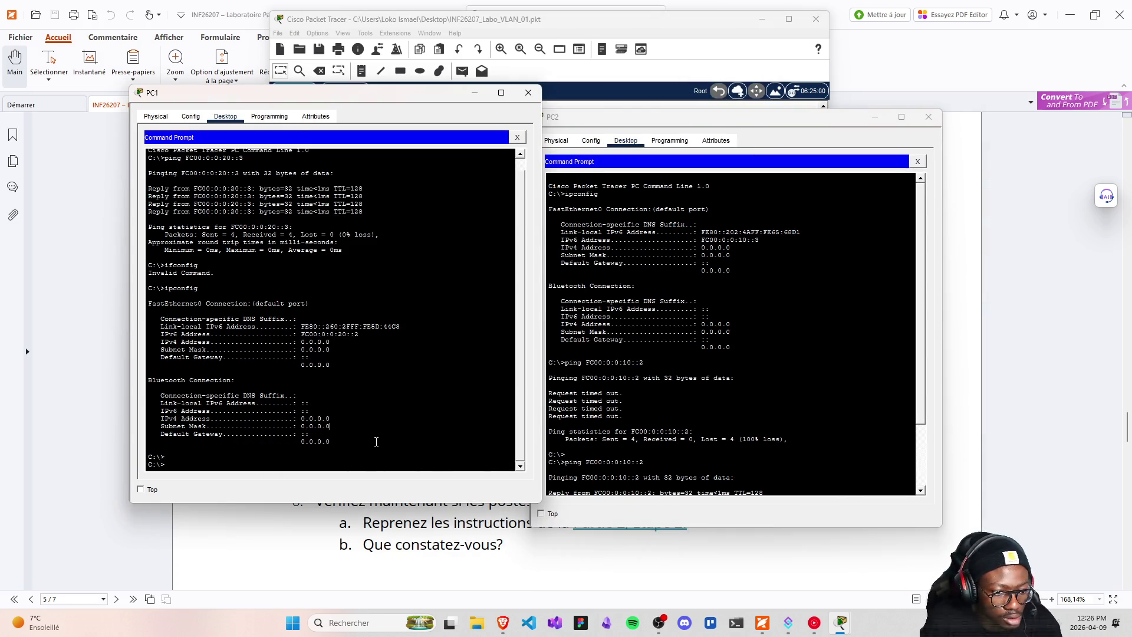
type("ping FC00:0:0:20::3")
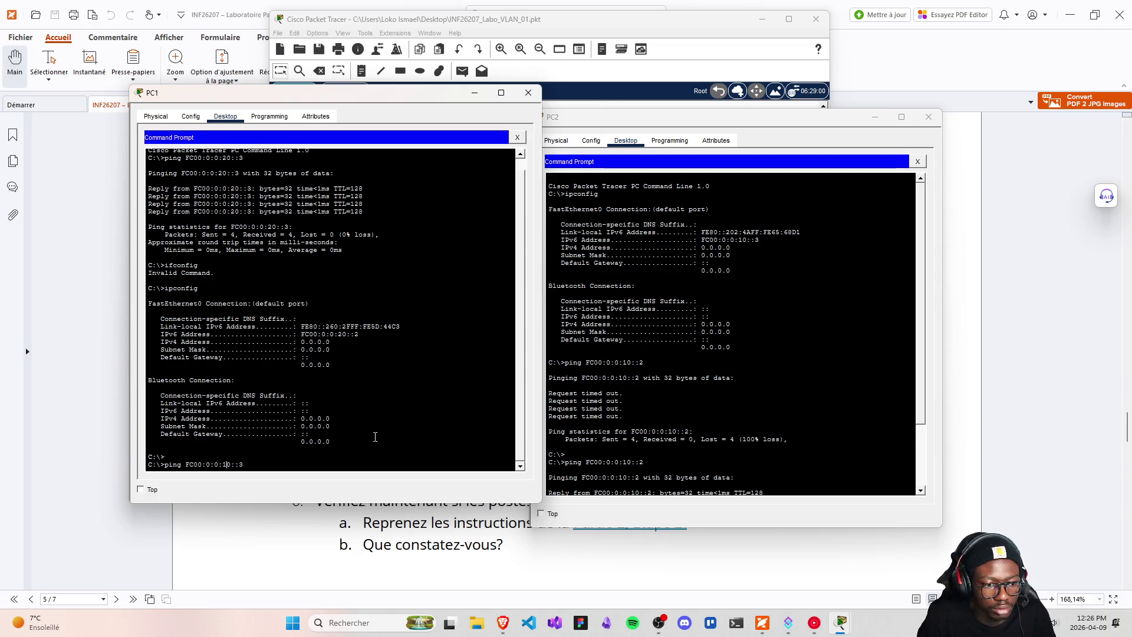
left_click(805, 457)
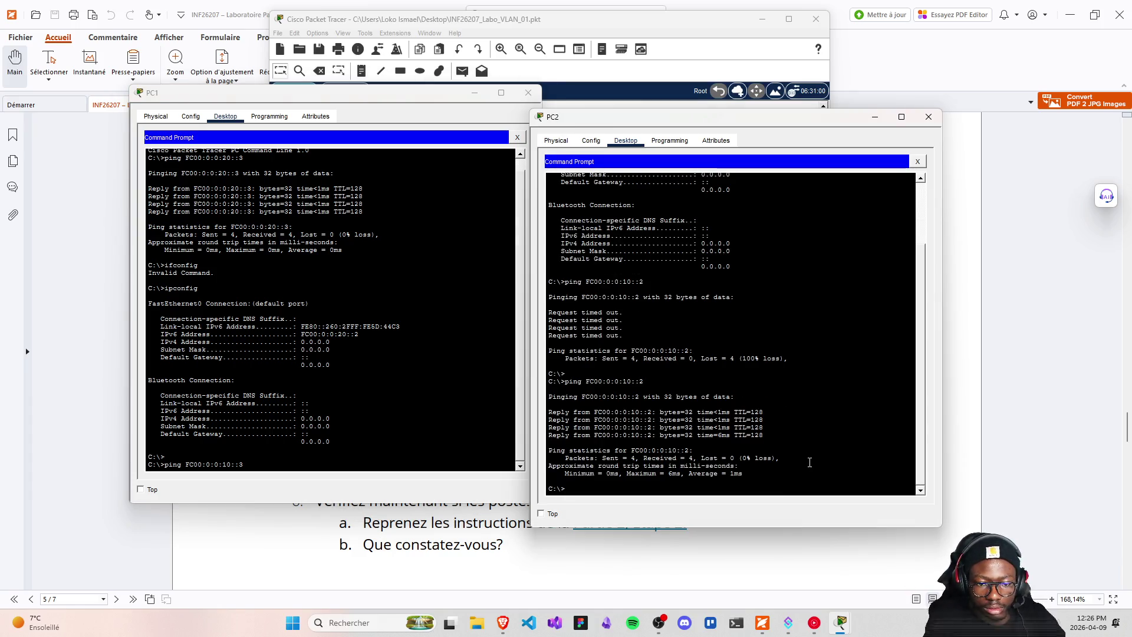
key("Up")
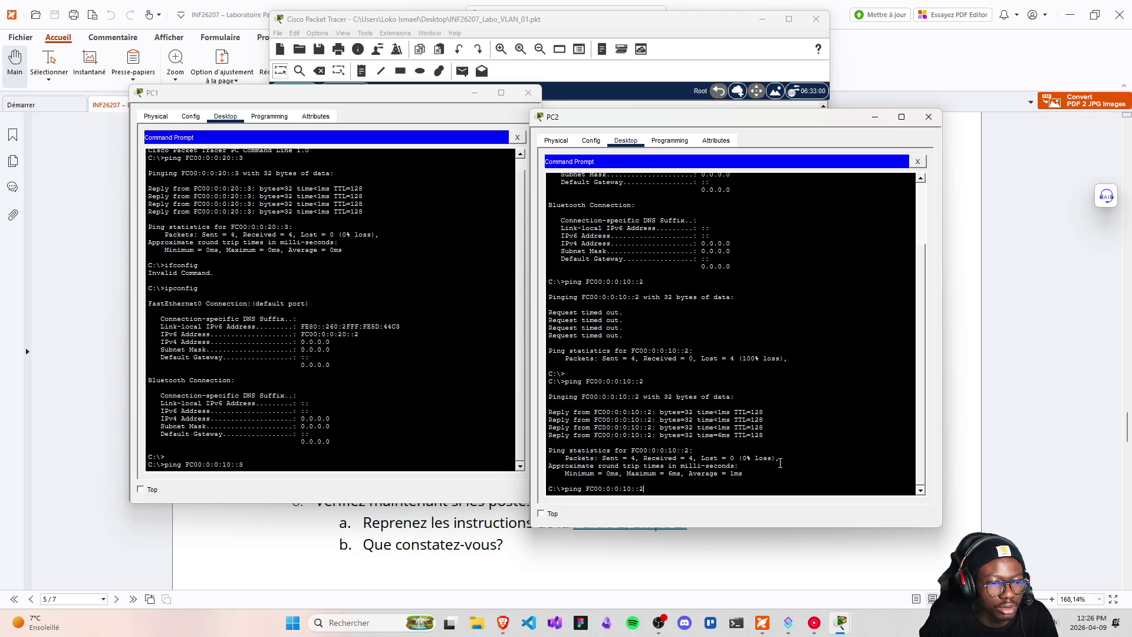
key("BackSpace")
type("2")
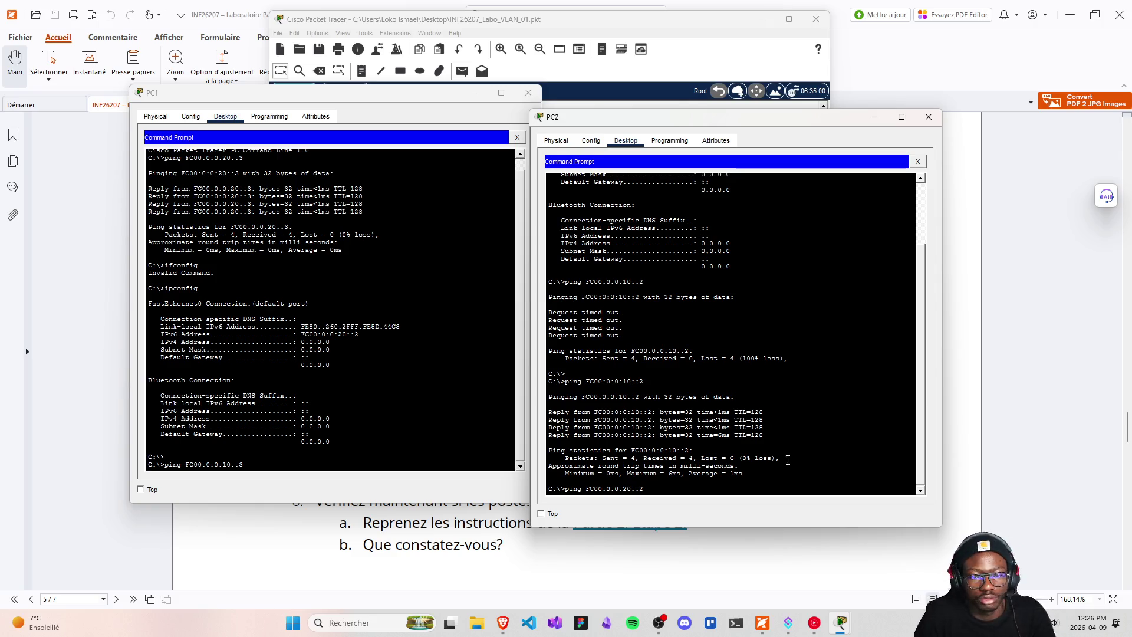
key("Return")
left_click(324, 437)
key("Return")
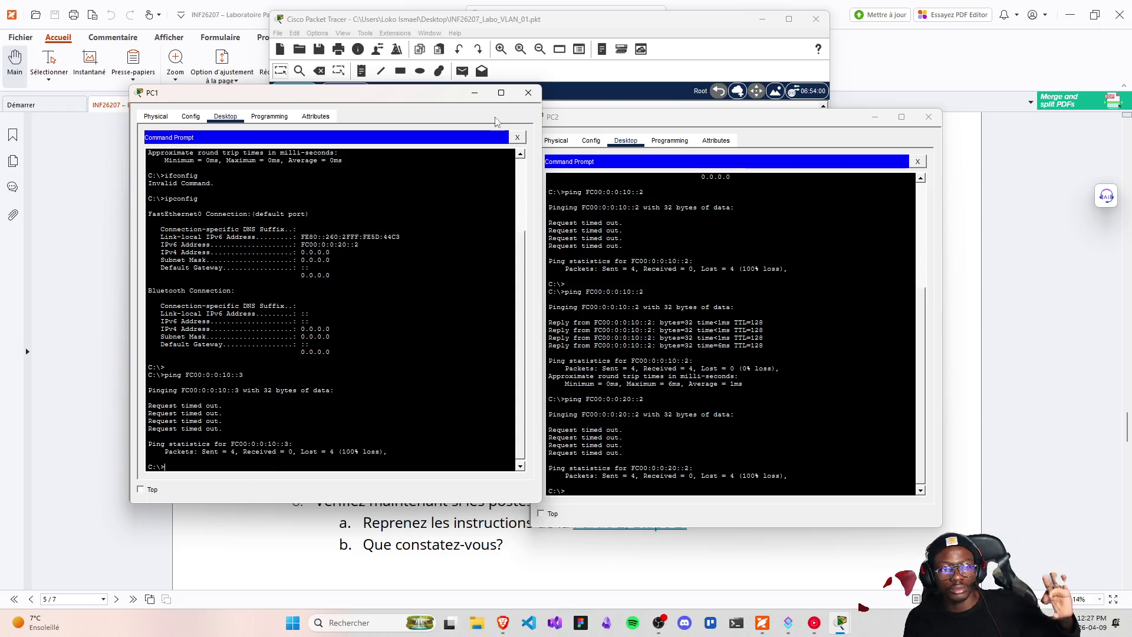
left_click(528, 92)
- Close PC2's window and scroll the Foxit lab guide to page 6, Partie 4
left_click(940, 122)
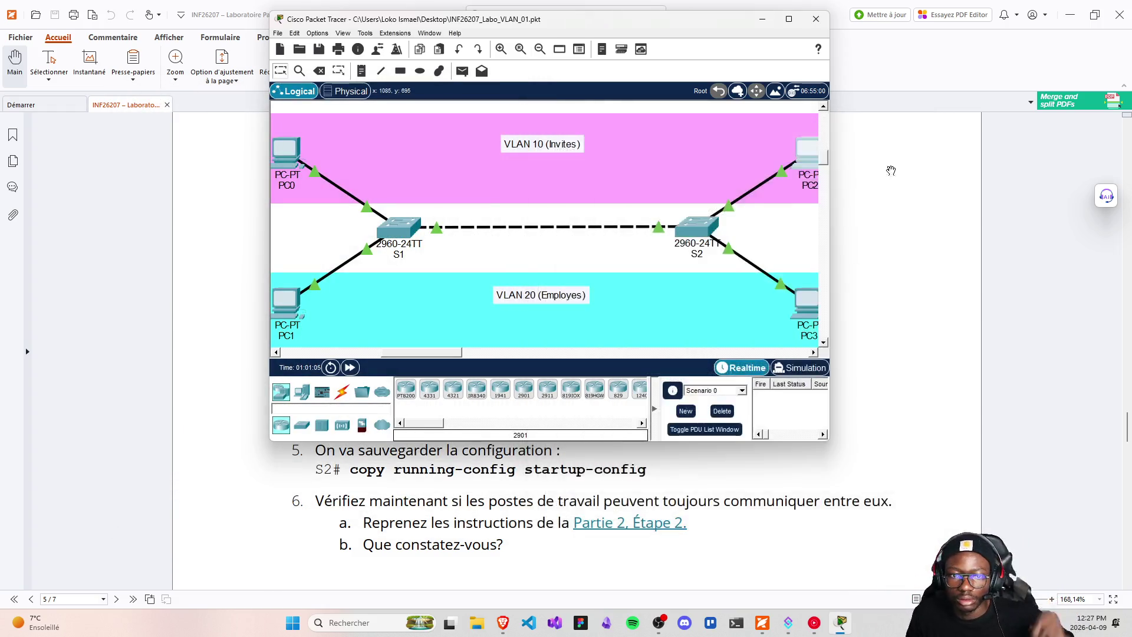
left_click(761, 622)
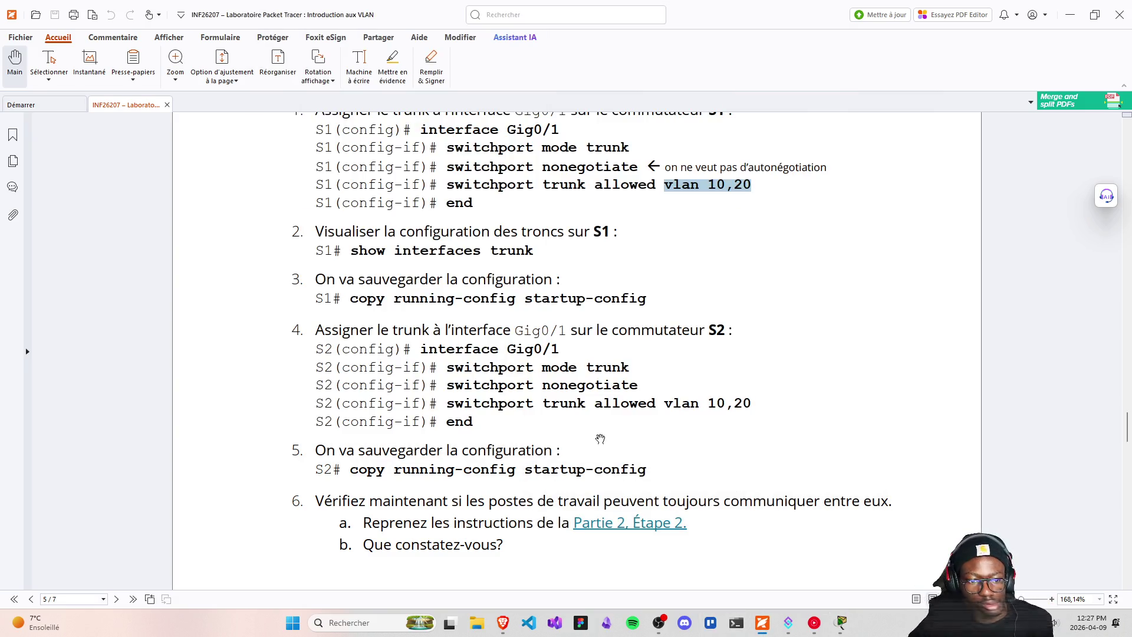
scroll(594, 413, "down", 4)
scroll(594, 413, "down", 6)
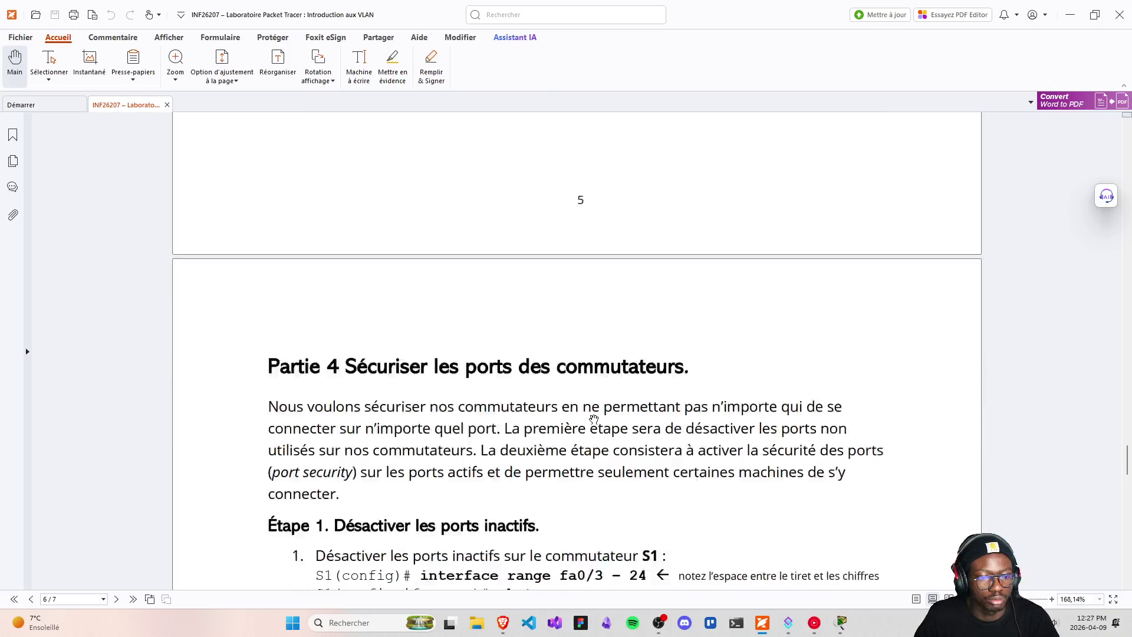